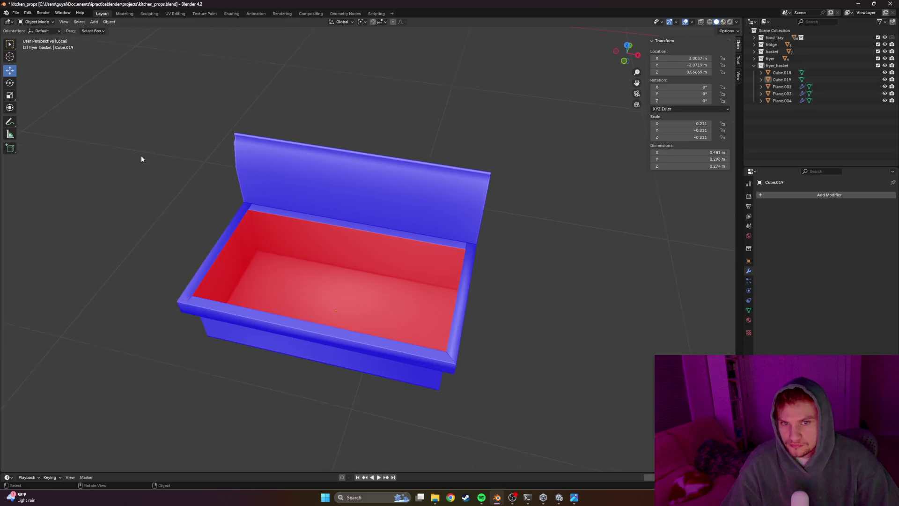
Turn off the Face Orientation colouring in the viewport overlays
key(z)
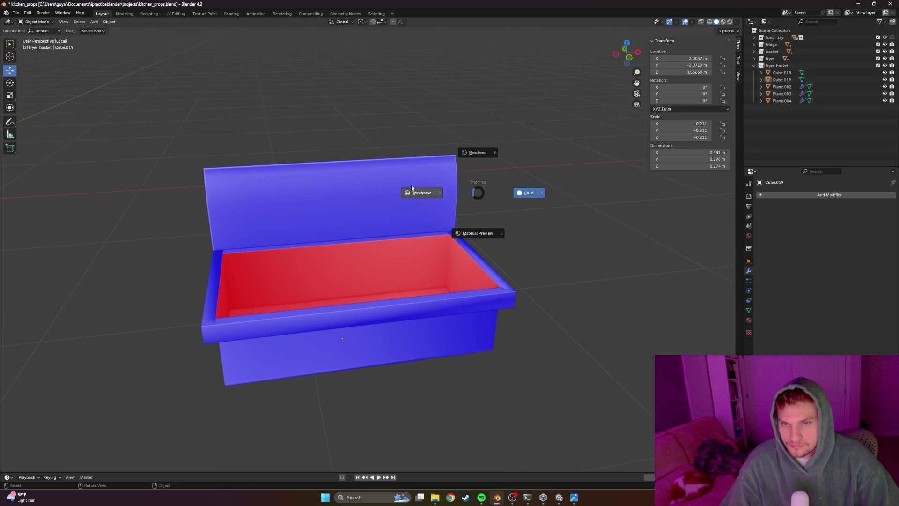
click(693, 22)
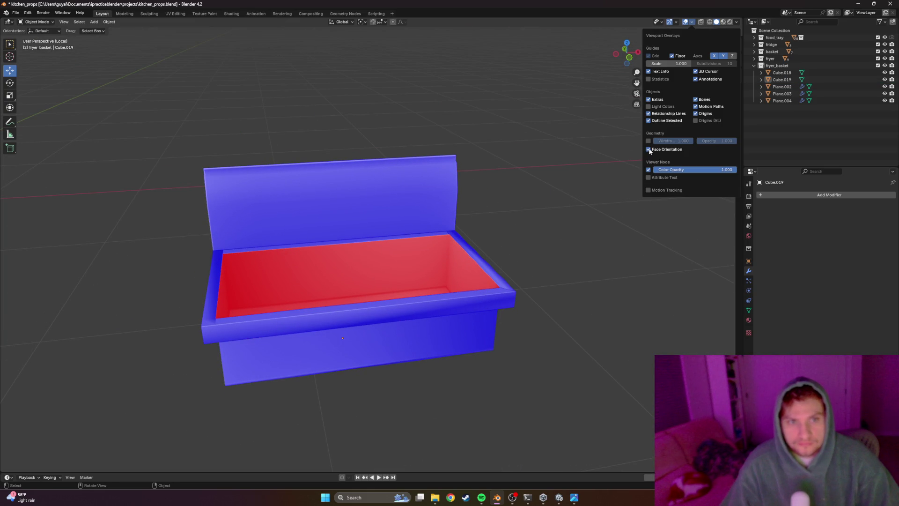
click(648, 149)
mouse_move(552, 180)
middle_down()
mouse_move(460, 200)
mouse_move(512, 228)
mouse_move(507, 238)
middle_up()
Add a loop cut around the basket rim in Edit Mode
key(Tab)
key(ctrl+r)
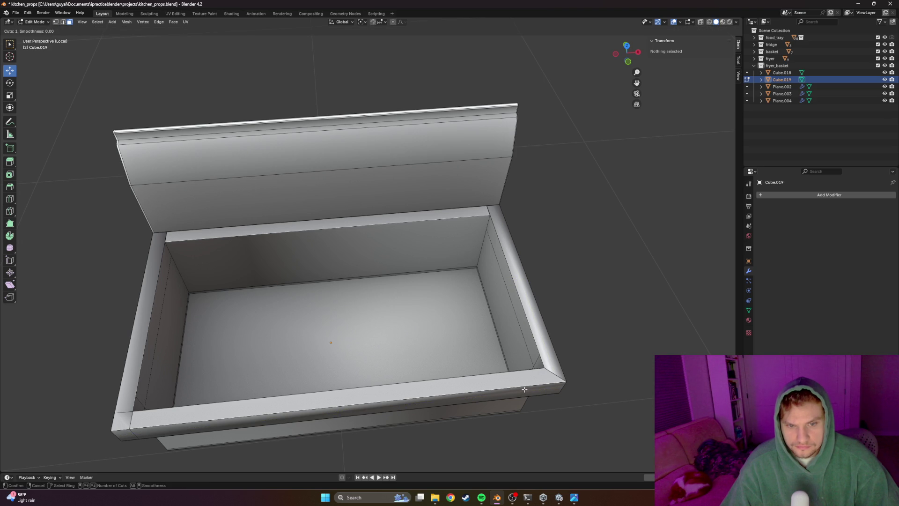
click(552, 381)
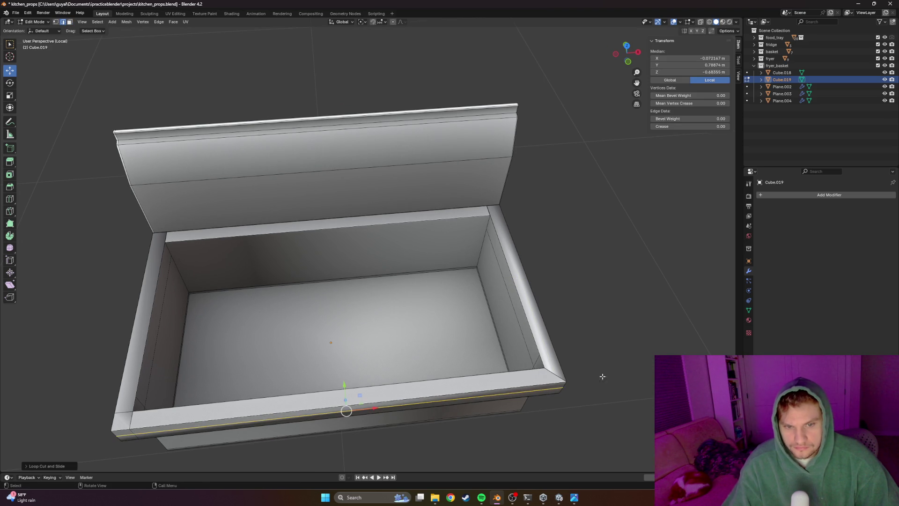
key(ctrl+z)
Bevel the corner edge where the rim meets the backsplash, then return to Object Mode
click(565, 381)
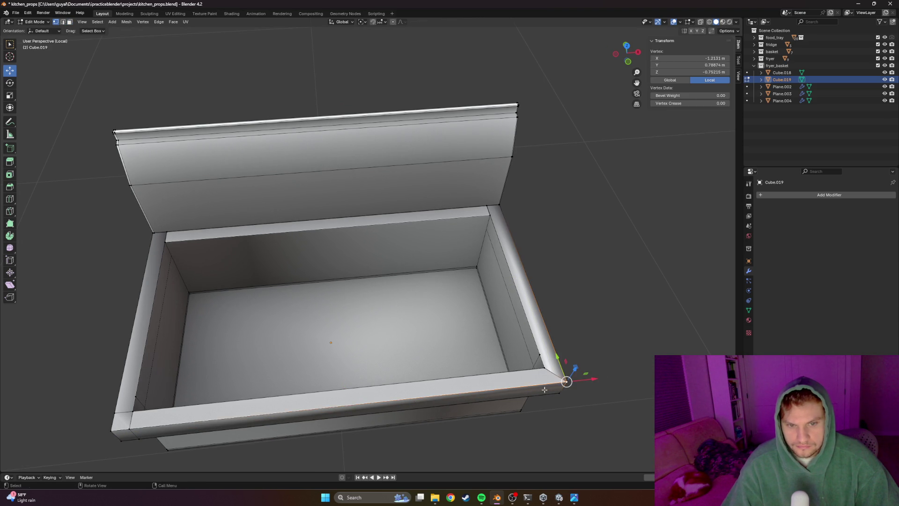
mouse_move(539, 255)
middle_down()
mouse_move(534, 311)
mouse_move(614, 366)
middle_up()
scroll(576, 344, up, 3)
scroll(586, 350, up, 3)
key(alt+z)
key(alt+z)
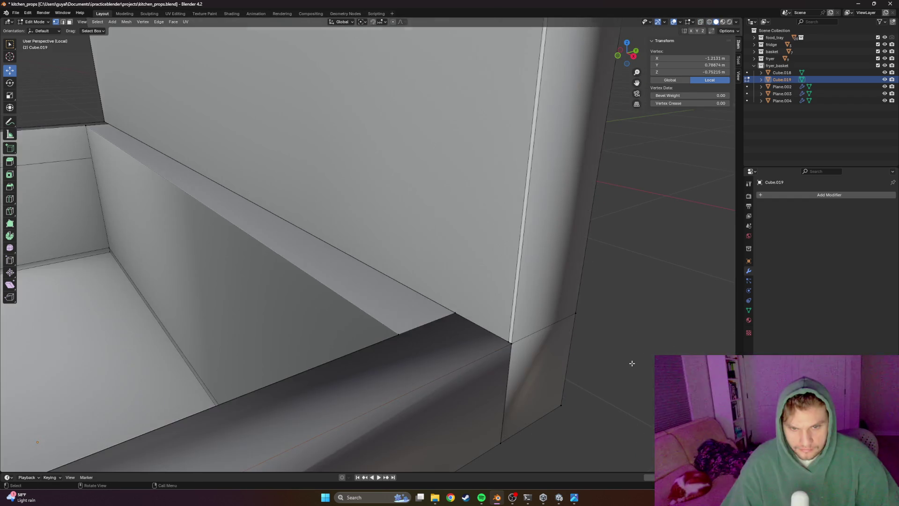
scroll(586, 344, down, 5)
scroll(564, 357, up, 1)
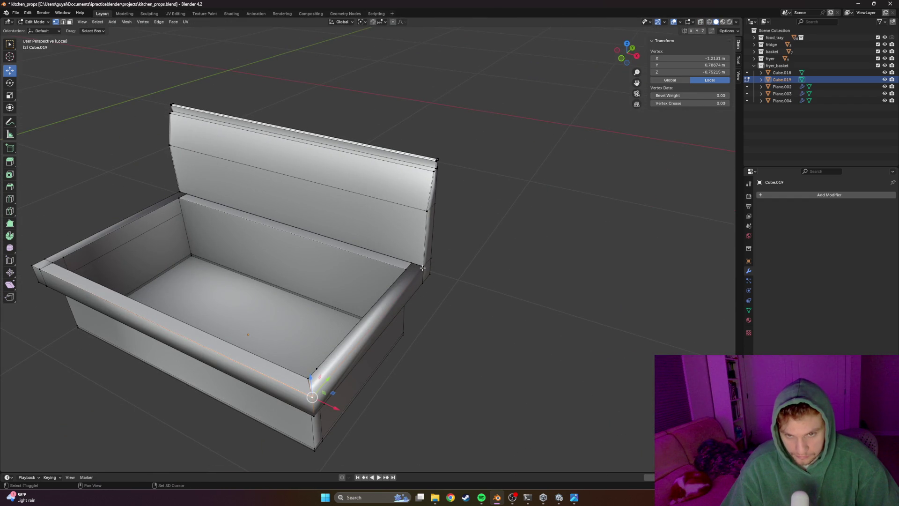
shift+click(422, 268)
scroll(502, 285, up, 2)
scroll(505, 301, up, 3)
scroll(502, 297, up, 1)
key(ctrl+b)
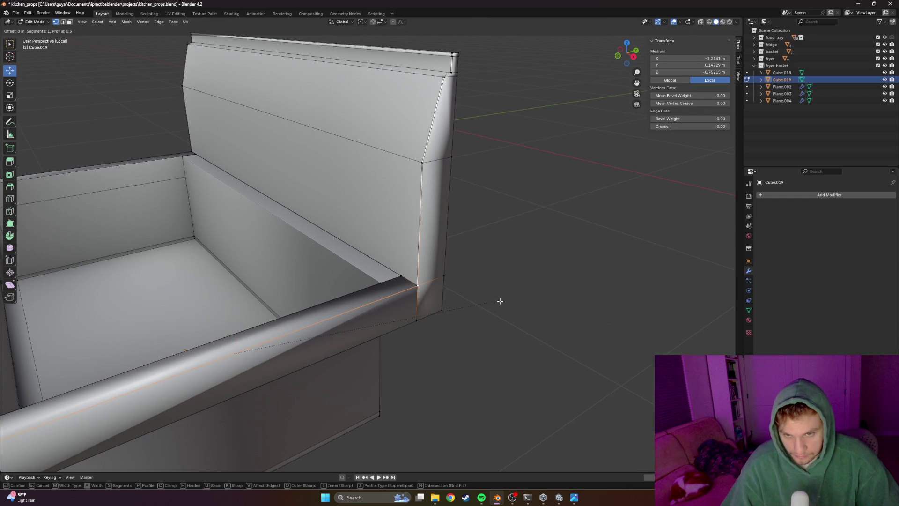
right_click(511, 315)
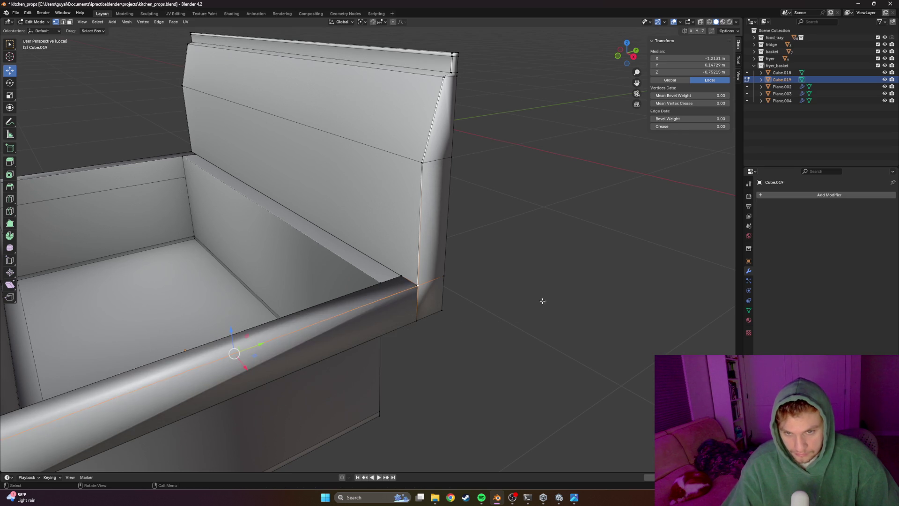
scroll(512, 316, up, 2)
scroll(512, 318, up, 2)
scroll(513, 319, up, 2)
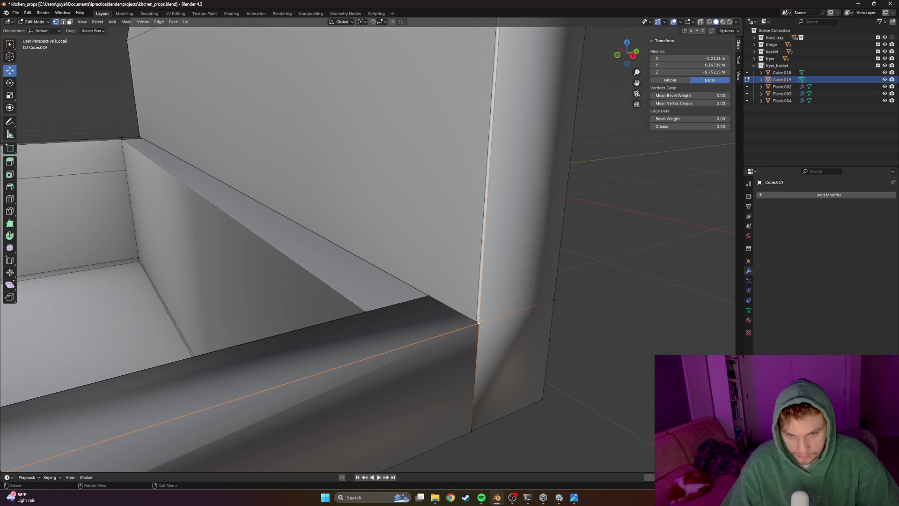
key(ctrl+b)
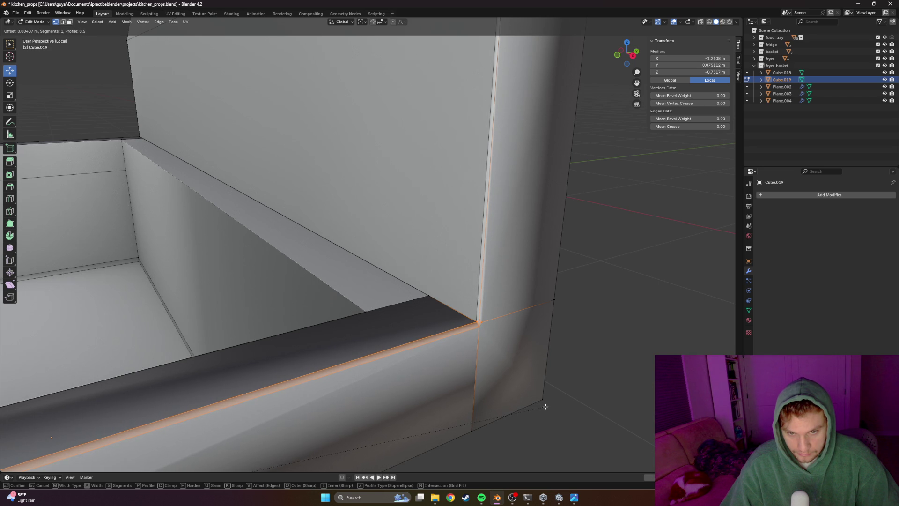
click(546, 406)
scroll(522, 342, down, 5)
key(Tab)
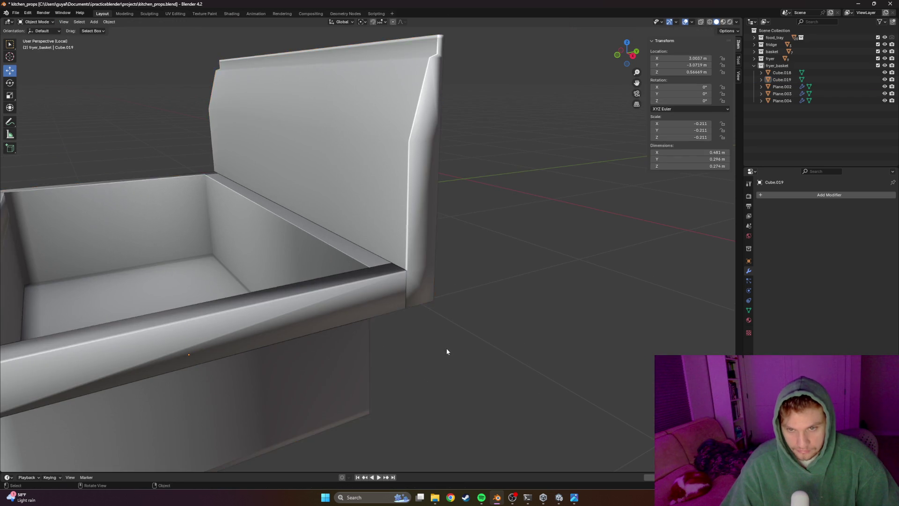
scroll(447, 347, down, 3)
Bevel the front-right rim corner edge of the sink in Edit Mode
middle_drag(395, 335, 422, 338)
scroll(477, 327, up, 3)
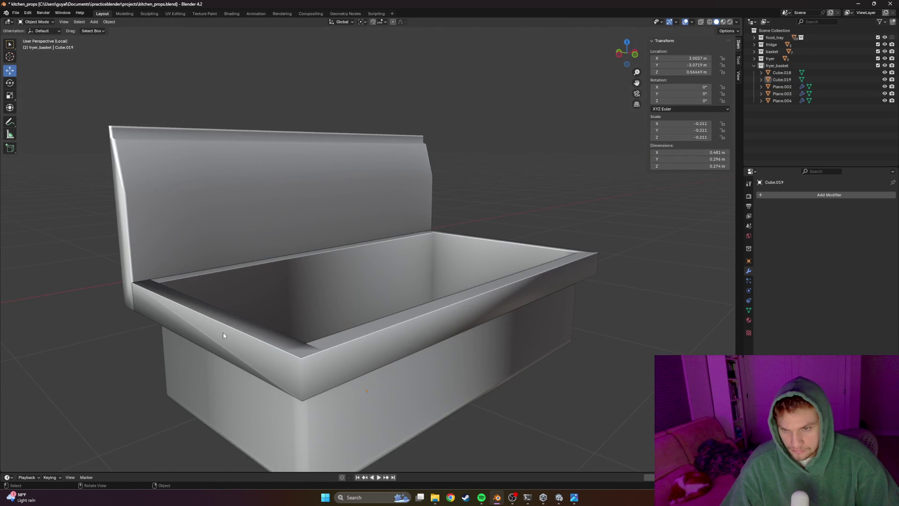
key(Tab)
middle_drag(224, 334, 422, 330)
click(582, 332)
shift+click(555, 334)
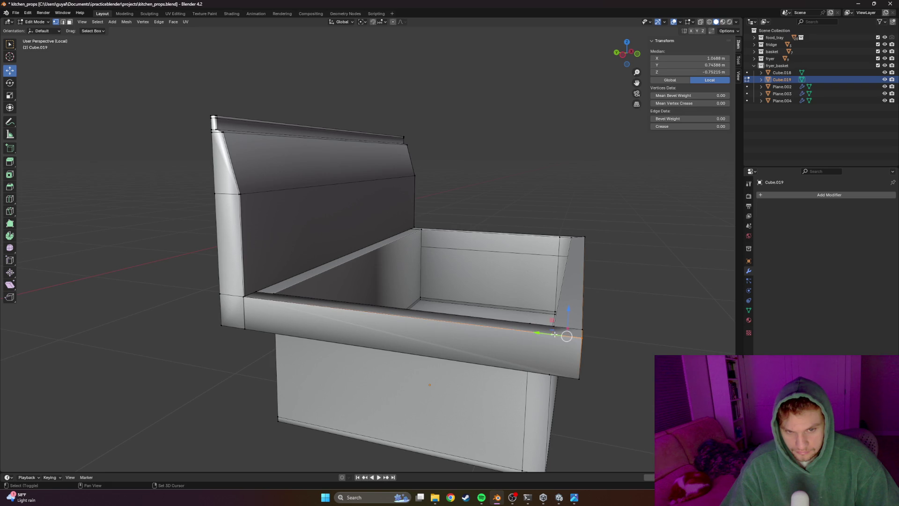
middle_drag(555, 335, 474, 356)
middle_drag(254, 350, 291, 344)
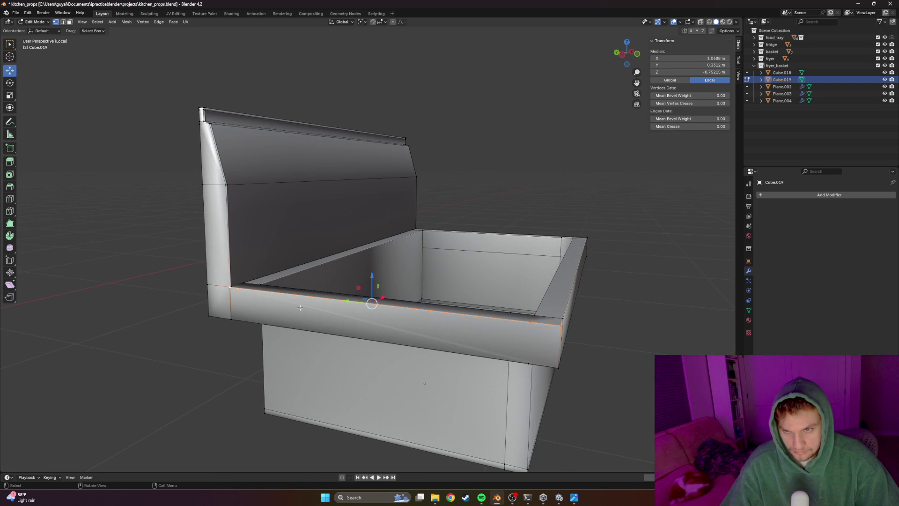
key(ctrl+b)
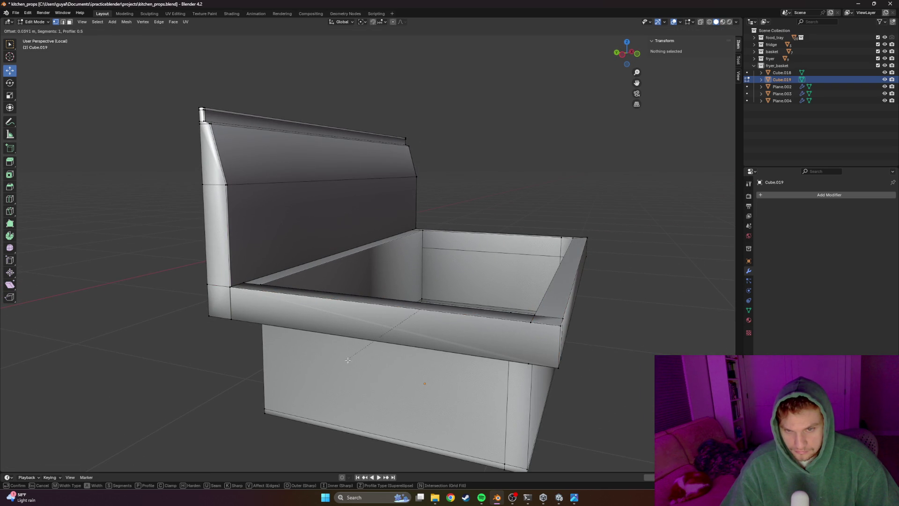
key(Escape)
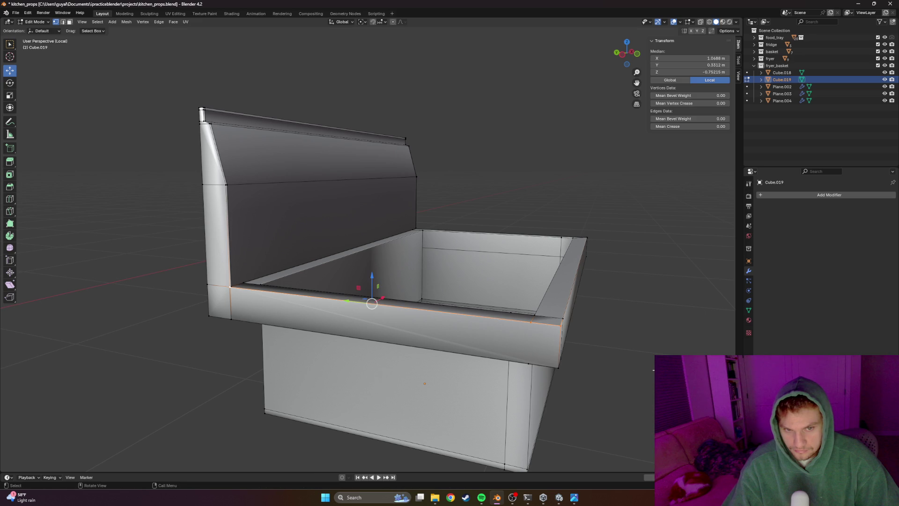
key(alt+a)
scroll(417, 292, up, 3)
Bevel a second rim corner edge, adjusting its width before confirming
mouse_move(417, 292)
middle_down()
mouse_move(288, 367)
mouse_move(440, 359)
middle_up()
click(275, 352)
scroll(276, 353, down, 4)
shift+click(422, 305)
scroll(269, 281, up, 4)
key(ctrl+b)
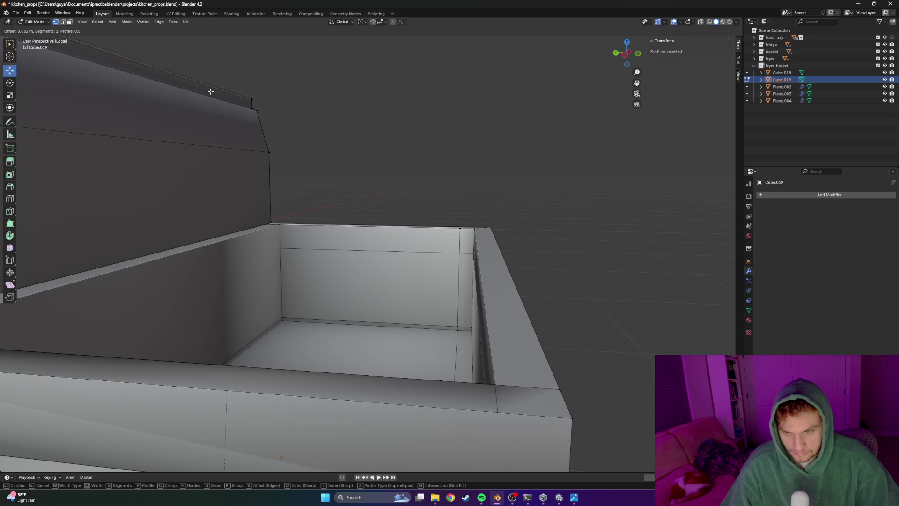
key(Return)
scroll(110, 372, down, 4)
middle_drag(291, 267, 225, 357)
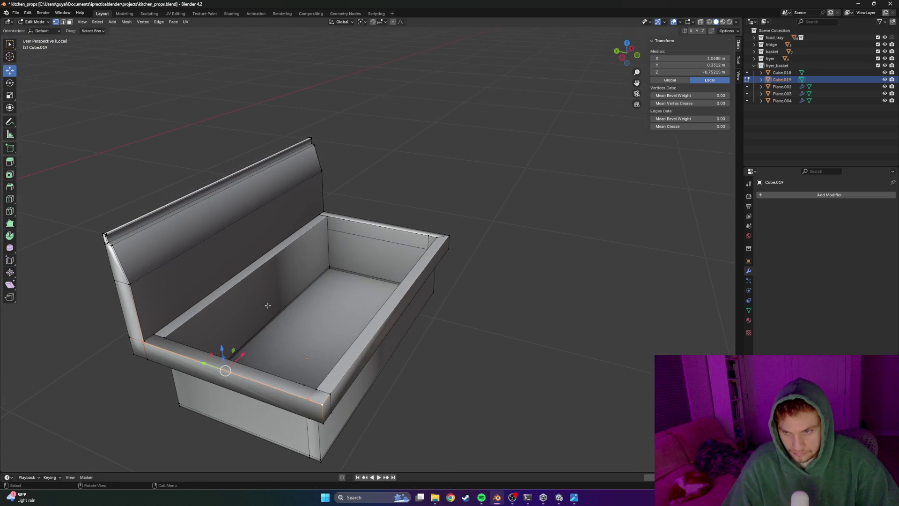
key(ctrl+b)
key(Return)
middle_drag(189, 435, 482, 372)
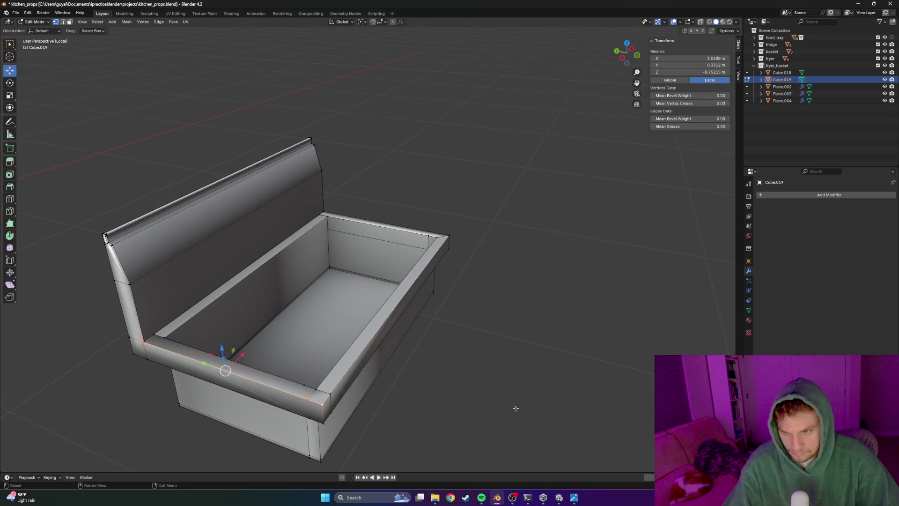
scroll(221, 401, up, 3)
Check the rim corner vertices in X-ray shading, then return to Object Mode
mouse_move(221, 402)
middle_down()
mouse_move(321, 351)
mouse_move(377, 390)
mouse_move(380, 383)
middle_up()
scroll(321, 352, up, 3)
scroll(378, 390, down, 3)
key(alt+z)
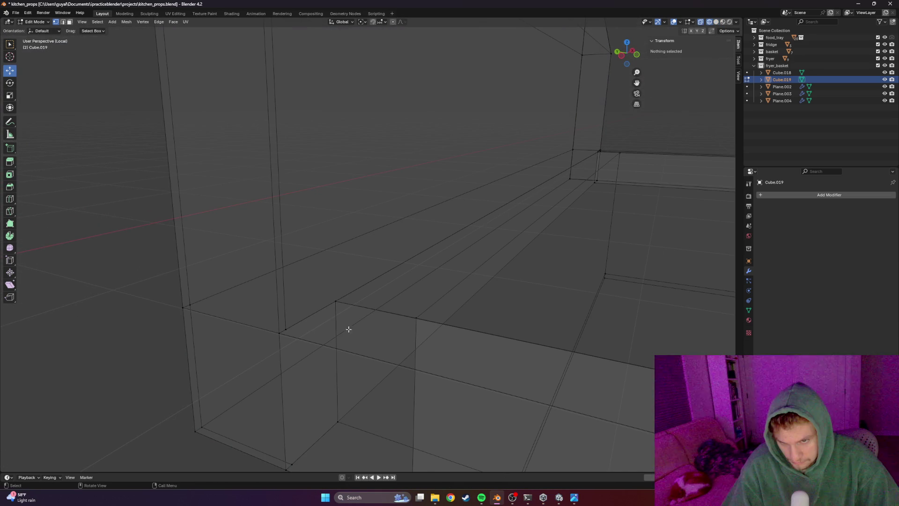
click(279, 331)
click(275, 360)
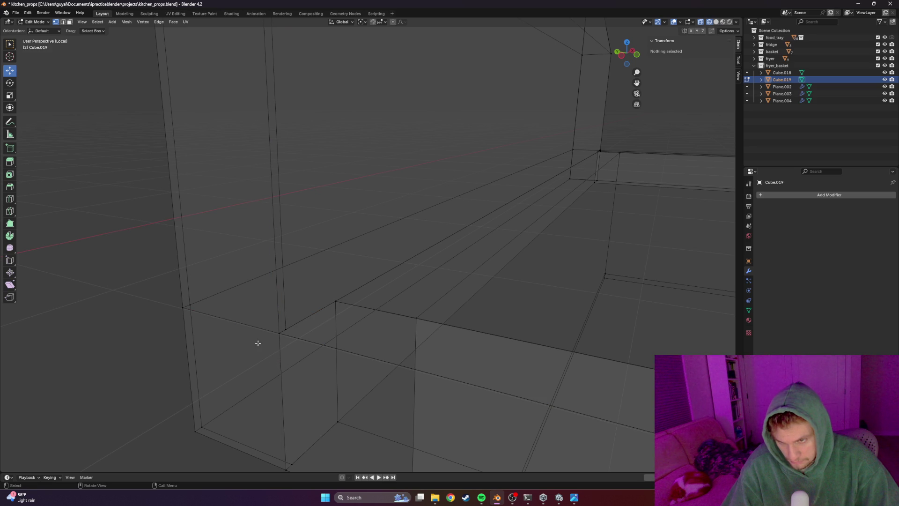
middle_drag(280, 402, 288, 401)
click(283, 366)
click(337, 339)
scroll(338, 338, down, 5)
key(Tab)
click(470, 348)
key(shift+z)
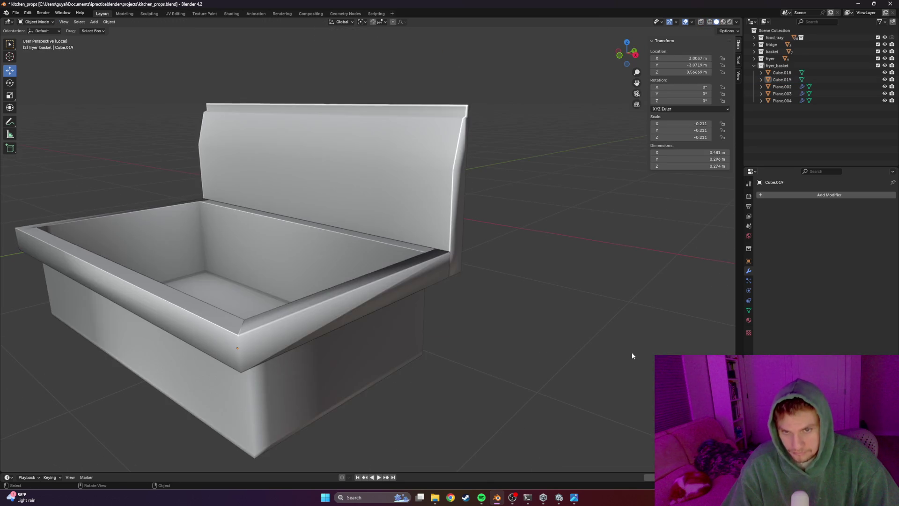
scroll(562, 345, down, 3)
mouse_move(485, 333)
middle_down()
mouse_move(438, 328)
mouse_move(351, 249)
middle_up()
click(351, 249)
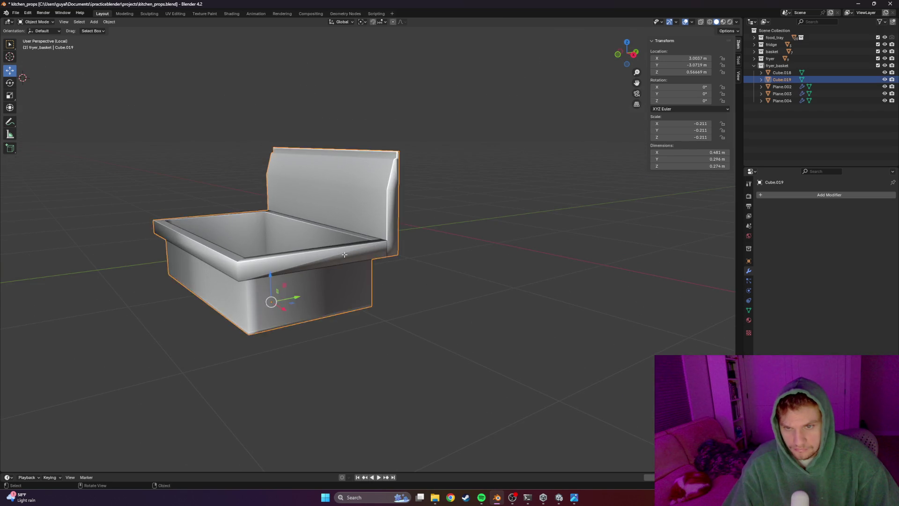
scroll(344, 253, up, 3)
Add a centred loop cut across the front rim
key(Tab)
key(ctrl+r)
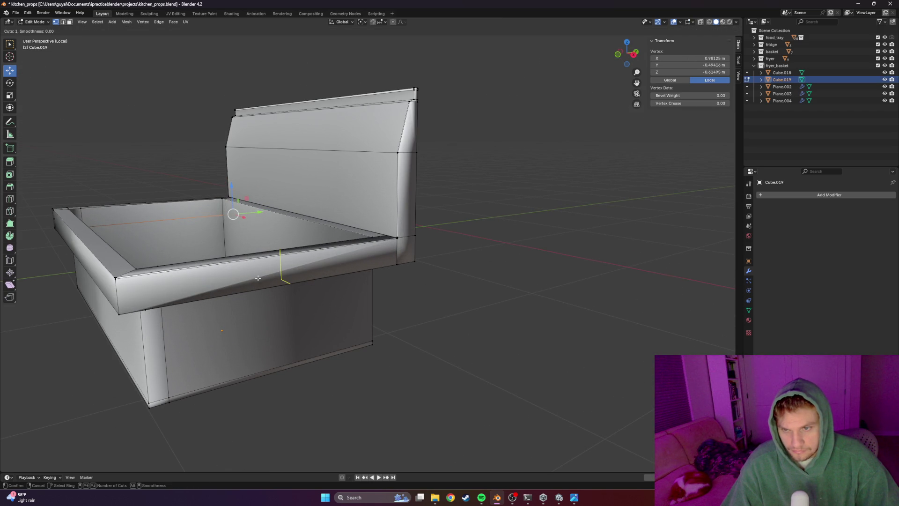
click(301, 269)
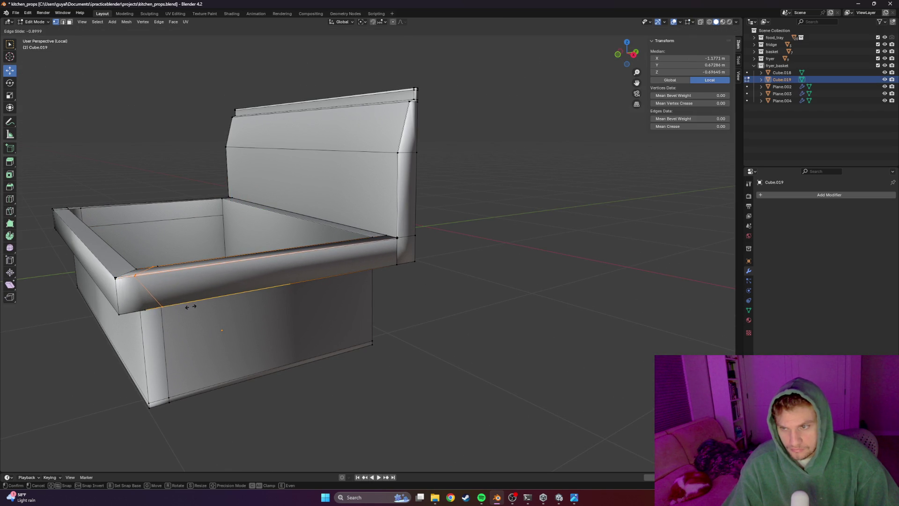
right_click(245, 337)
scroll(405, 336, up, 3)
key(alt+a)
From the right-side view, slide the slanted rim corner edge along Y to straighten it
middle_drag(421, 261, 392, 263)
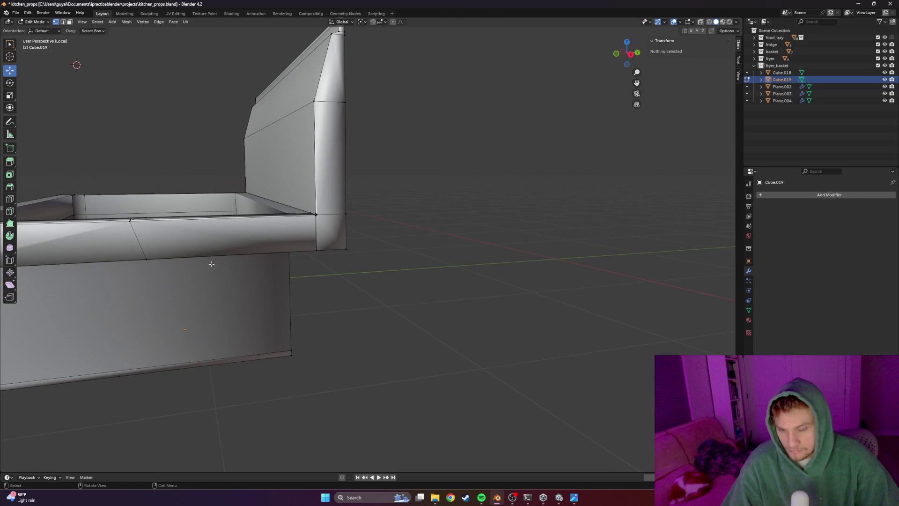
key(KP_3)
scroll(123, 232, up, 3)
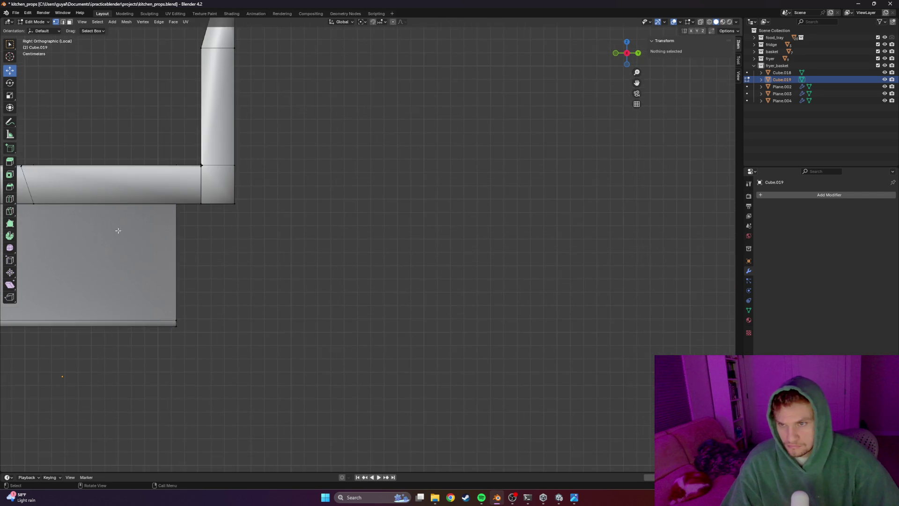
scroll(123, 231, up, 2)
scroll(267, 251, up, 2)
scroll(305, 274, up, 2)
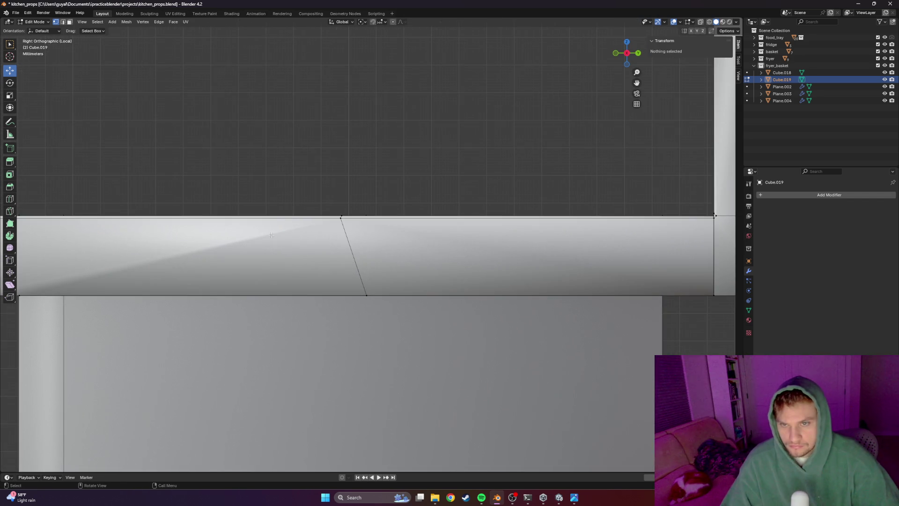
click(340, 217)
shift+click(367, 295)
key(g)
click(364, 258)
shift+middle_drag(364, 257, 427, 268)
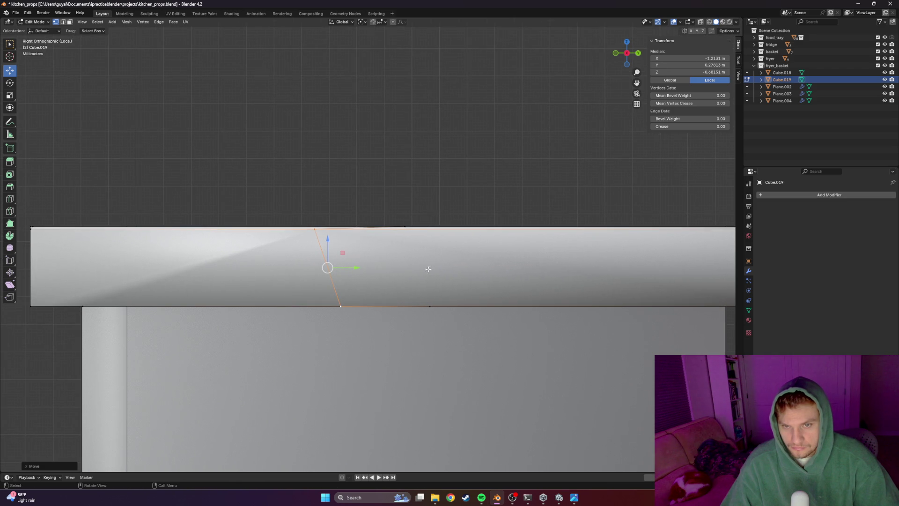
shift+click(405, 226)
key(g)
key(y)
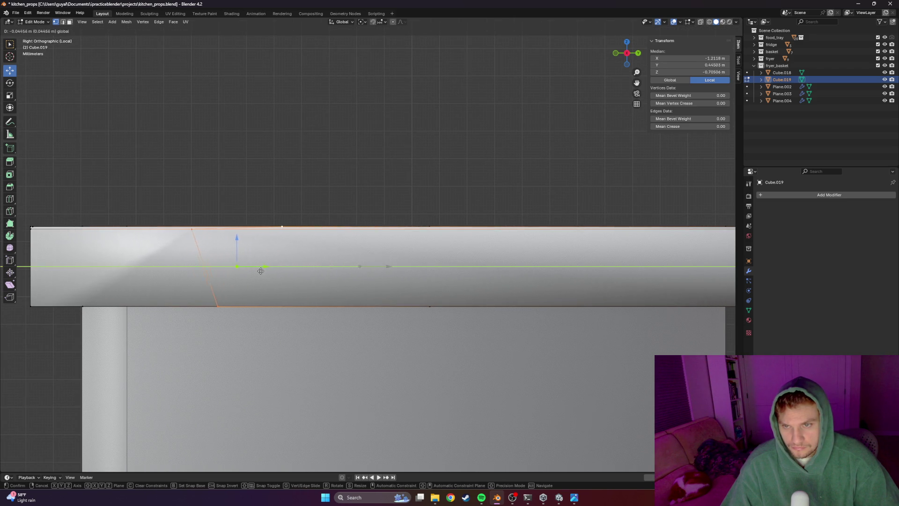
click(142, 267)
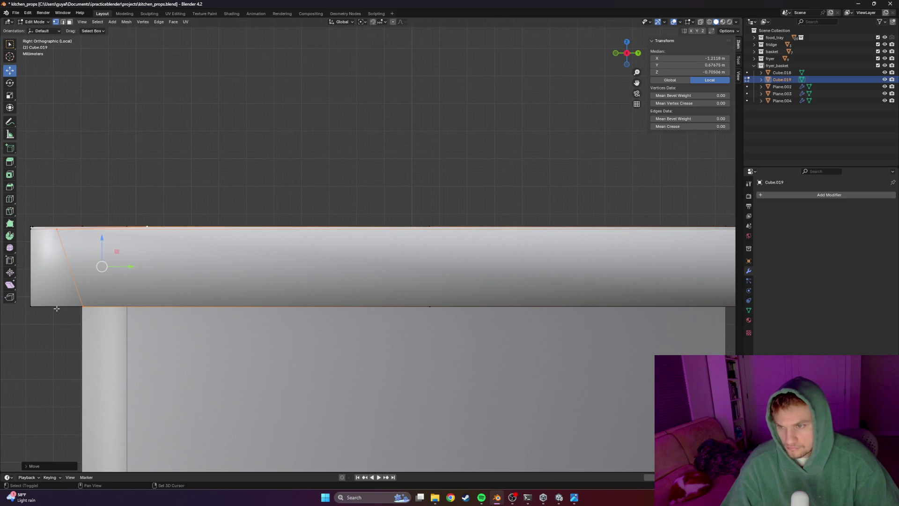
scroll(101, 263, up, 2)
click(221, 346)
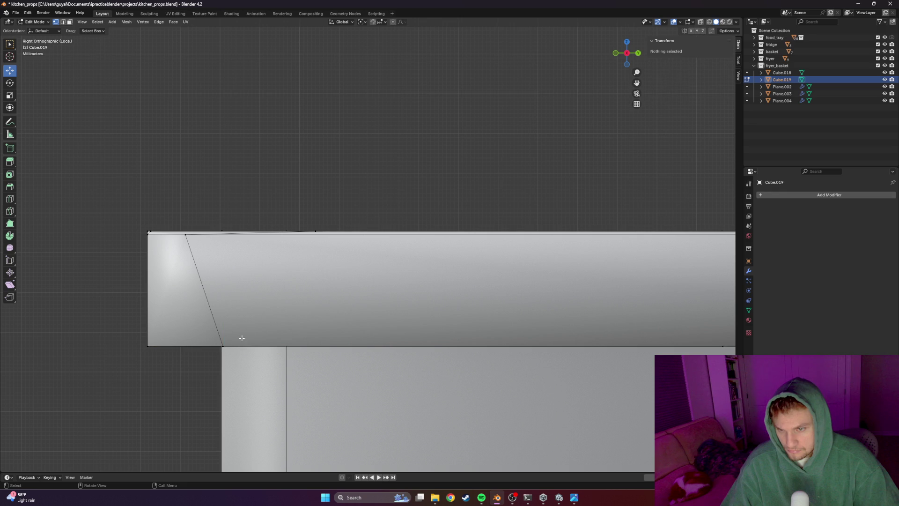
Move the rim's bottom and top corner vertices along Y so the corner edge is vertical
click(222, 346)
scroll(207, 358, up, 2)
shift+middle_drag(207, 358, 255, 333)
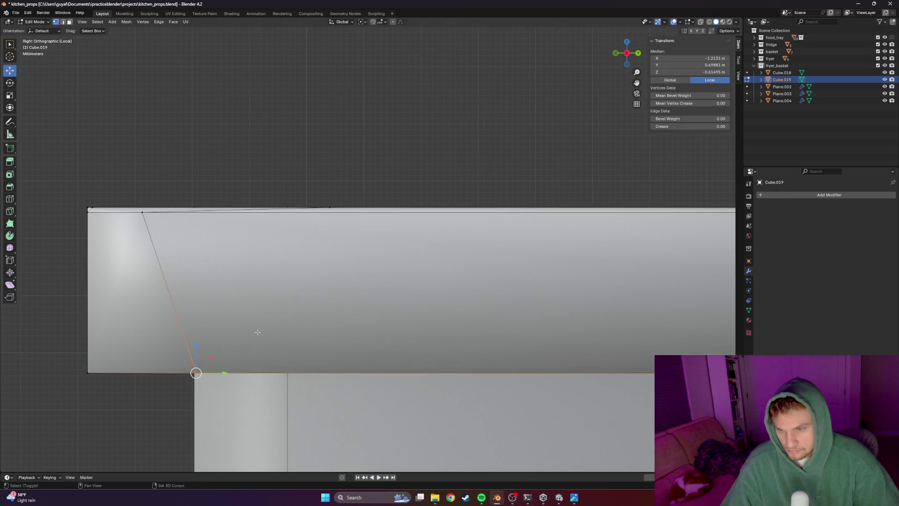
click(210, 368)
drag(221, 373, 146, 371)
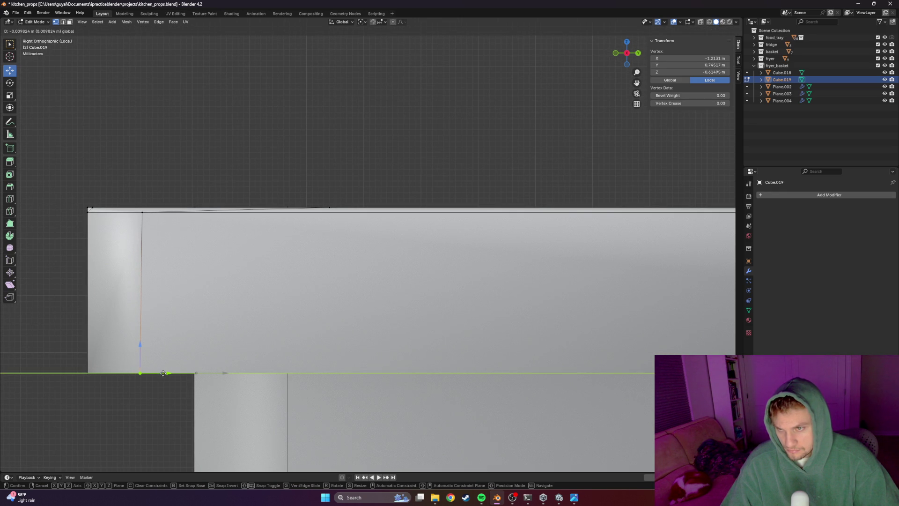
drag(164, 373, 141, 372)
mouse_move(141, 372)
shift+middle_down()
mouse_move(237, 316)
mouse_move(217, 275)
mouse_move(291, 314)
mouse_move(325, 371)
shift+middle_up()
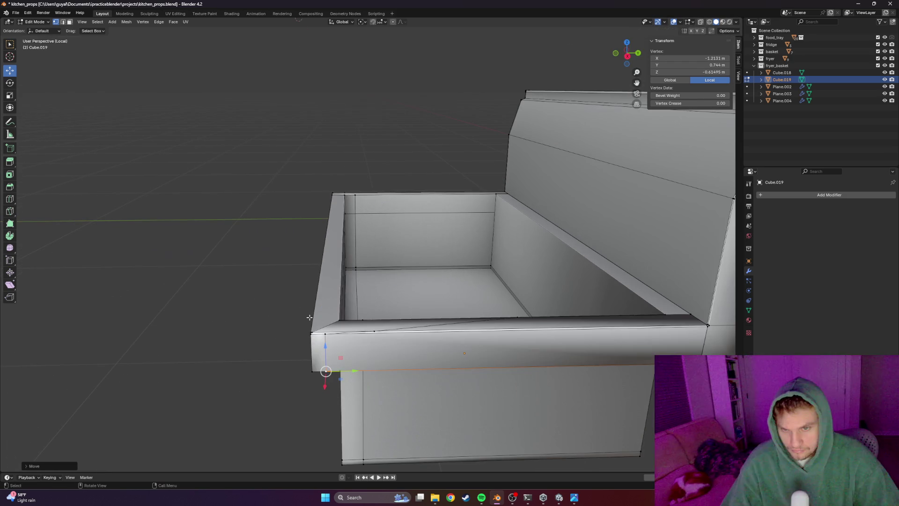
click(376, 330)
key(g)
key(y)
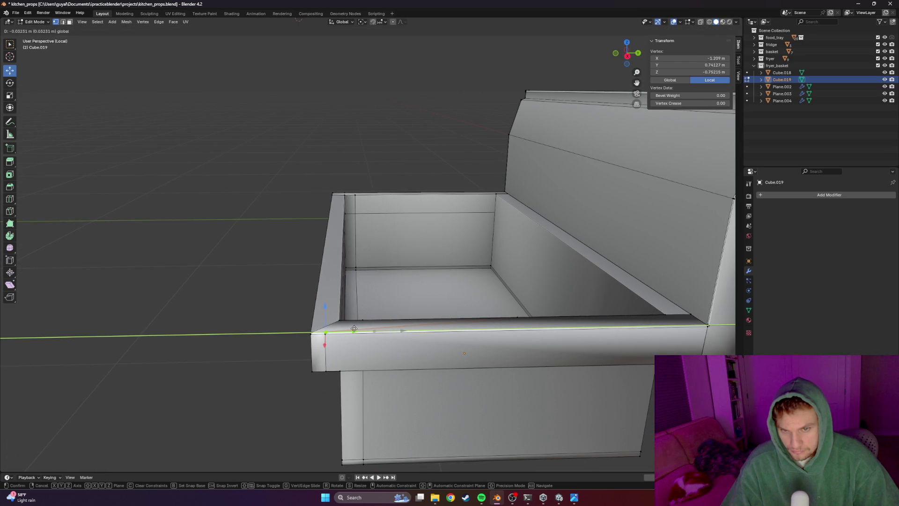
click(354, 329)
Shift the inner rim edge loop along Y to line up, then leave Edit Mode
alt+click(508, 320)
key(g)
key(y)
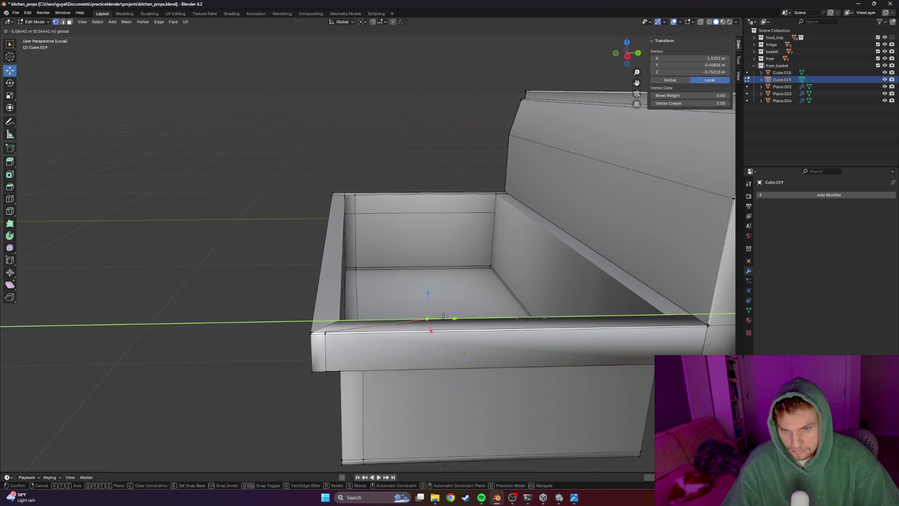
click(373, 310)
key(Tab)
click(277, 316)
scroll(256, 323, down, 3)
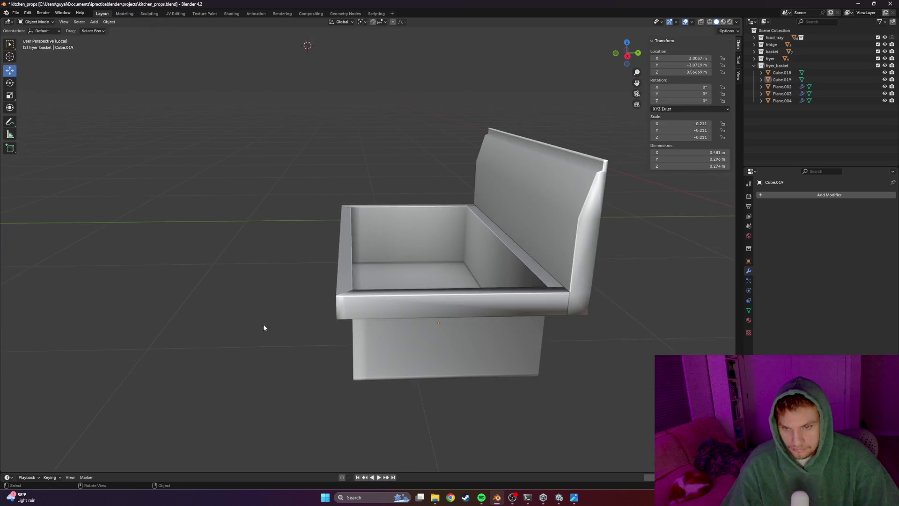
Slide the rim's end edge along Y into line and check the sink from above
middle_drag(257, 323, 293, 335)
click(442, 346)
key(Tab)
scroll(422, 331, up, 4)
middle_drag(422, 331, 366, 306)
click(322, 258)
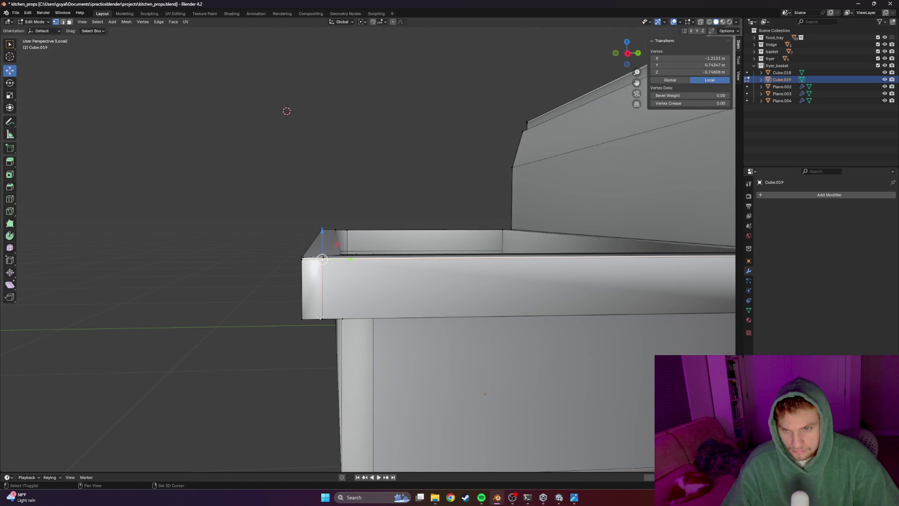
shift+click(321, 319)
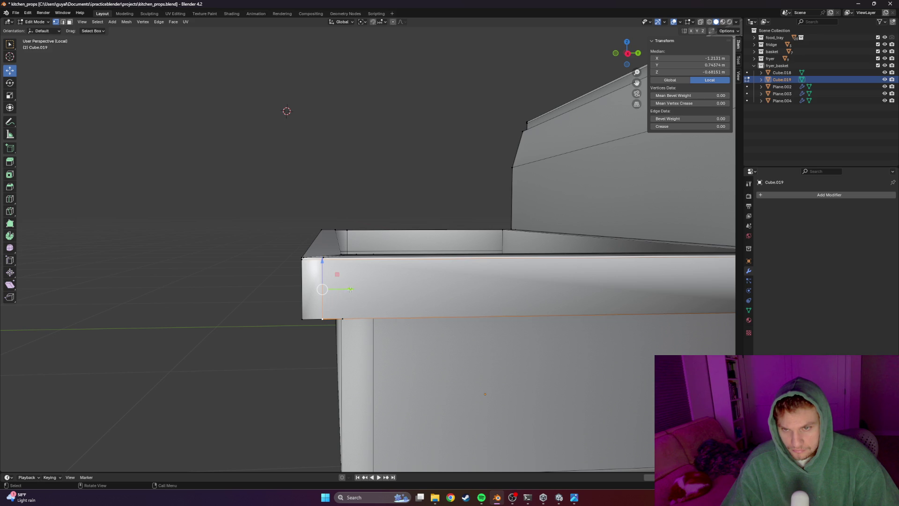
drag(350, 288, 339, 289)
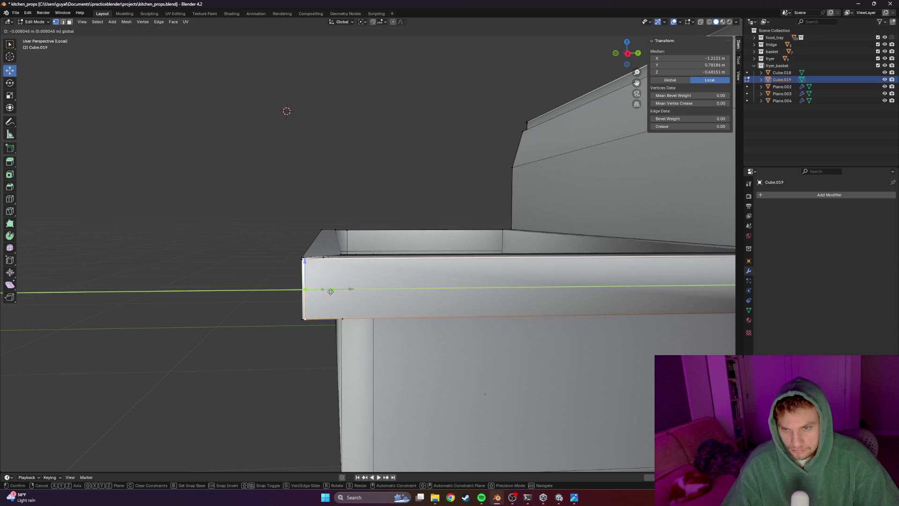
click(331, 291)
key(Tab)
mouse_move(267, 312)
middle_down()
mouse_move(234, 313)
mouse_move(314, 342)
middle_up()
mouse_move(409, 259)
middle_down()
mouse_move(442, 297)
mouse_move(421, 269)
mouse_move(351, 257)
mouse_move(324, 277)
mouse_move(291, 267)
mouse_move(362, 265)
mouse_move(303, 289)
mouse_move(359, 210)
mouse_move(401, 225)
mouse_move(347, 240)
mouse_move(393, 366)
mouse_move(399, 324)
mouse_move(392, 319)
middle_up()
Save kitchen_props.blend and switch to the sink reference photo
key(ctrl+s)
click(109, 21)
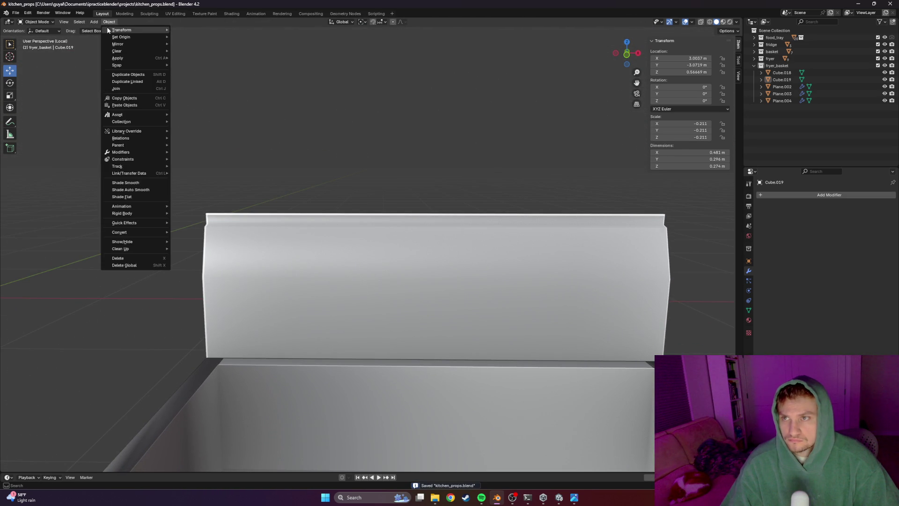
key(alt+Tab)
scroll(521, 204, up, 2)
scroll(520, 211, up, 2)
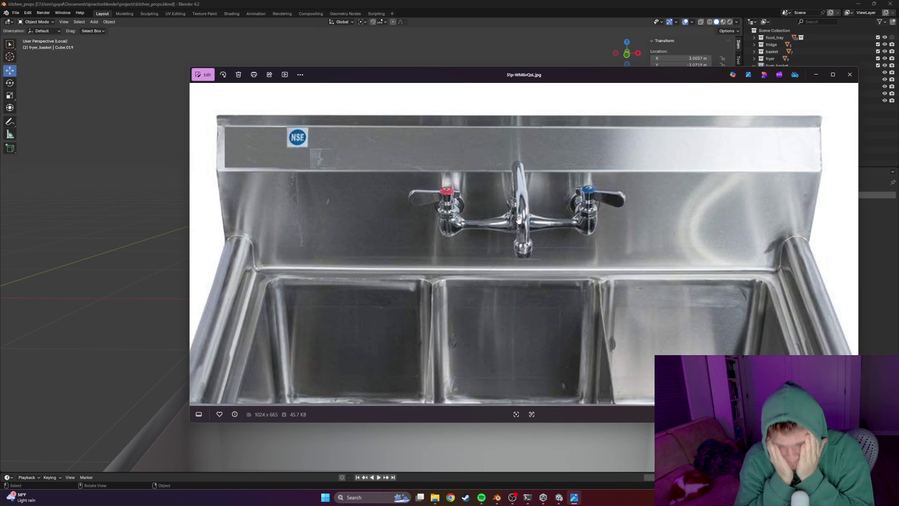
Close the reference photo and return to the sink model in Blender
key(alt+Tab)
scroll(479, 232, down, 5)
mouse_move(461, 302)
middle_down()
mouse_move(509, 246)
mouse_move(507, 282)
mouse_move(413, 357)
mouse_move(408, 261)
mouse_move(432, 313)
mouse_move(498, 289)
mouse_move(489, 287)
middle_up()
key(Tab)
scroll(507, 282, up, 2)
key(Tab)
scroll(407, 261, down, 3)
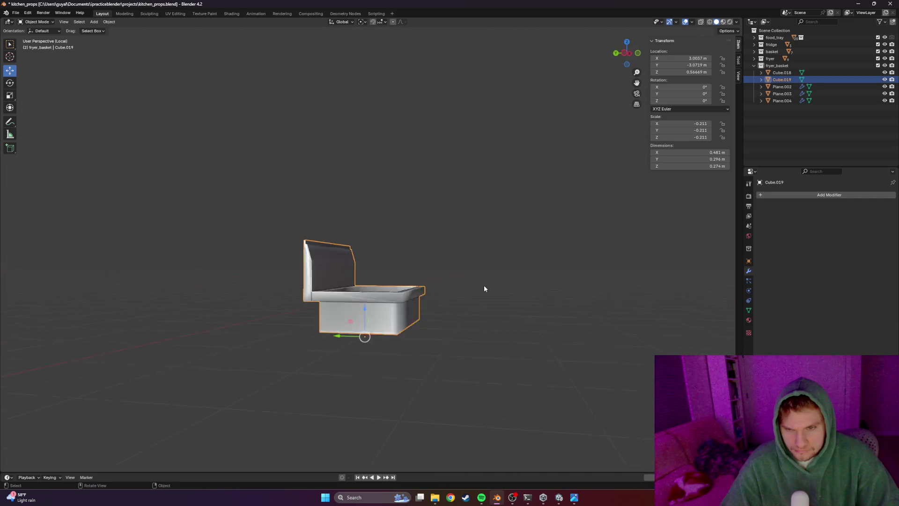
scroll(490, 287, up, 4)
scroll(281, 338, up, 2)
scroll(227, 374, up, 2)
Move the stray rim corner vertex sideways and up to the backsplash post corner
mouse_move(291, 343)
middle_down()
mouse_move(358, 317)
mouse_move(327, 309)
mouse_move(325, 293)
mouse_move(301, 271)
middle_up()
key(Tab)
scroll(307, 279, up, 2)
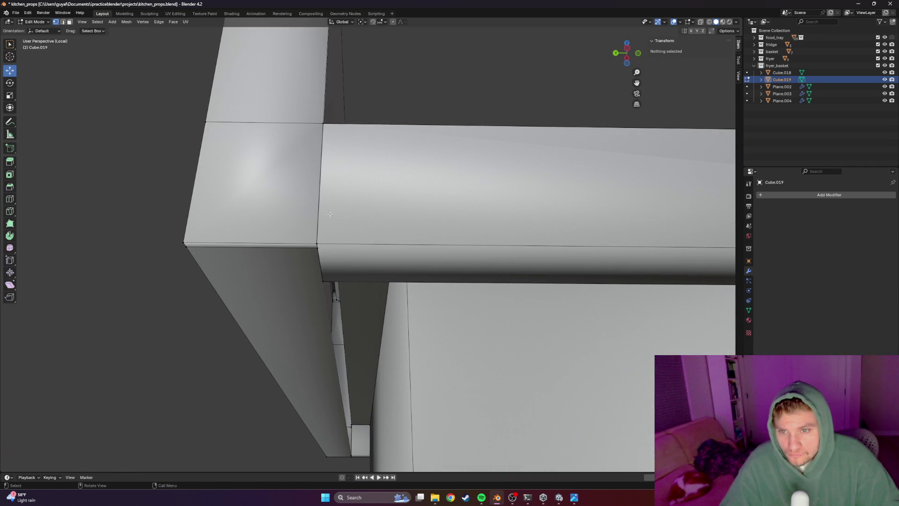
click(337, 241)
click(341, 241)
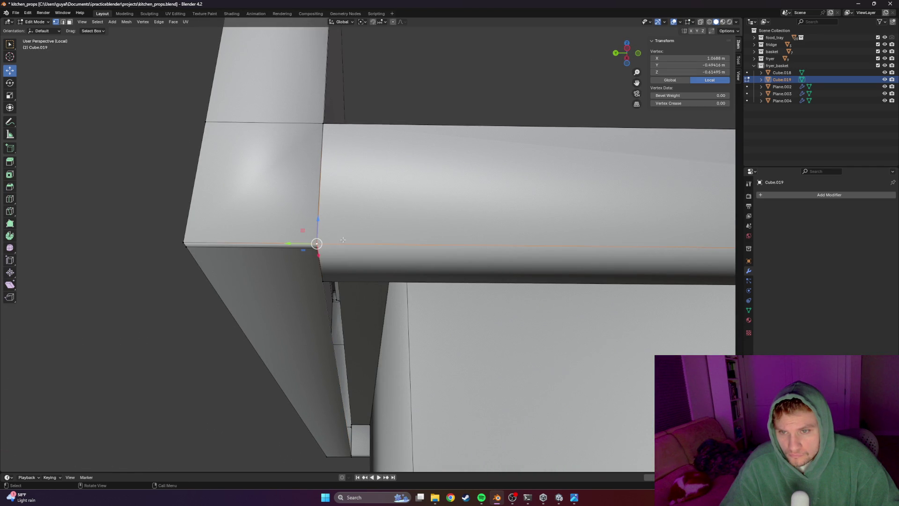
middle_drag(318, 254, 298, 285)
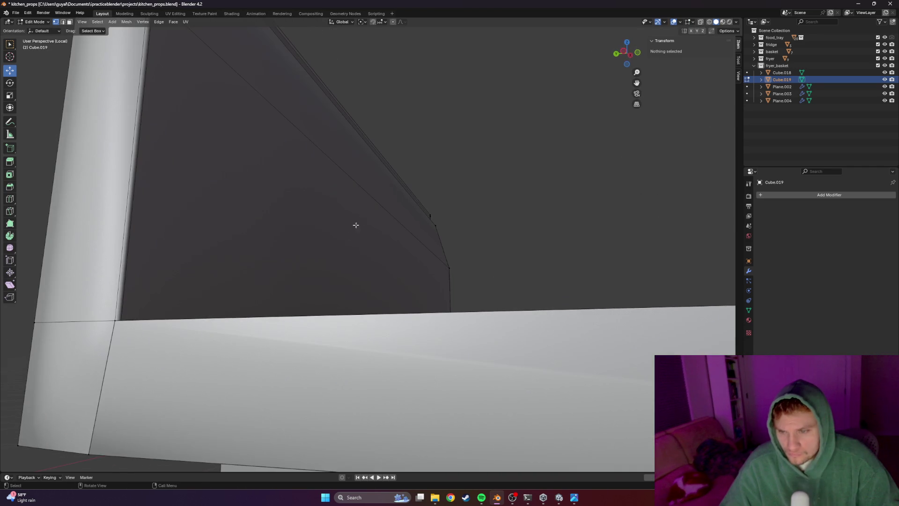
key(g)
click(125, 329)
key(g)
key(z)
click(121, 321)
mouse_move(132, 322)
middle_down()
mouse_move(199, 353)
mouse_move(259, 363)
mouse_move(213, 336)
middle_up()
key(Tab)
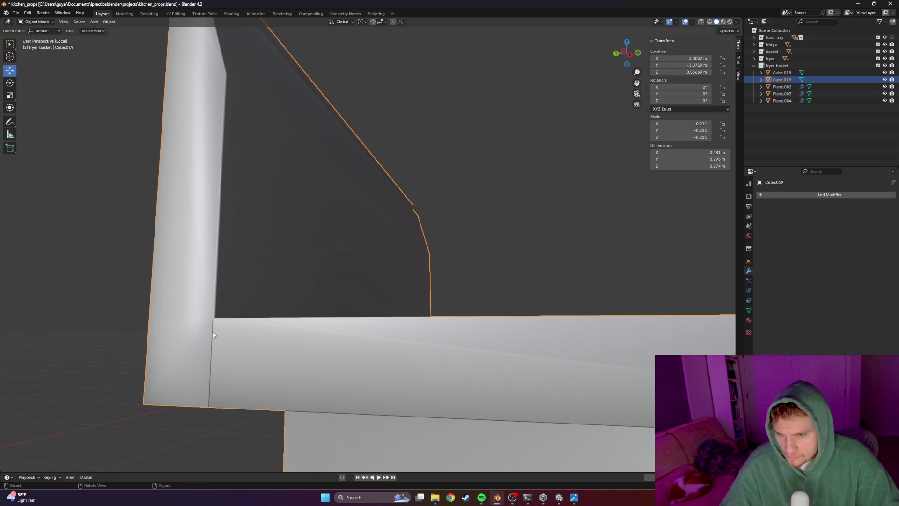
Dissolve the unneeded vertical corner edge beside the post
key(Tab)
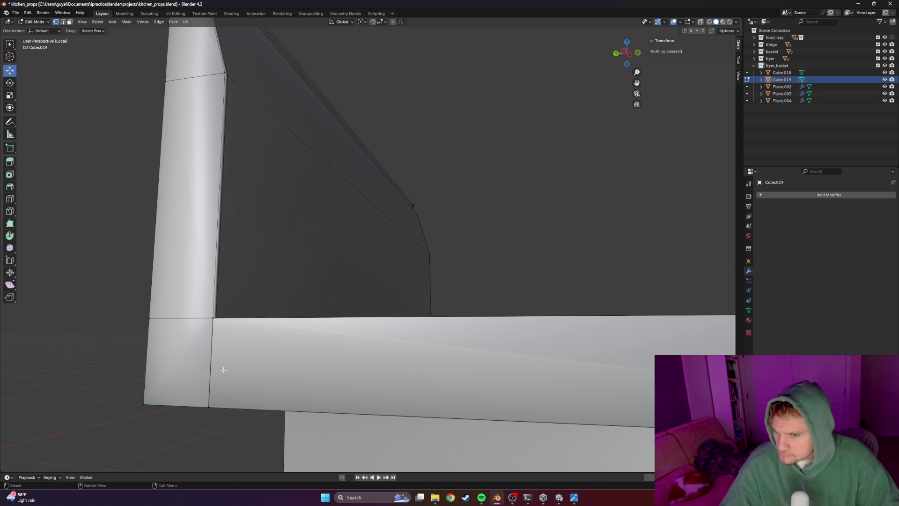
click(212, 360)
key(2)
click(211, 361)
key(x)
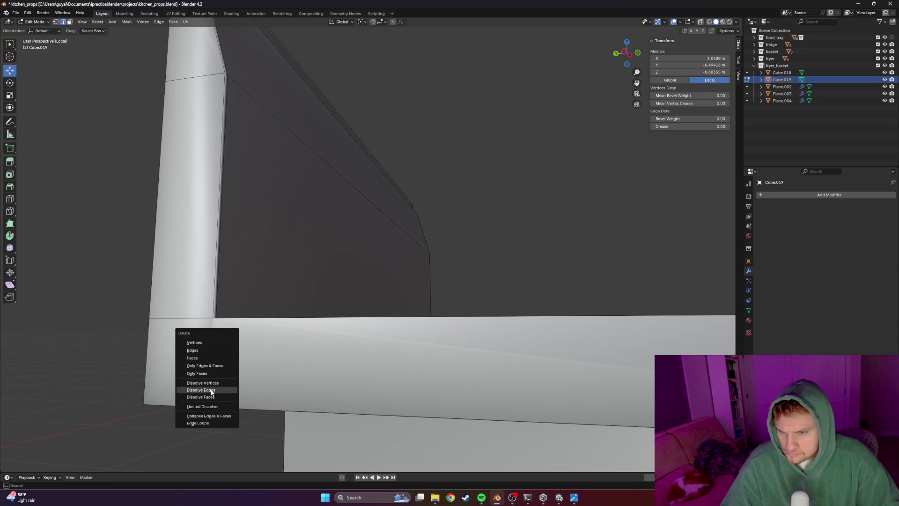
click(212, 393)
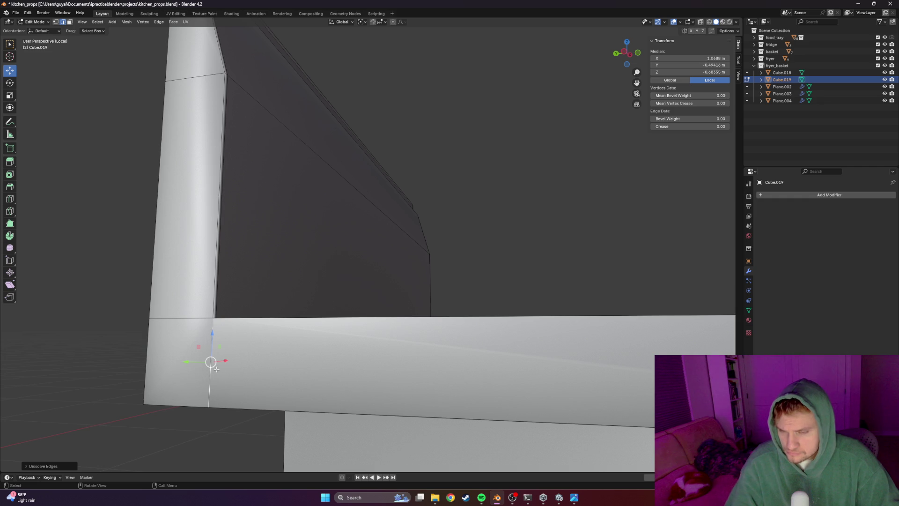
key(x)
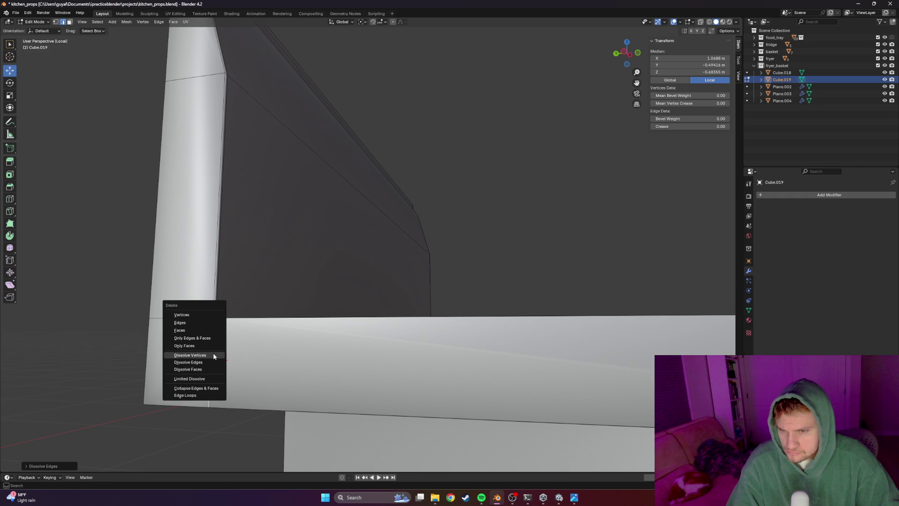
click(201, 322)
mouse_move(184, 378)
middle_down()
mouse_move(224, 375)
mouse_move(372, 396)
middle_up()
scroll(224, 374, down, 5)
Inspect the top front rim edge loop, then return to Object Mode and review the sink
mouse_move(453, 390)
middle_down()
mouse_move(592, 330)
mouse_move(583, 336)
middle_up()
scroll(466, 382, down, 4)
alt+click(594, 354)
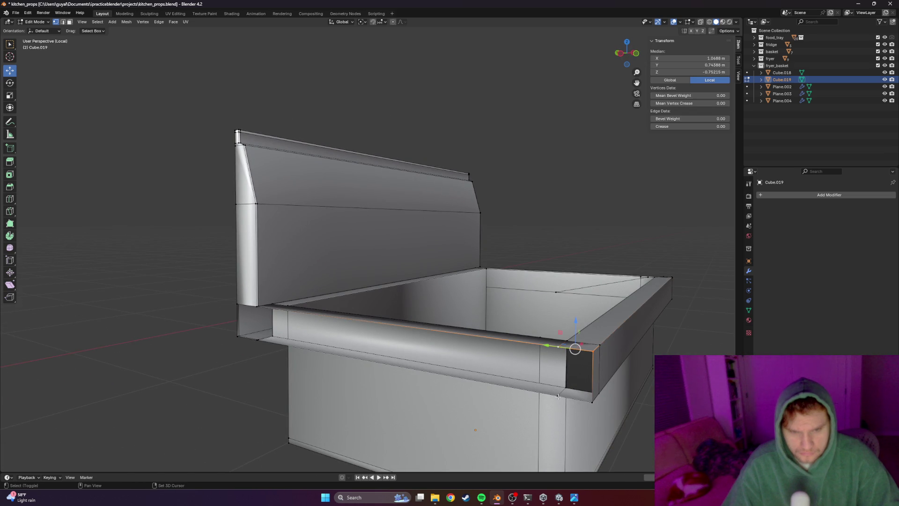
scroll(303, 354, down, 3)
scroll(351, 373, up, 5)
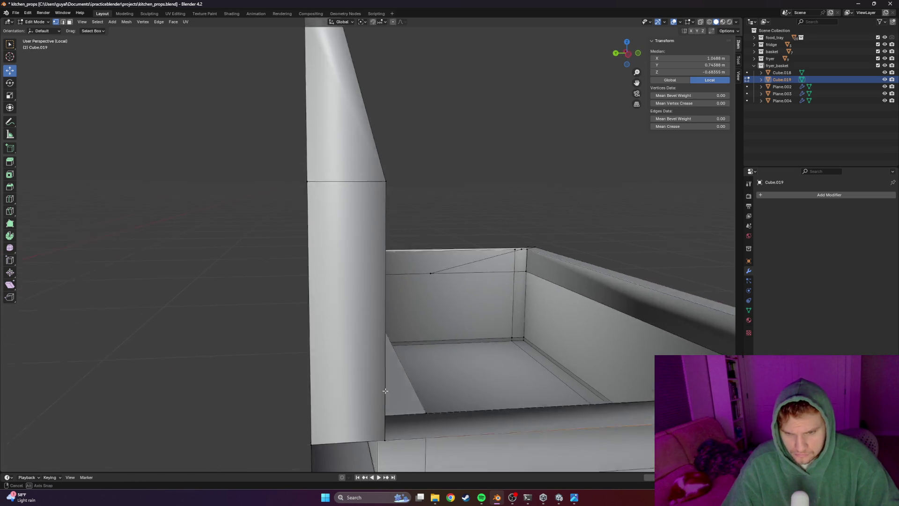
scroll(398, 392, up, 3)
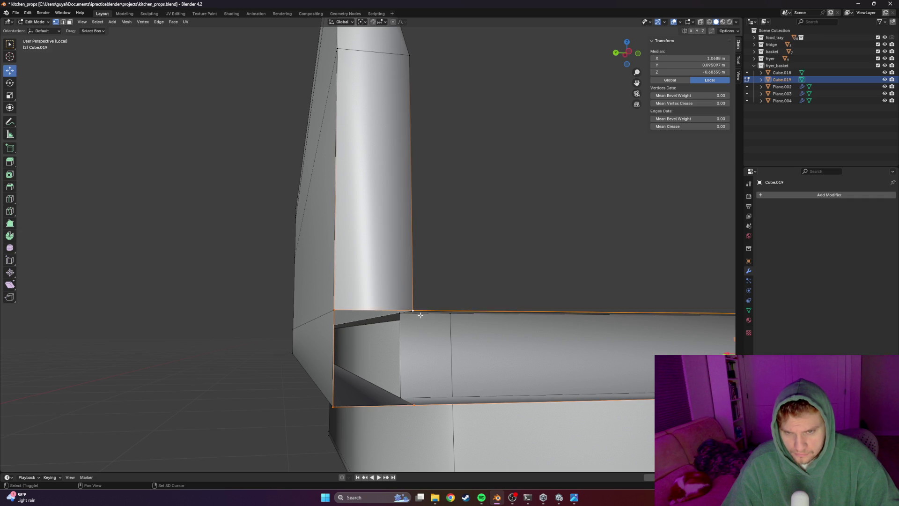
scroll(415, 310, down, 5)
scroll(416, 311, down, 5)
key(Tab)
mouse_move(300, 346)
middle_down()
mouse_move(259, 384)
mouse_move(269, 396)
mouse_move(215, 373)
middle_up()
scroll(220, 361, up, 3)
scroll(234, 325, up, 3)
mouse_move(261, 338)
middle_down()
mouse_move(291, 318)
mouse_move(258, 325)
mouse_move(395, 338)
mouse_move(297, 329)
middle_up()
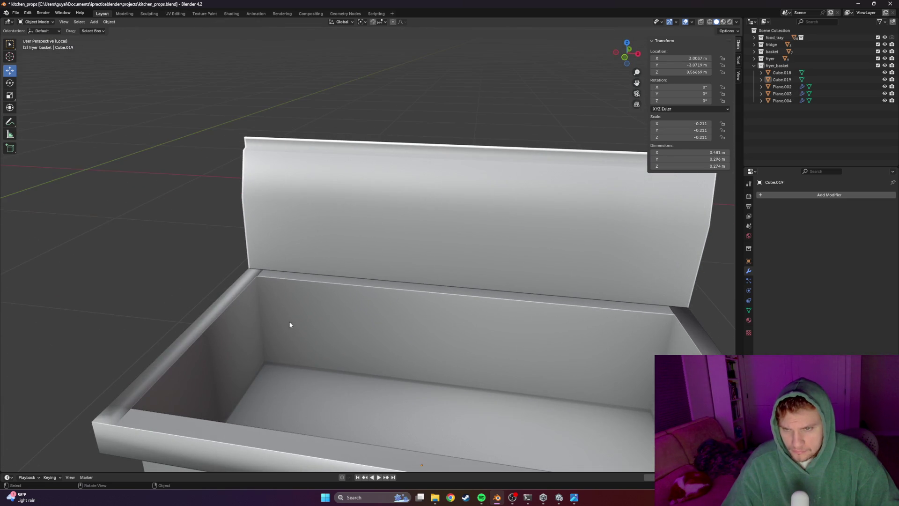
Briefly toggle the face-orientation overlay and enter edit mode looking into the sink interior
click(685, 22)
mouse_move(692, 22)
click(650, 150)
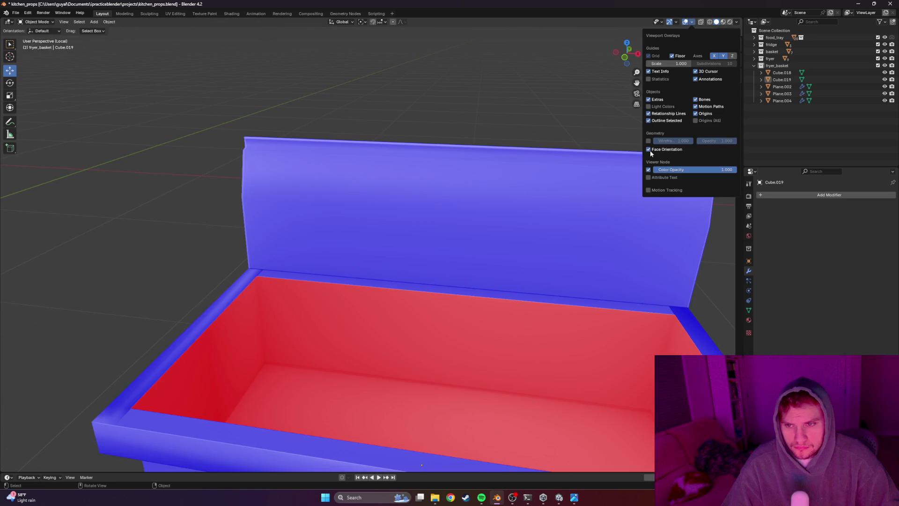
click(650, 150)
key(Tab)
key(Tab)
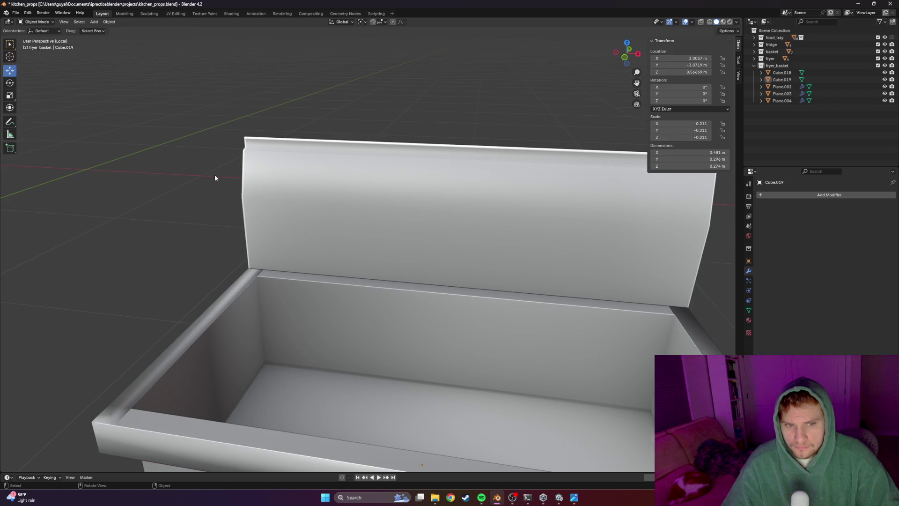
scroll(214, 172, down, 3)
scroll(241, 186, up, 5)
middle_drag(241, 186, 305, 248)
scroll(305, 248, up, 3)
scroll(319, 249, up, 3)
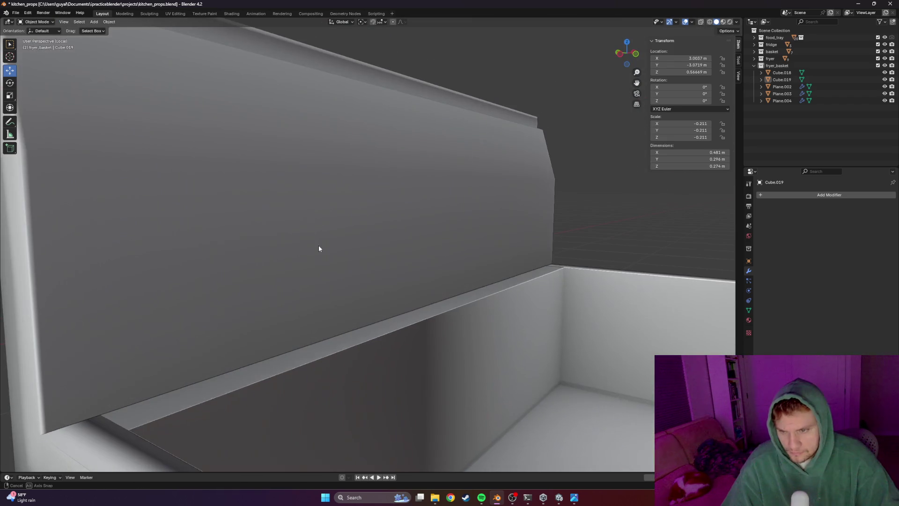
key(Tab)
Select the ledge corner vertex on the back wall and preview a Ctrl+R loop cut, then cancel it
middle_drag(148, 422, 108, 438)
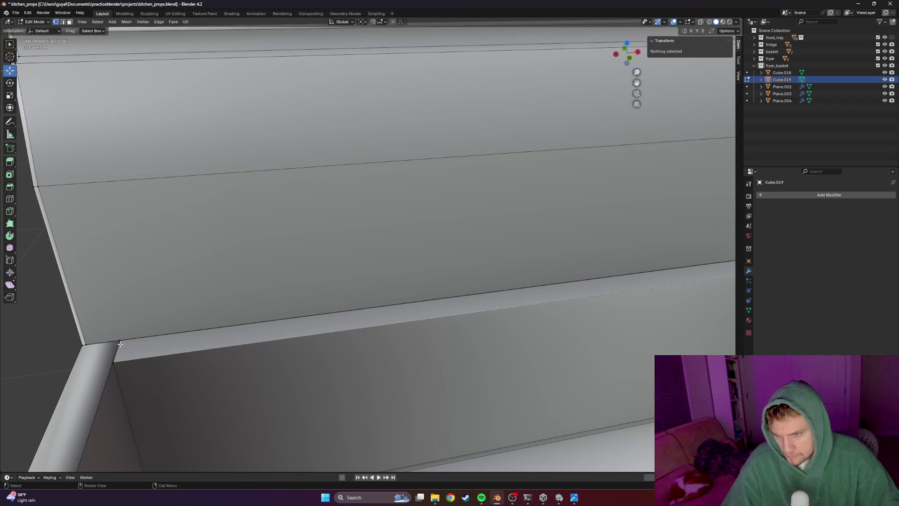
click(116, 358)
shift+middle_drag(116, 362, 191, 362)
key(ctrl+r)
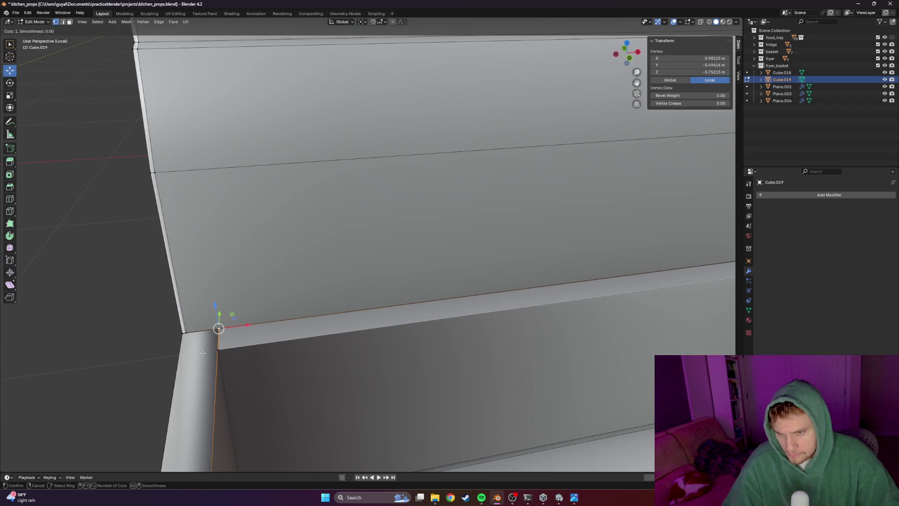
ctrl+middle_drag(196, 397, 312, 357)
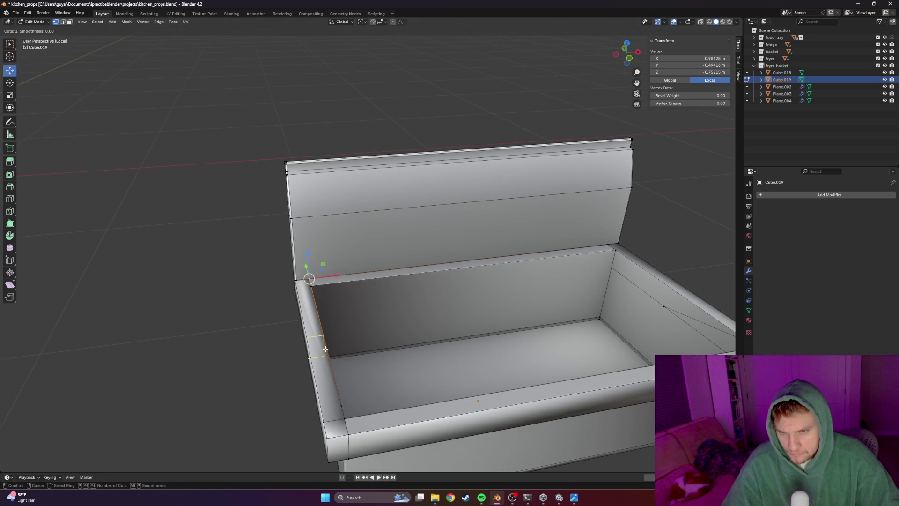
key(Escape)
Return to object mode, save the kitchen_props file and bring up the steel sink reference photo
key(Tab)
mouse_move(251, 338)
middle_down()
mouse_move(319, 336)
mouse_move(345, 374)
mouse_move(300, 367)
mouse_move(307, 336)
mouse_move(375, 315)
mouse_move(272, 316)
mouse_move(284, 306)
mouse_move(231, 315)
mouse_move(271, 297)
mouse_move(444, 363)
mouse_move(380, 337)
middle_up()
key(ctrl+s)
key(alt+Tab)
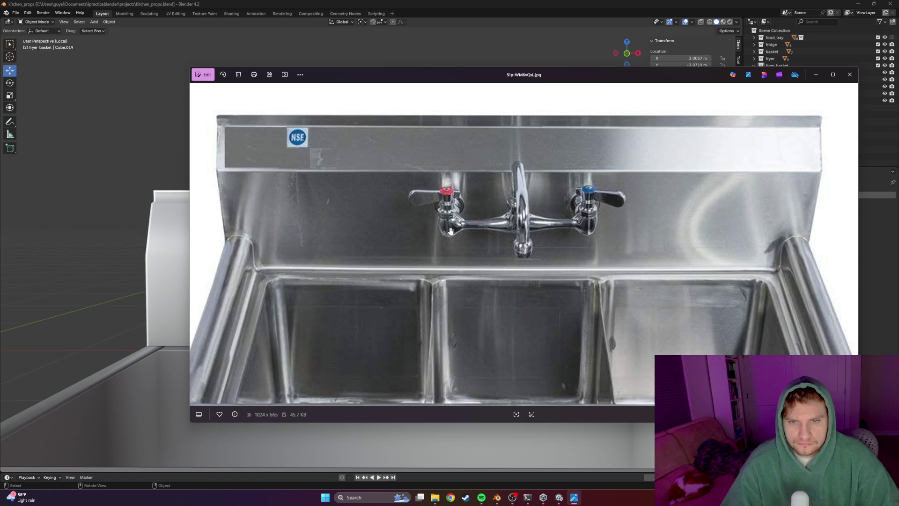
scroll(450, 230, up, 2)
scroll(456, 233, up, 2)
scroll(468, 239, up, 1)
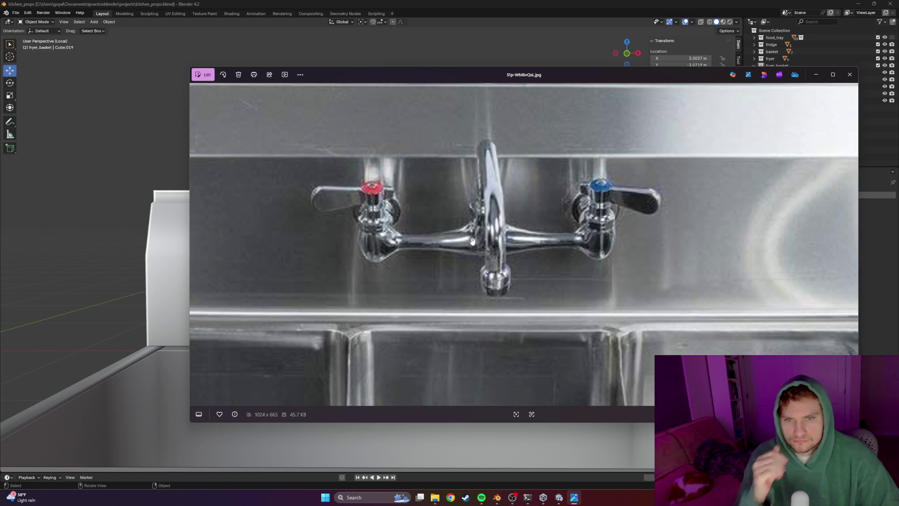
Switch from the faucet photo back to the Blender sink scene and bring up the Add menu
key(alt+Tab)
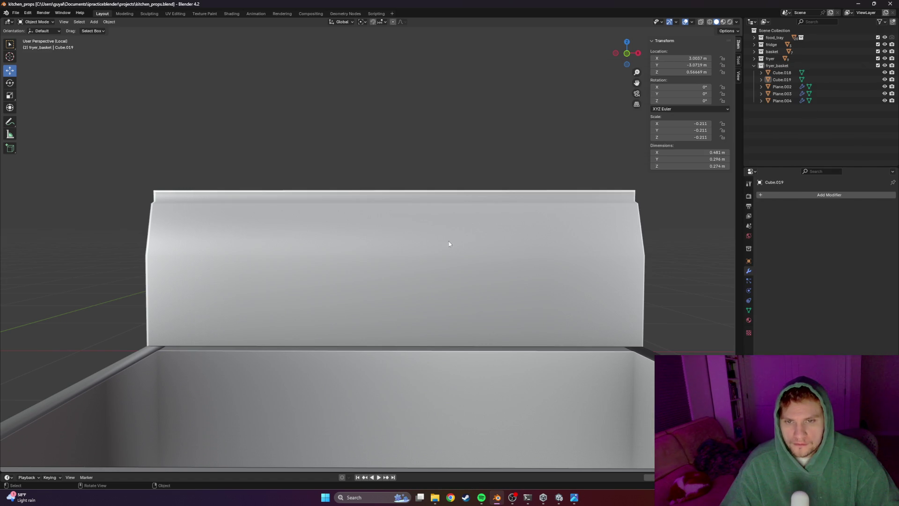
click(94, 22)
mouse_move(104, 30)
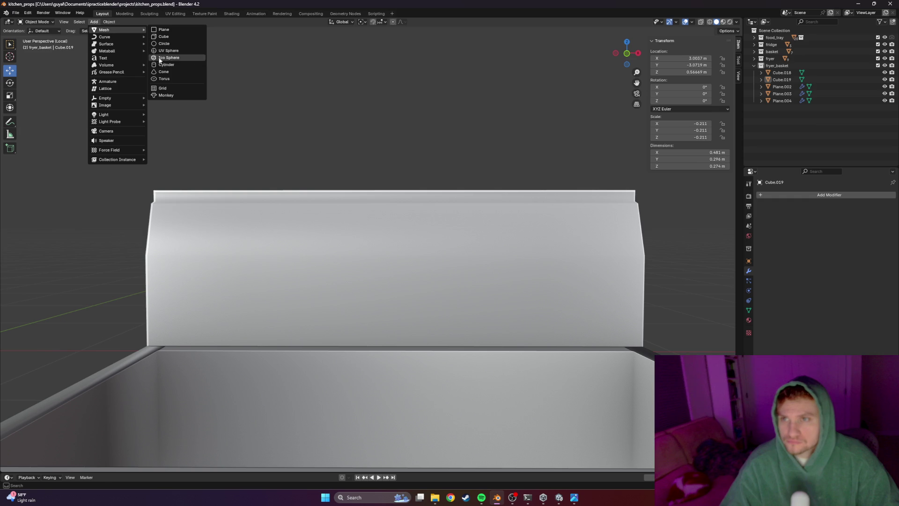
scroll(208, 86, down, 3)
scroll(371, 241, down, 3)
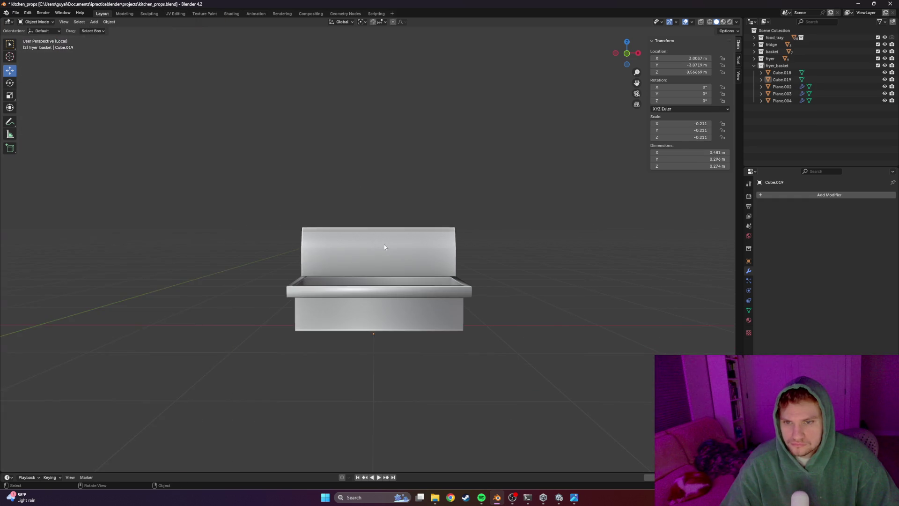
scroll(387, 243, up, 6)
click(94, 22)
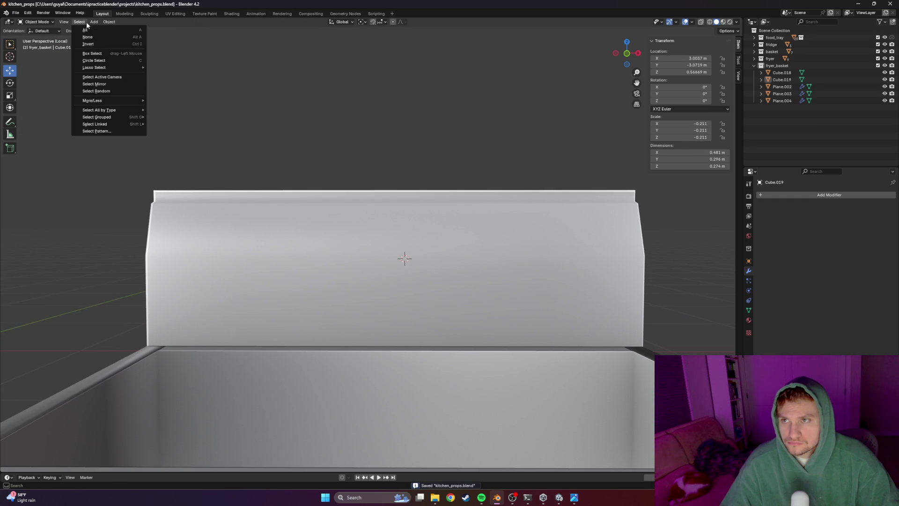
mouse_move(112, 29)
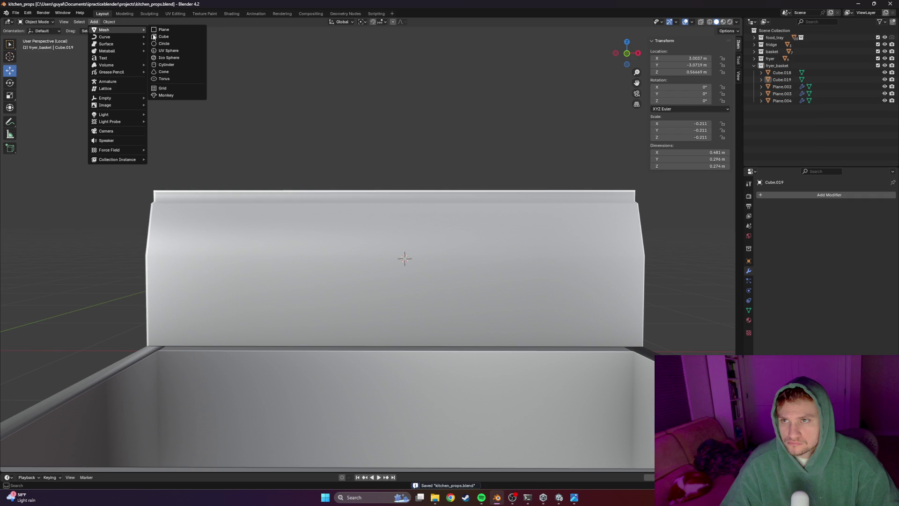
click(175, 64)
scroll(407, 225, down, 2)
key(s)
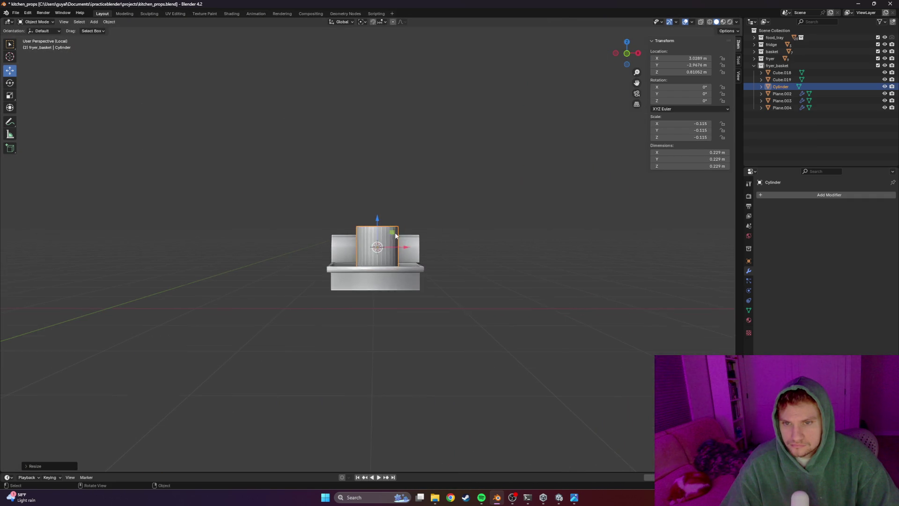
scroll(373, 245, up, 5)
middle_drag(422, 258, 358, 274)
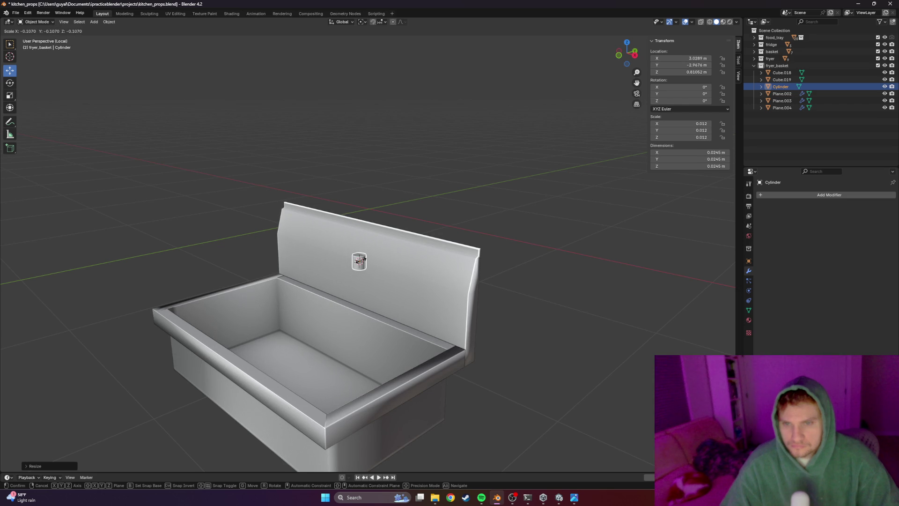
click(359, 260)
click(28, 463)
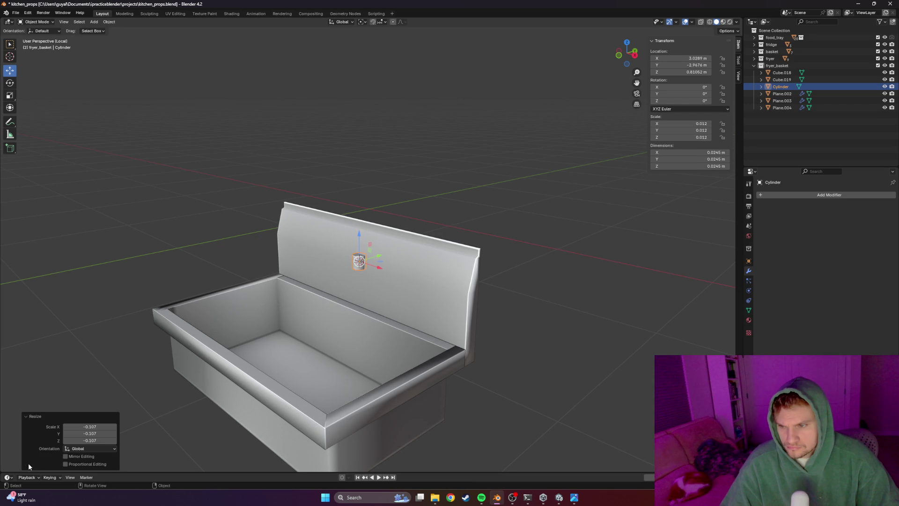
click(86, 321)
scroll(368, 313, up, 5)
middle_drag(368, 312, 405, 326)
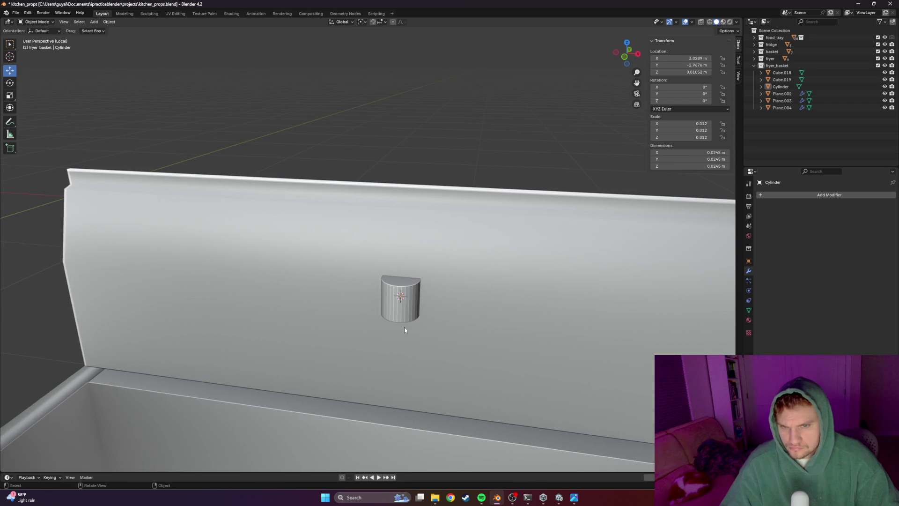
key(Delete)
key(ctrl+s)
click(94, 21)
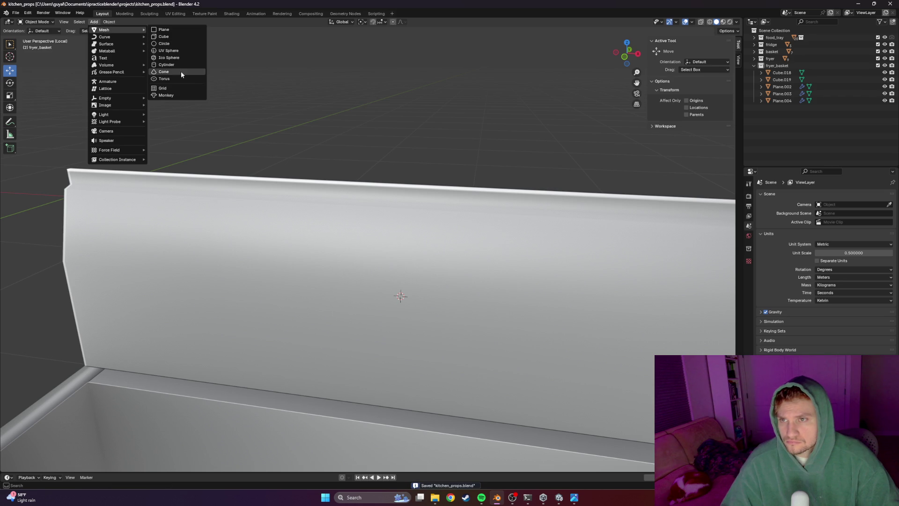
Add a 12-sided cylinder at the backsplash, try shrinking it, then undo and delete it
click(180, 64)
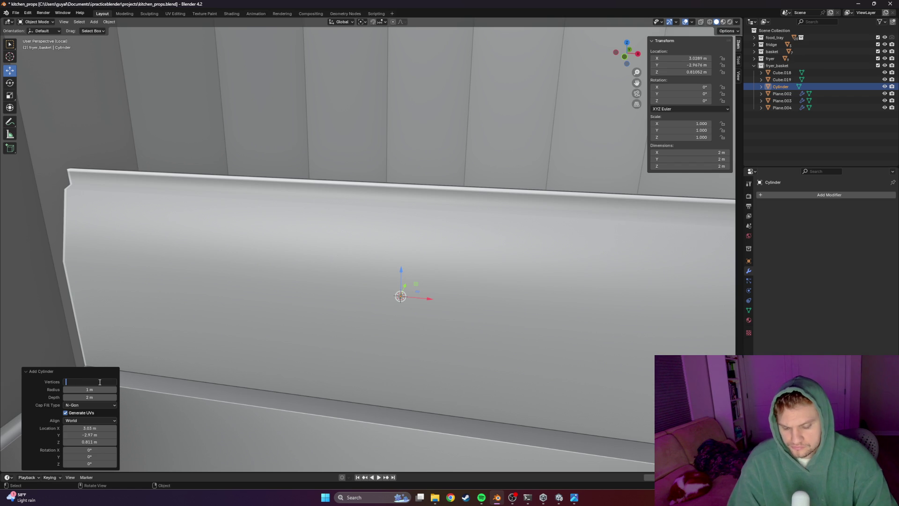
text(12)
key(Return)
scroll(269, 269, down, 5)
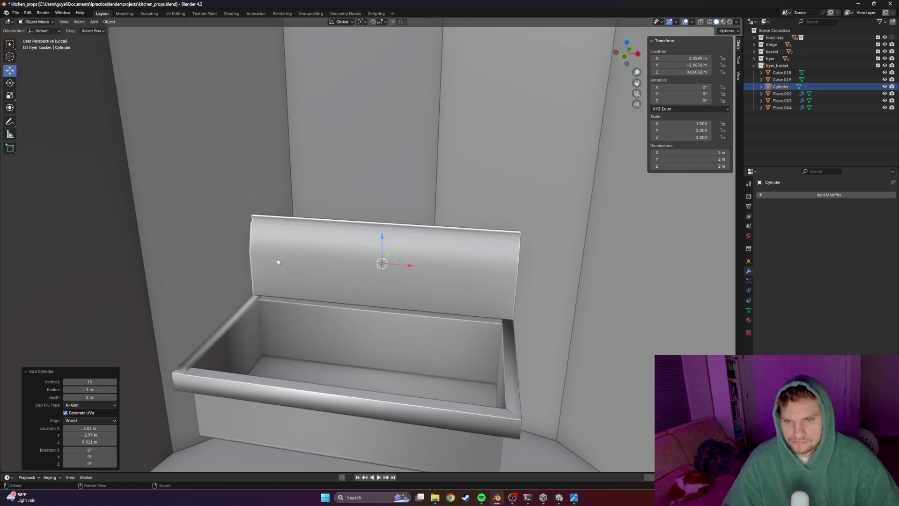
key(slash)
key(slash)
key(s)
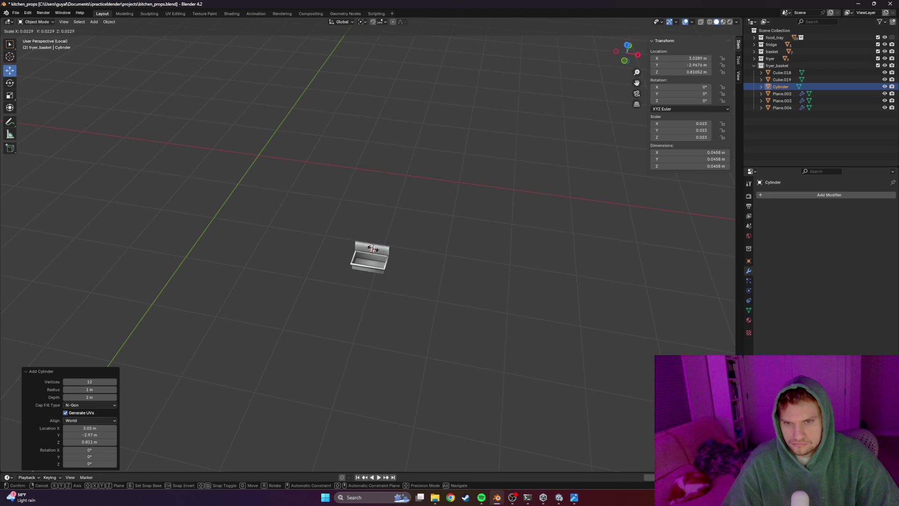
click(373, 249)
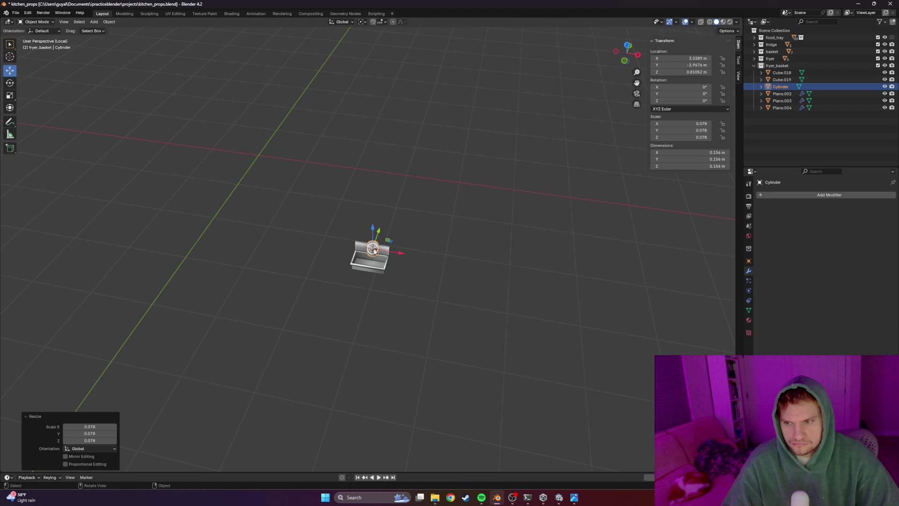
key(ctrl+z)
middle_drag(364, 247, 316, 208)
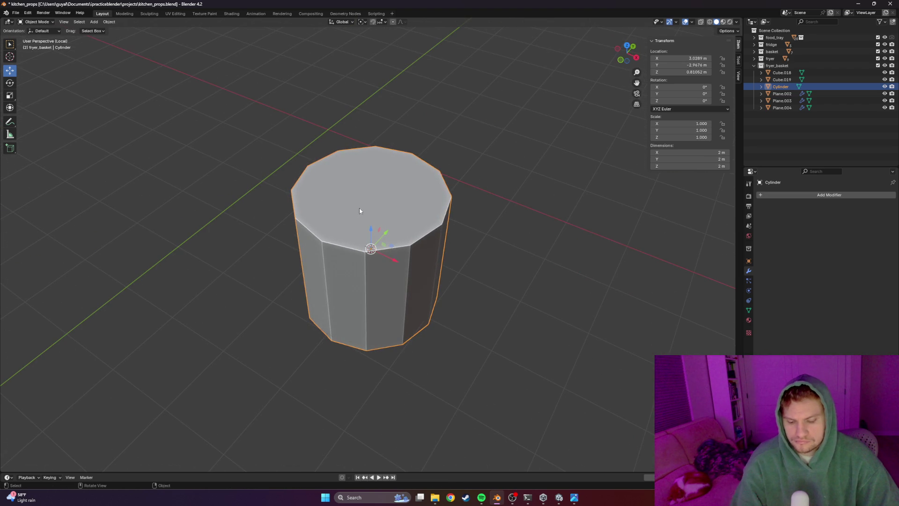
key(Delete)
Add a fresh 16-sided cylinder and scale it down to about 0.031
click(93, 21)
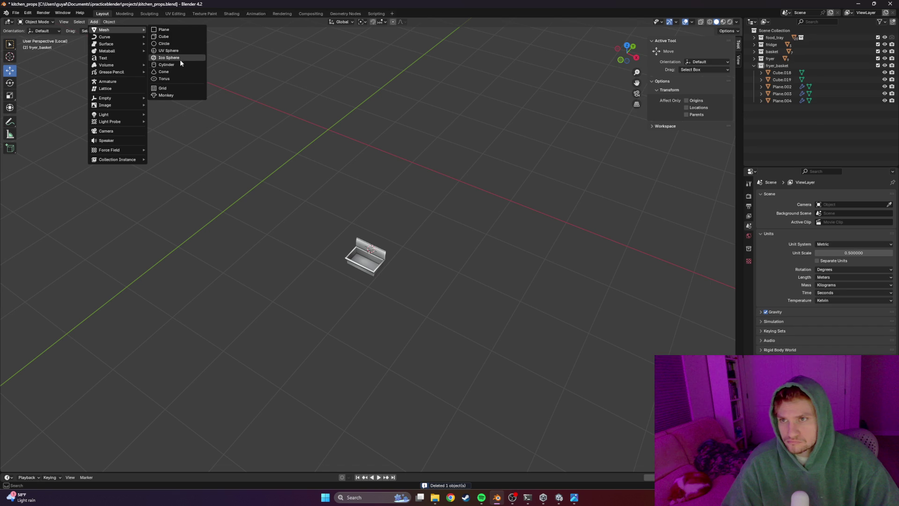
click(167, 64)
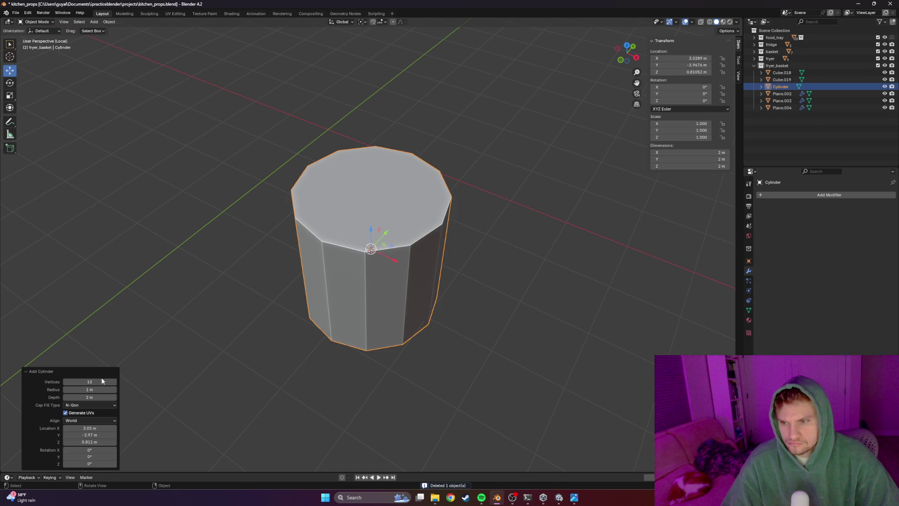
text(16)
key(Return)
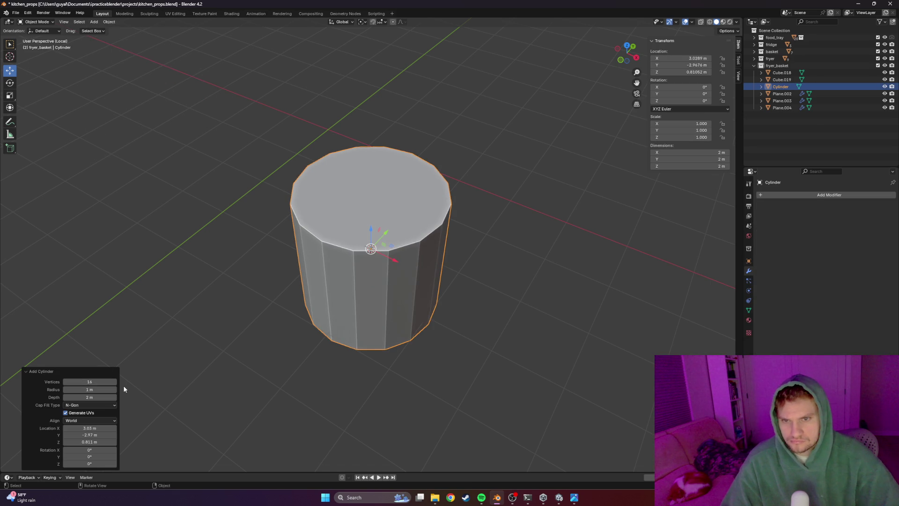
scroll(426, 338, up, 3)
key(s)
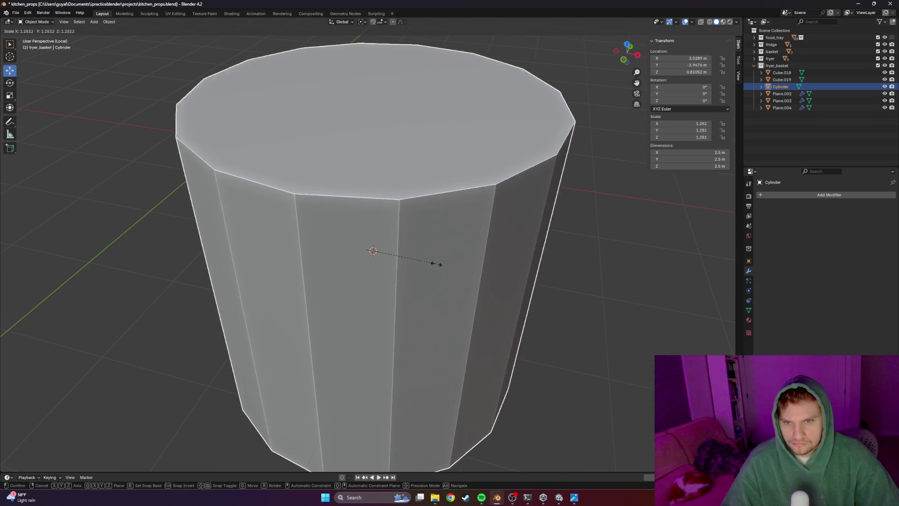
scroll(422, 267, down, 5)
click(378, 258)
scroll(399, 322, up, 4)
In orthographic side view, rotate the cylinder about 89° so it lies sideways out of the wall
mouse_move(400, 321)
middle_down()
mouse_move(389, 317)
mouse_move(426, 299)
middle_up()
key(KP_5)
key(KP_1)
key(KP_3)
scroll(427, 296, up, 3)
key(r)
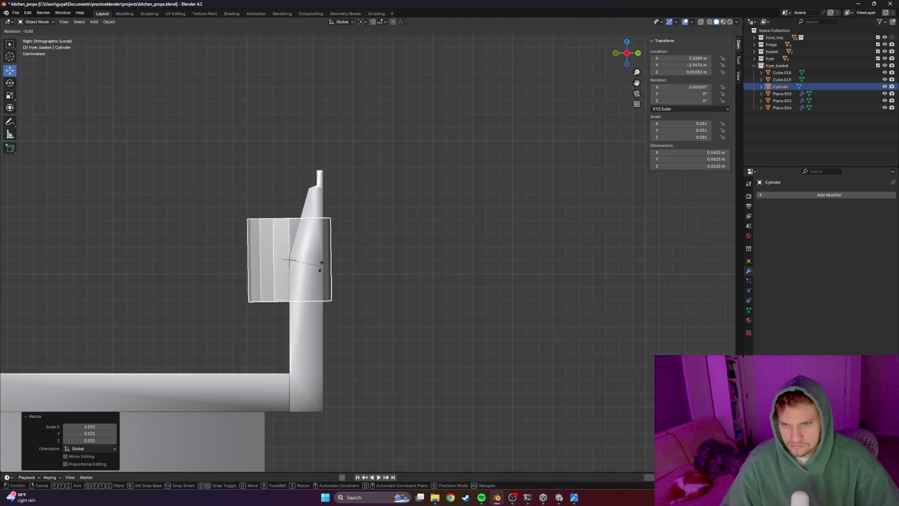
click(295, 234)
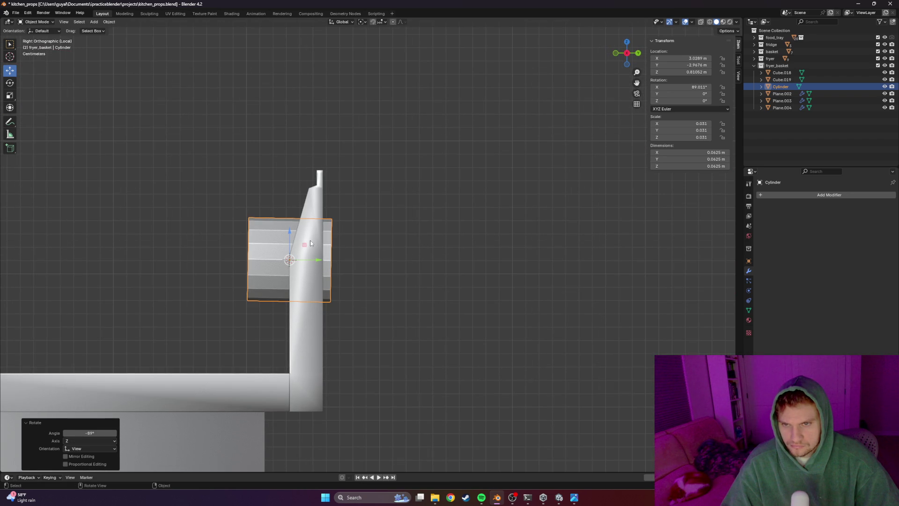
key(r)
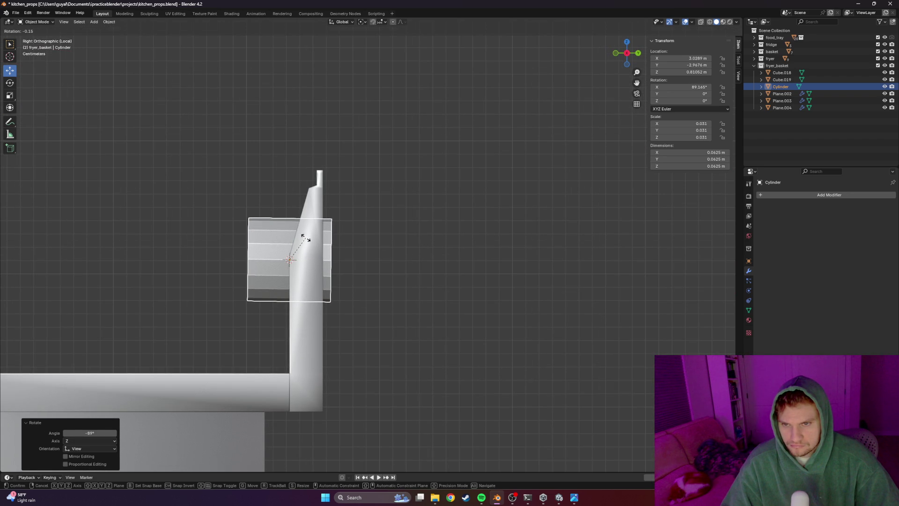
click(303, 238)
From the front, scale the cylinder to 0.015 and slide it along Y onto the wall, checking the photo
key(KP_1)
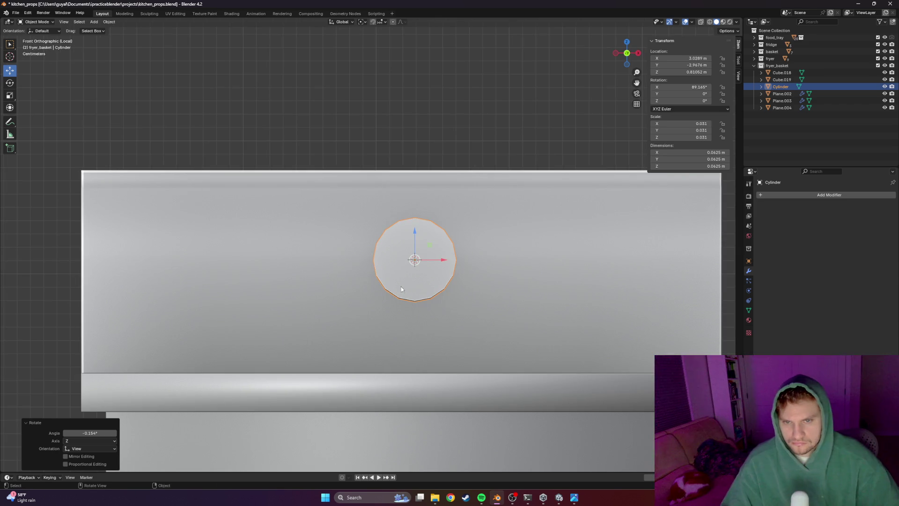
key(s)
click(421, 271)
mouse_move(491, 281)
shift+middle_down()
mouse_move(351, 278)
mouse_move(300, 289)
mouse_move(295, 274)
mouse_move(332, 260)
shift+middle_up()
key(alt+Tab)
key(alt+Tab)
drag(340, 258, 316, 255)
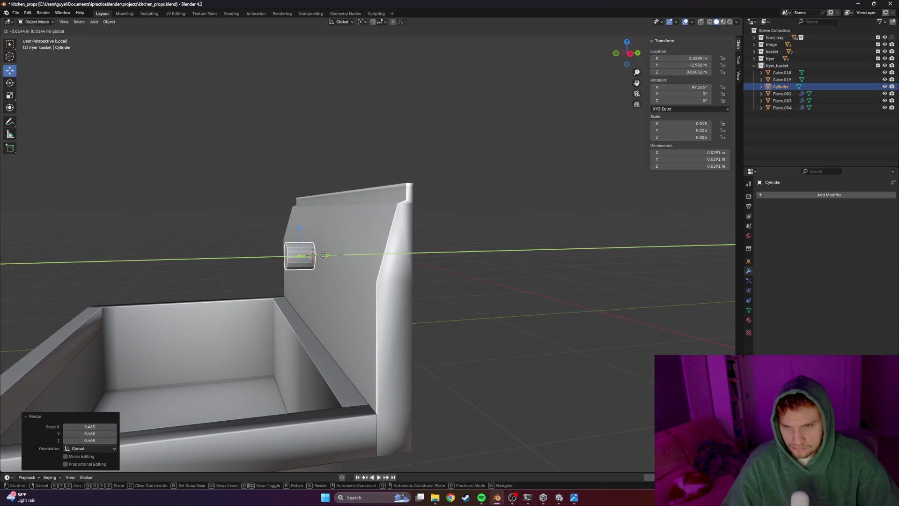
click(323, 255)
Frame the tiny cylinder in local view from a side angle
key(KP_Divide)
key(KP_Divide)
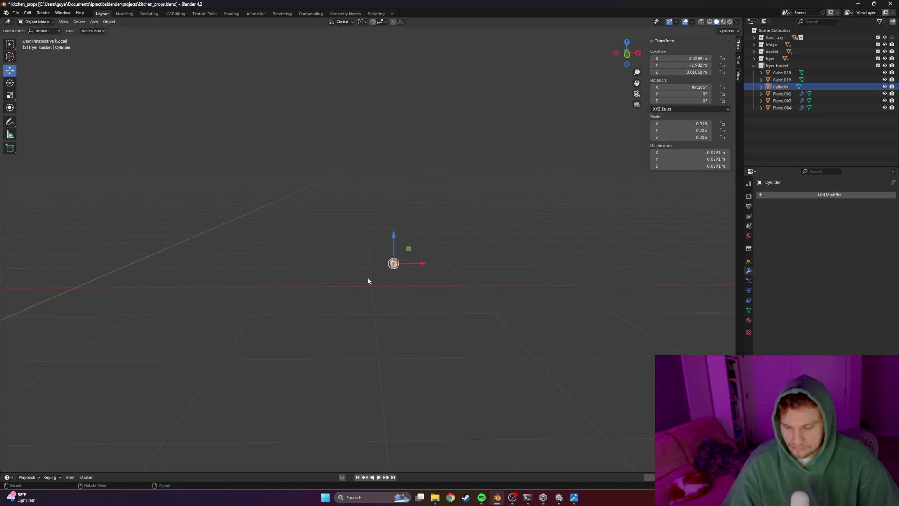
key(KP_Decimal)
middle_drag(355, 270, 345, 272)
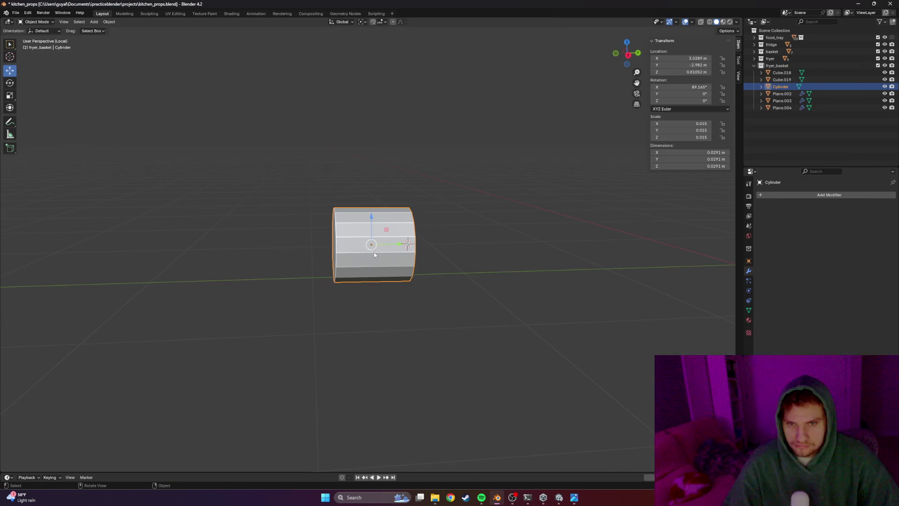
In edit mode, select the cylinder's left end cap and extrude it a short way along its normal
key(Tab)
middle_drag(408, 244, 340, 236)
drag(353, 186, 286, 307)
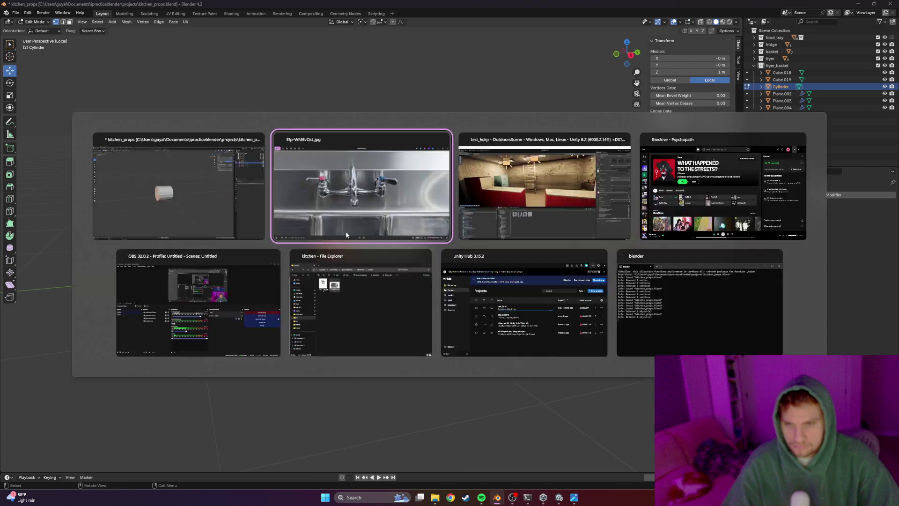
key(g)
key(z)
key(z)
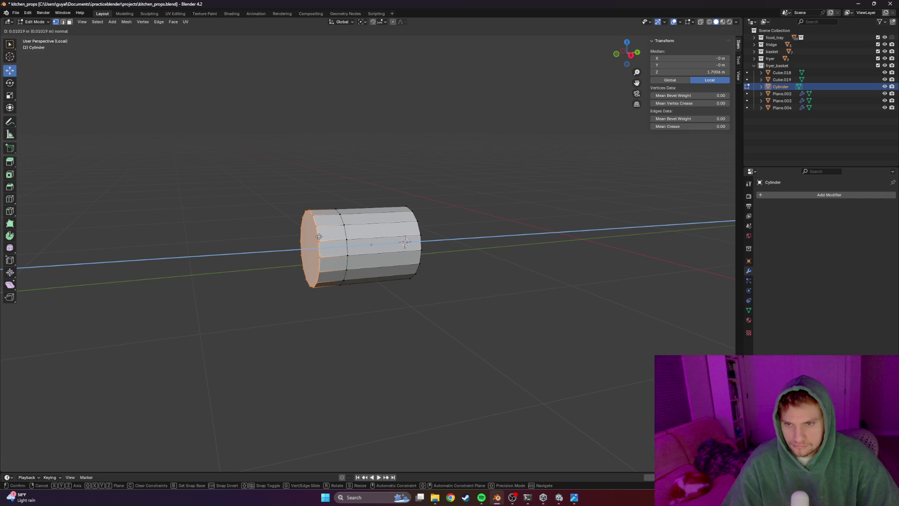
click(405, 241)
Flip between the faucet reference photo and the model several times to compare the shape
key(alt+Tab)
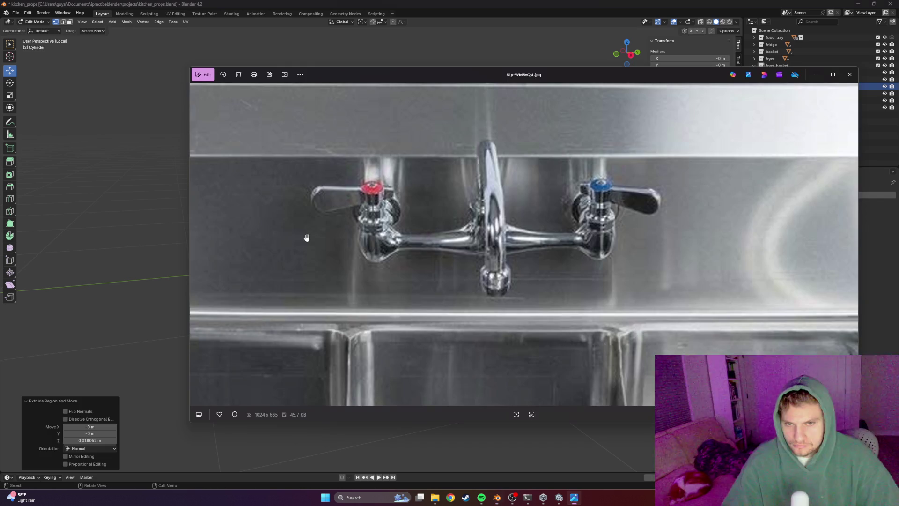
key(alt+Tab)
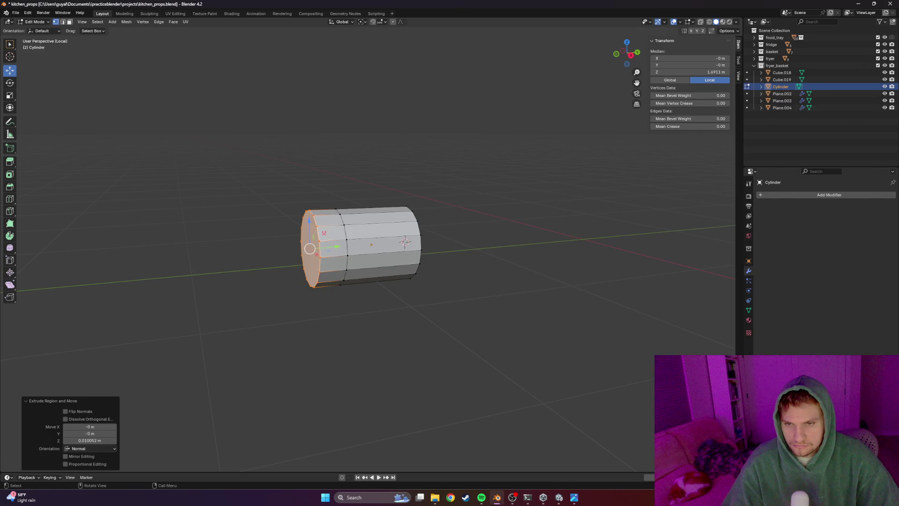
key(alt+Tab)
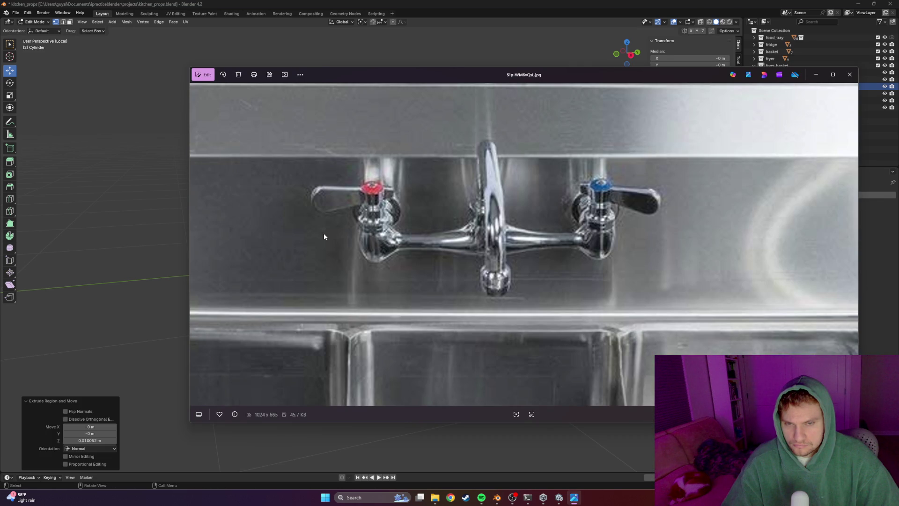
key(alt+Tab)
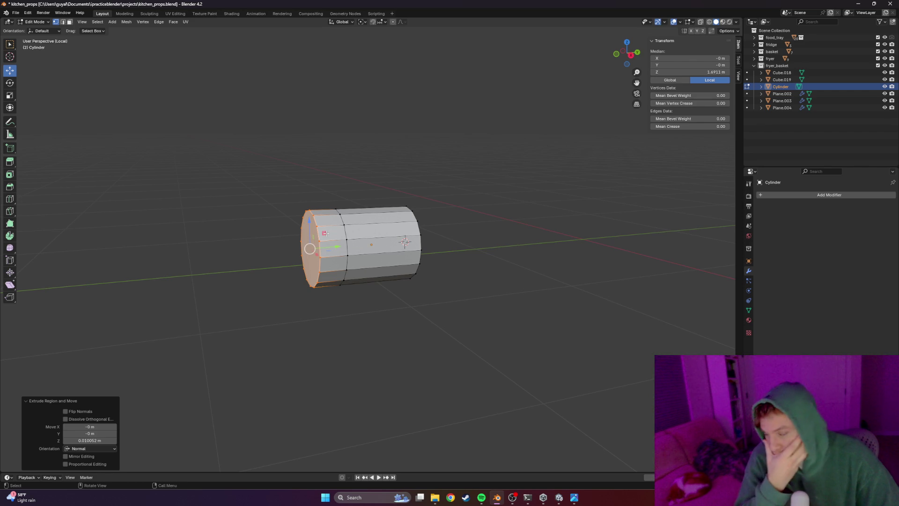
scroll(325, 233, down, 3)
middle_drag(269, 232, 295, 232)
key(alt+Tab)
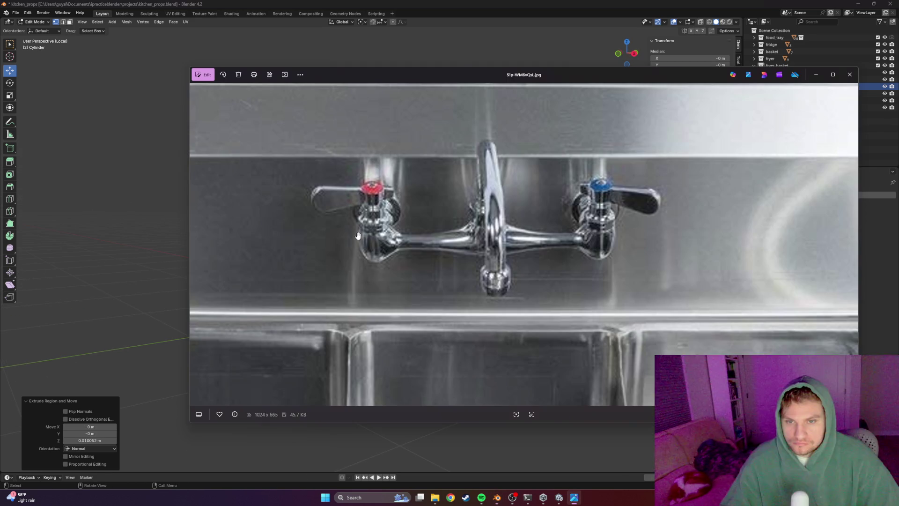
key(alt+Tab)
scroll(364, 239, up, 3)
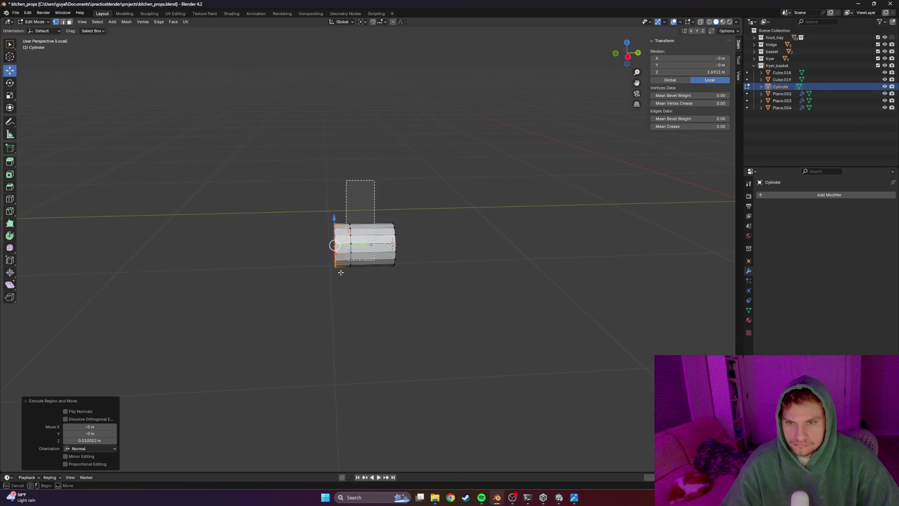
Select the whole cylinder mesh, enlarge it slightly and return to object mode
key(Escape)
key(a)
key(s)
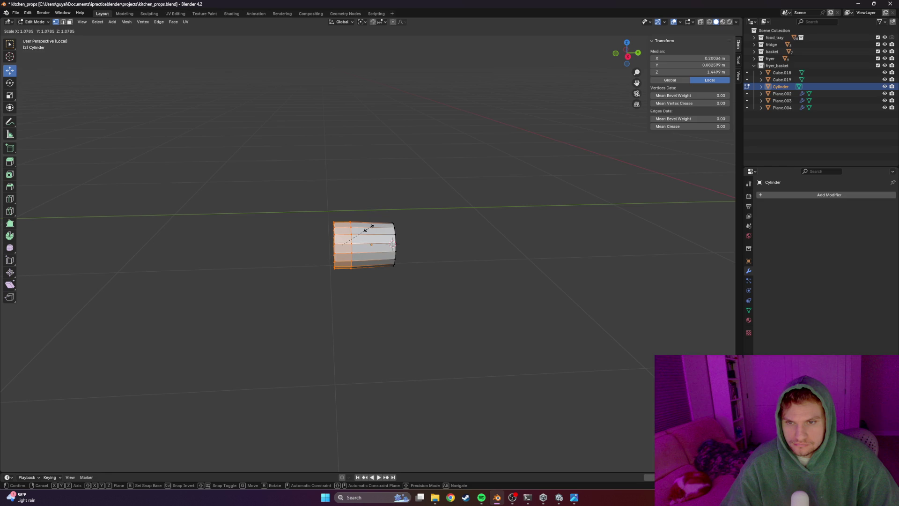
click(372, 225)
key(Tab)
middle_drag(458, 238, 420, 239)
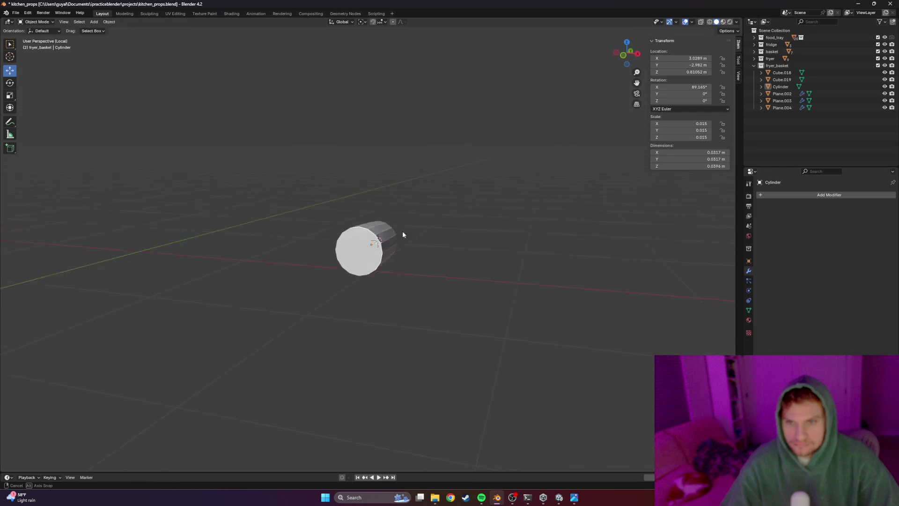
Leave local view and line up a side view on the cylinder by the backsplash
key(KP_Divide)
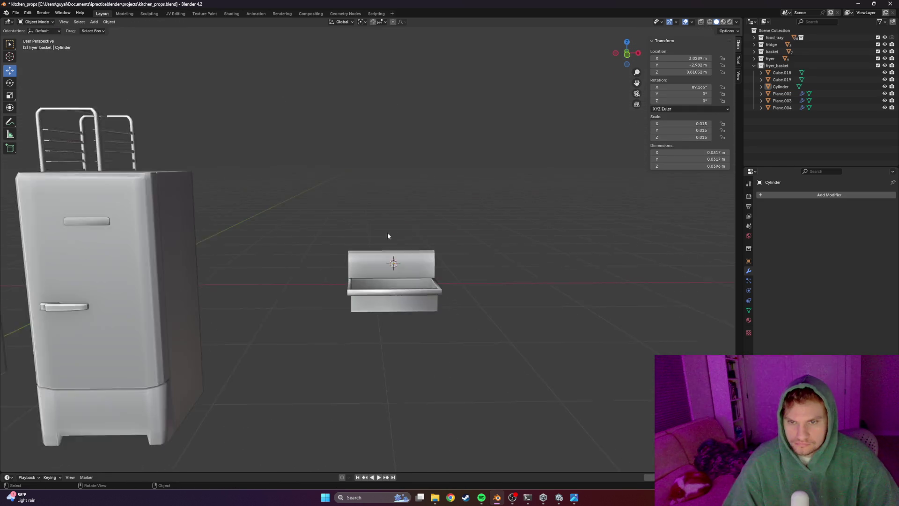
scroll(398, 298, up, 3)
scroll(518, 315, up, 3)
scroll(314, 349, up, 2)
scroll(323, 353, up, 2)
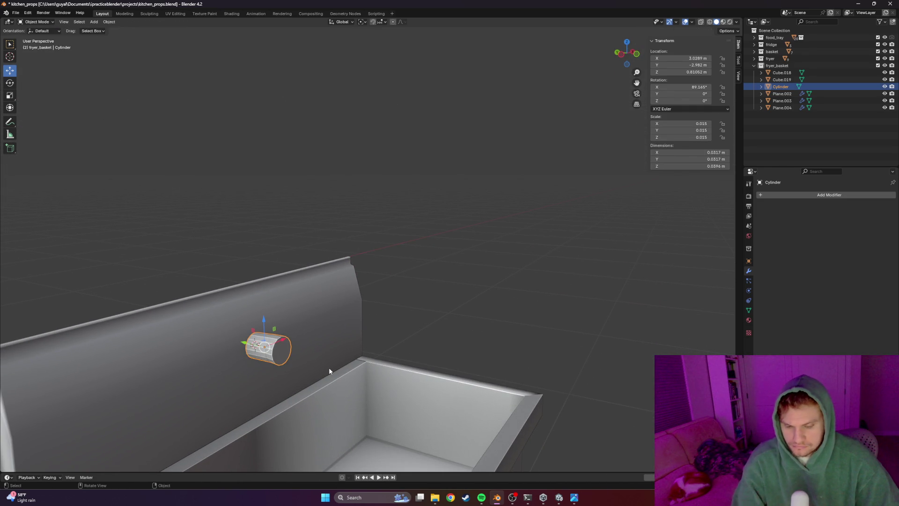
key(KP_1)
middle_drag(329, 370, 388, 366)
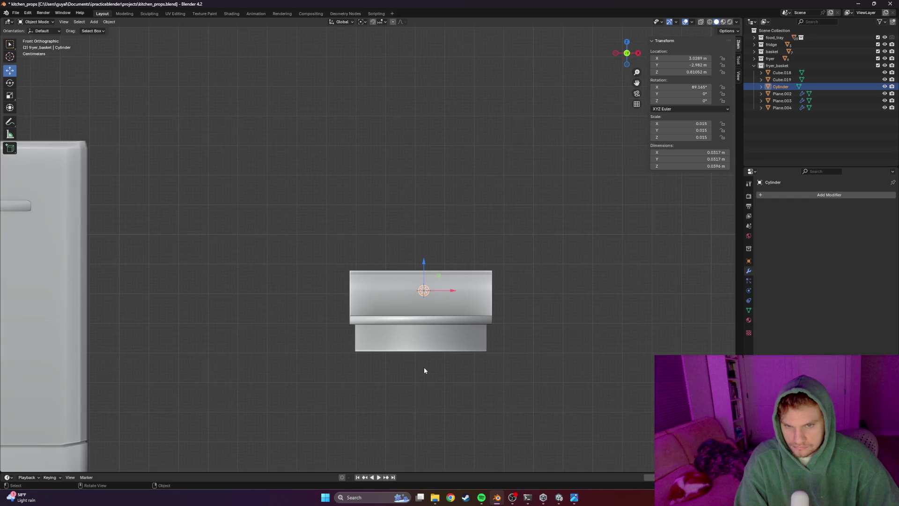
key(KP_3)
scroll(450, 352, up, 3)
scroll(520, 372, up, 3)
middle_drag(564, 410, 372, 318)
scroll(384, 338, up, 3)
With X-ray on, box-select the cylinder's left vertex column and move it along Y
key(Tab)
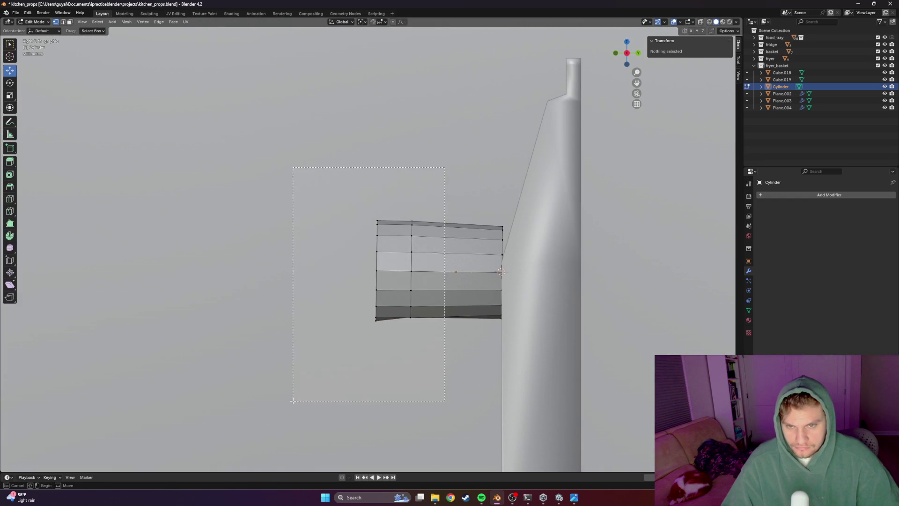
drag(294, 397, 301, 390)
key(alt+z)
click(428, 169)
drag(428, 169, 355, 321)
key(g)
key(y)
click(341, 287)
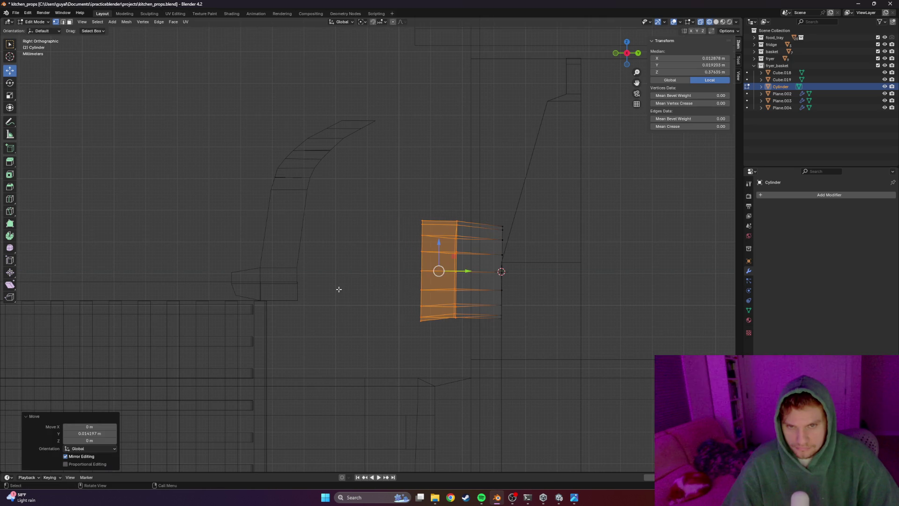
Select the whole cylinder mesh, scale it to about 0.58 and lower it along Z
click(380, 283)
drag(475, 235, 315, 311)
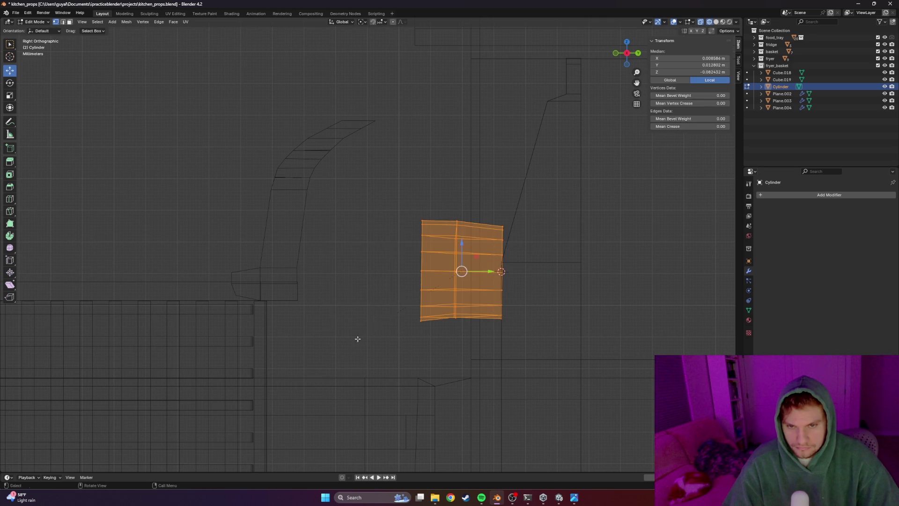
key(s)
click(391, 282)
mouse_move(461, 242)
mouse_down()
mouse_move(464, 283)
mouse_move(507, 310)
mouse_up()
right_click(458, 281)
key(Escape)
Back in object mode with solid shading, delete the cylinder and save kitchen_props.blend
key(Tab)
click(552, 296)
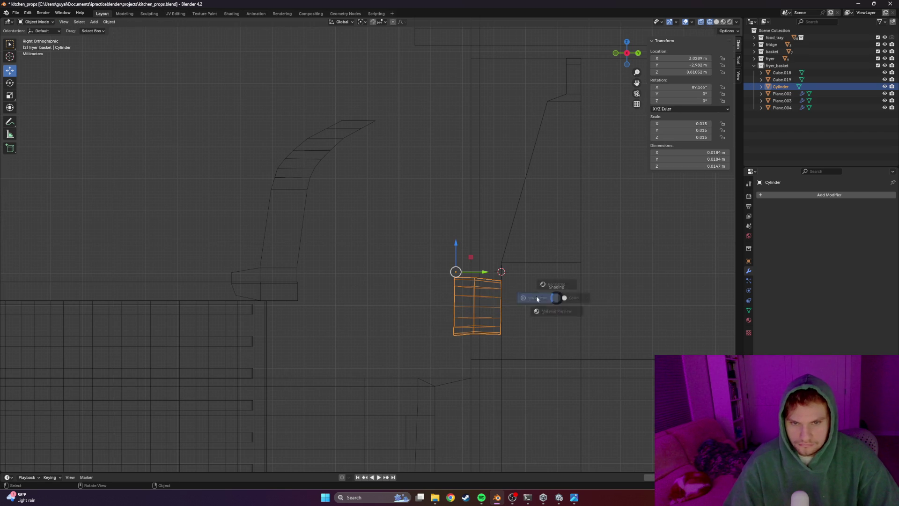
mouse_move(553, 296)
middle_down()
mouse_move(587, 288)
mouse_move(566, 311)
middle_up()
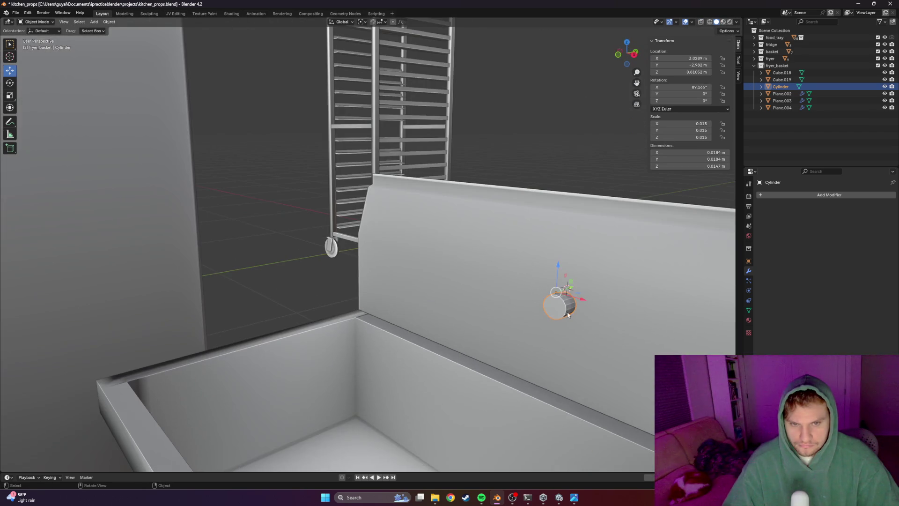
key(x)
key(ctrl+s)
click(94, 21)
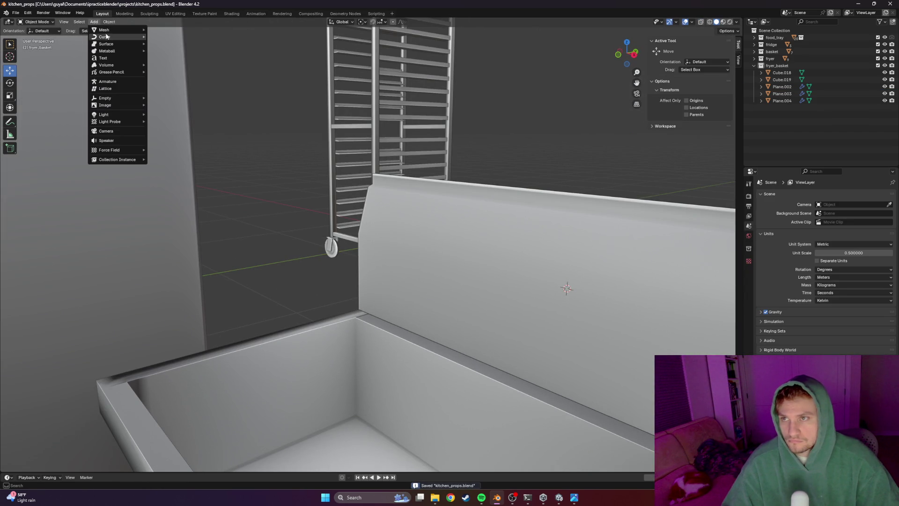
Add a new cylinder and shrink it to a small size beside the sink
click(169, 67)
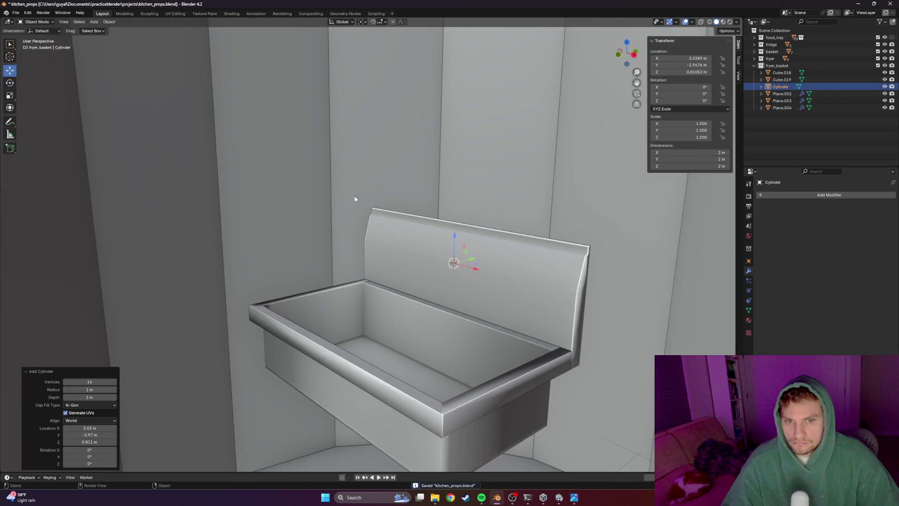
middle_drag(358, 199, 502, 259)
scroll(439, 267, up, 5)
key(s)
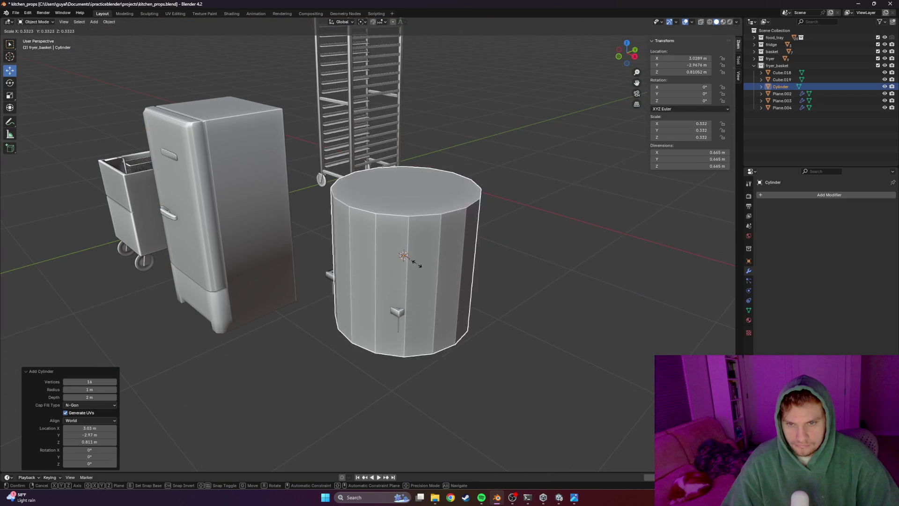
click(405, 255)
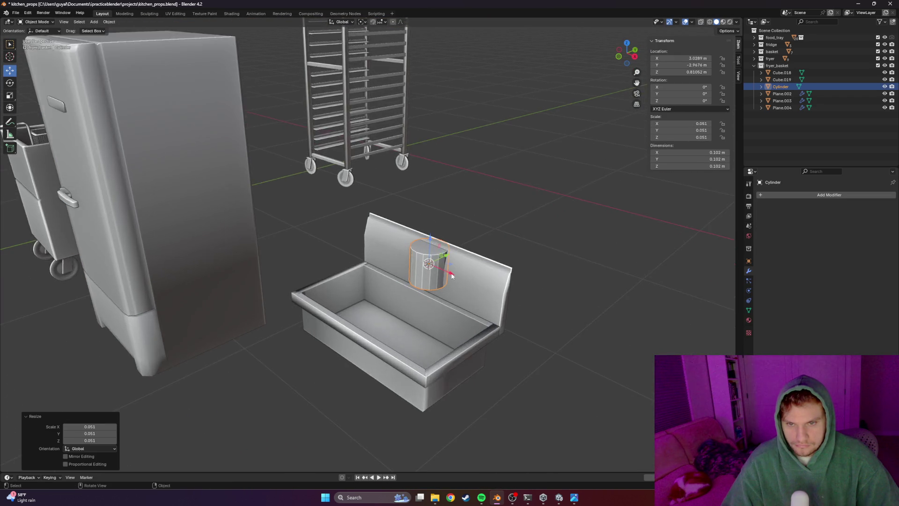
middle_drag(404, 255, 419, 263)
scroll(412, 265, up, 2)
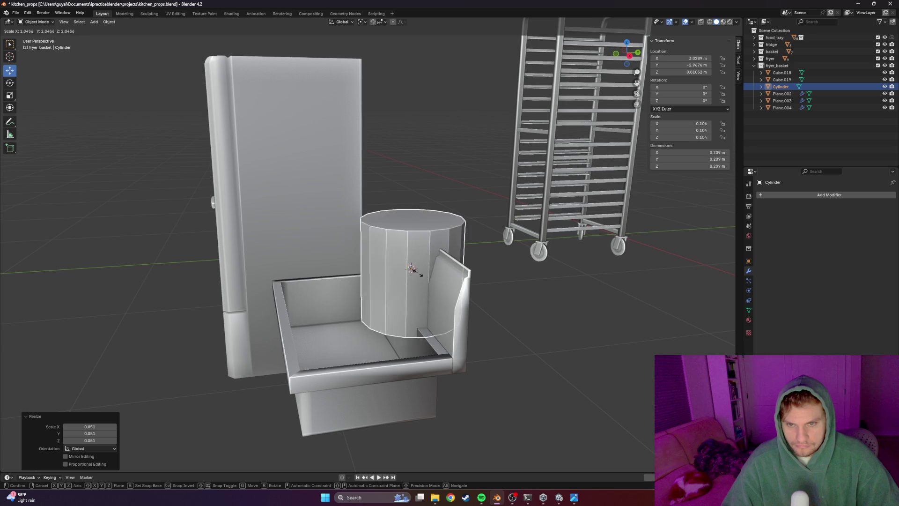
click(413, 266)
Comparing with the faucet photo, shift the cylinder along Y and rotate it onto its side
key(alt+Tab)
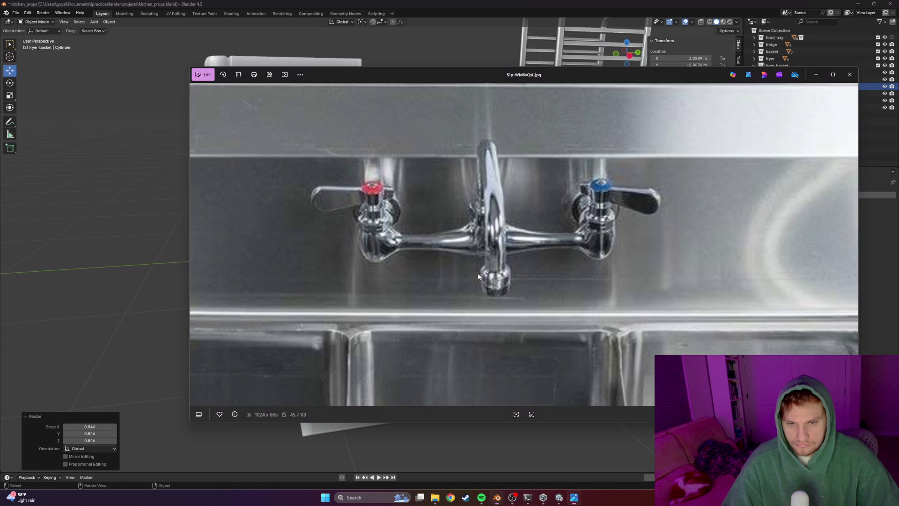
key(alt+Tab)
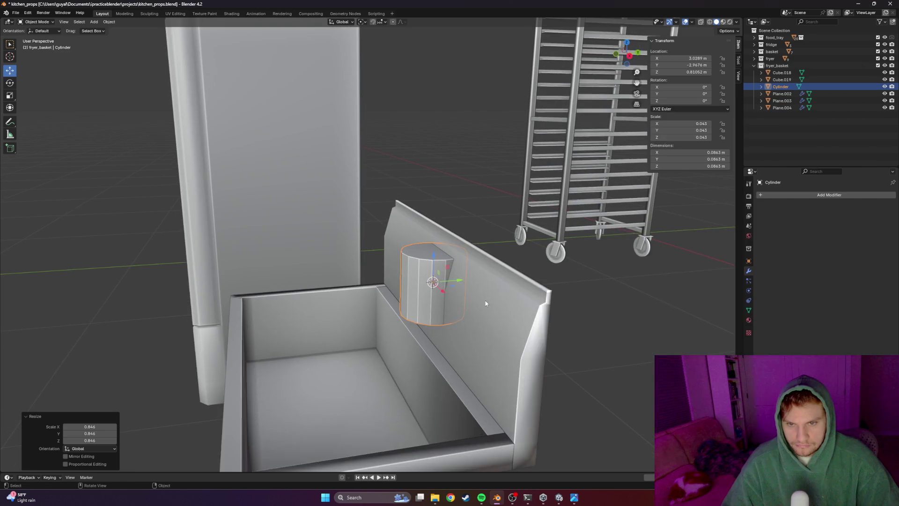
scroll(476, 298, up, 3)
middle_drag(476, 298, 428, 271)
drag(461, 287, 398, 287)
key(alt+Tab)
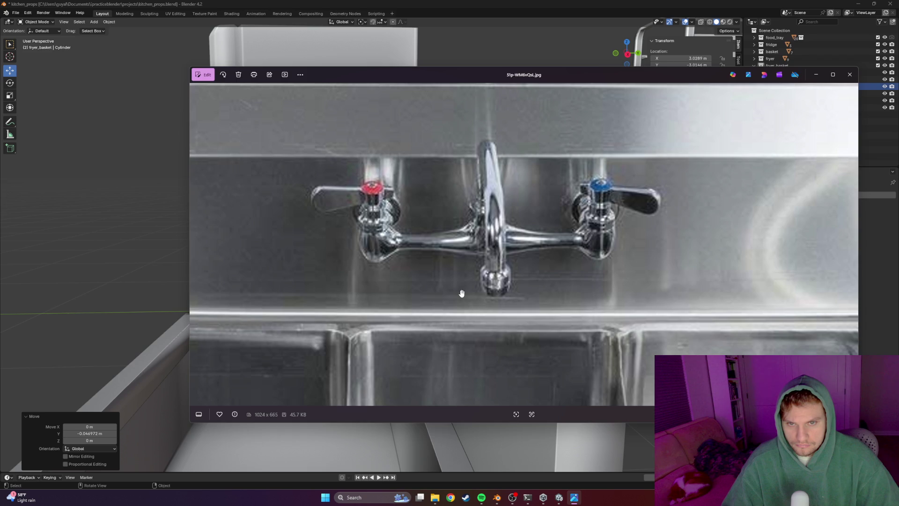
key(alt+Tab)
scroll(455, 300, up, 2)
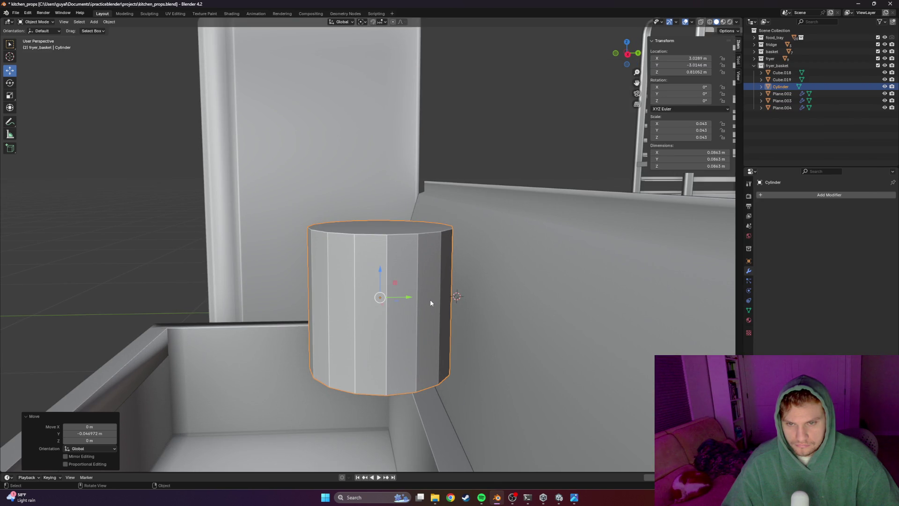
key(r)
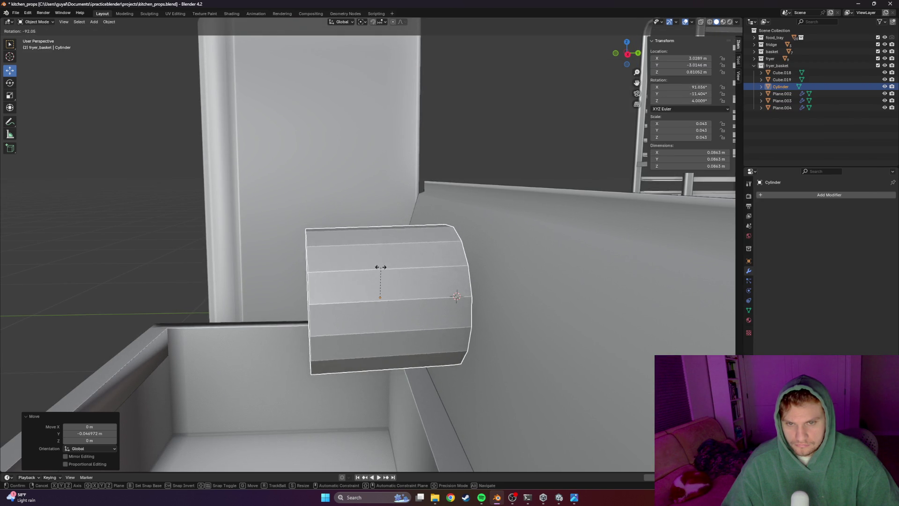
click(408, 283)
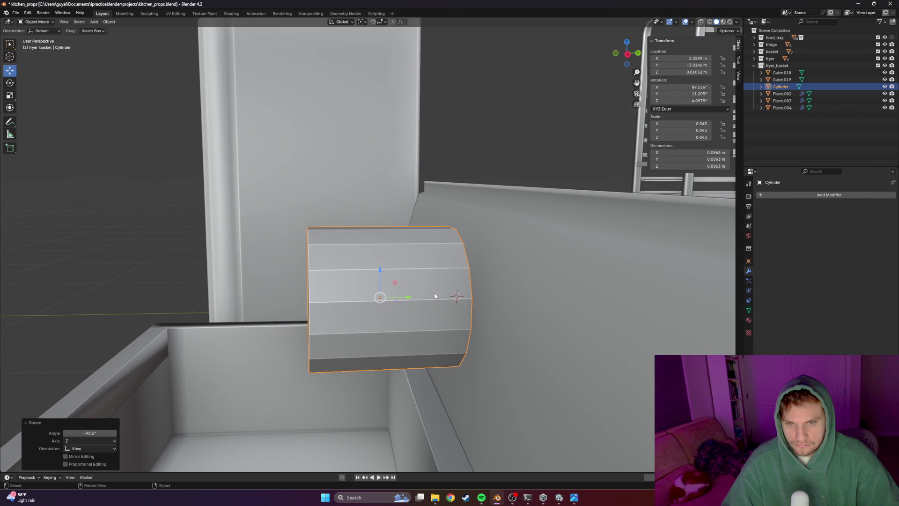
key(KP_1)
key(KP_3)
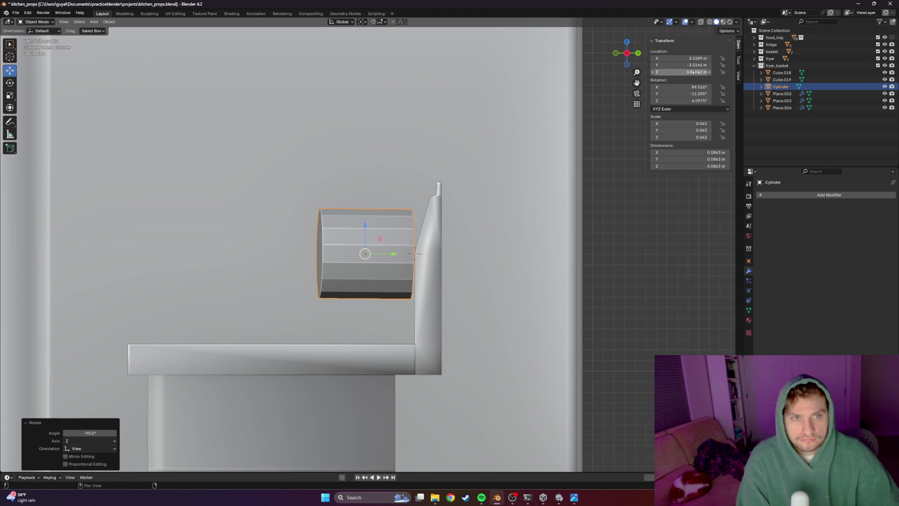
Set the cylinder's rotation to X 90°, Y 0° and Z 0° in the N panel
click(696, 87)
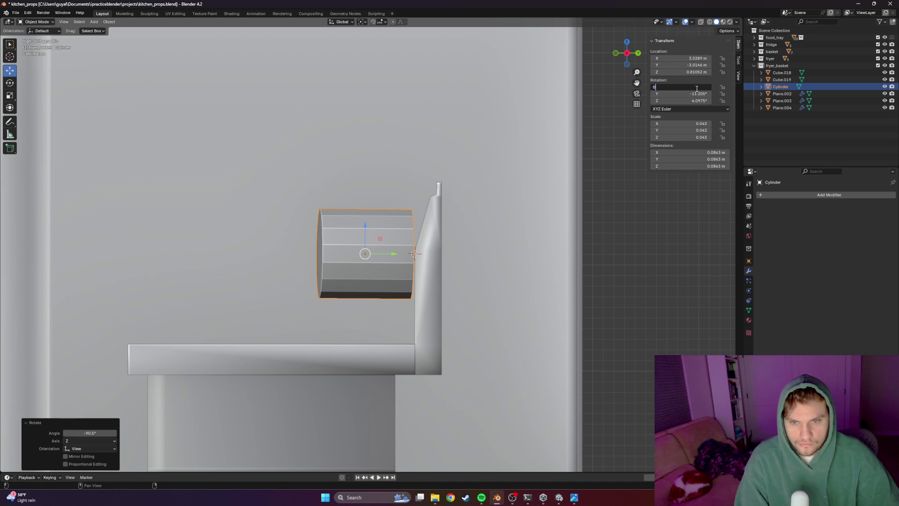
text(0)
key(Return)
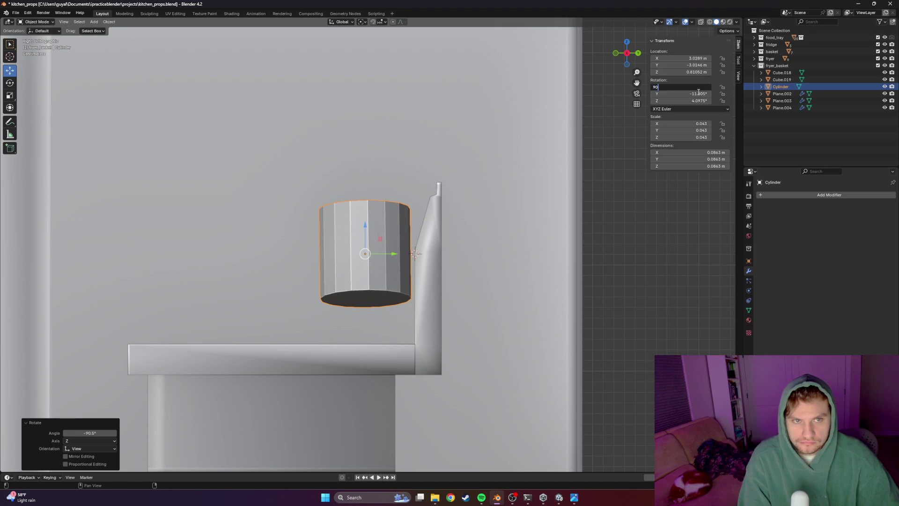
key(Return)
text(0)
key(Return)
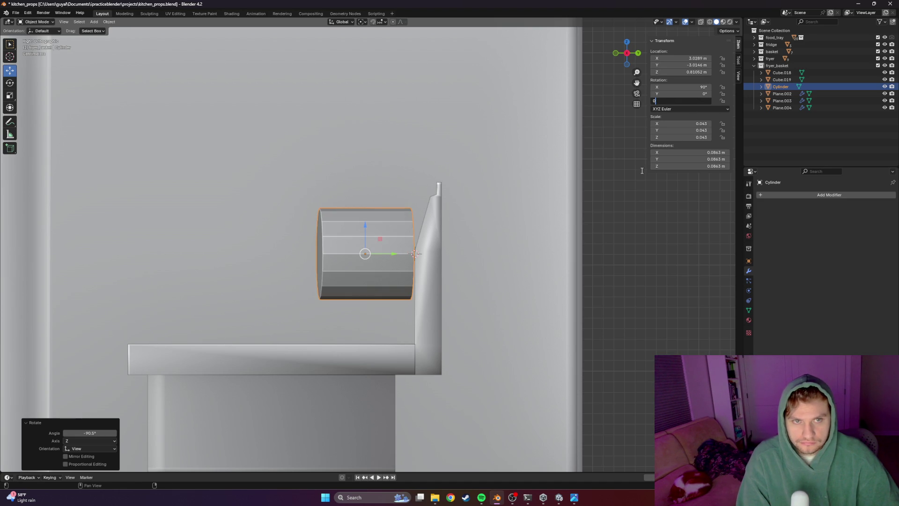
key(Return)
Lower the cylinder along Z, scale it down, slide it along Y near the backsplash and nudge its height
key(g)
key(z)
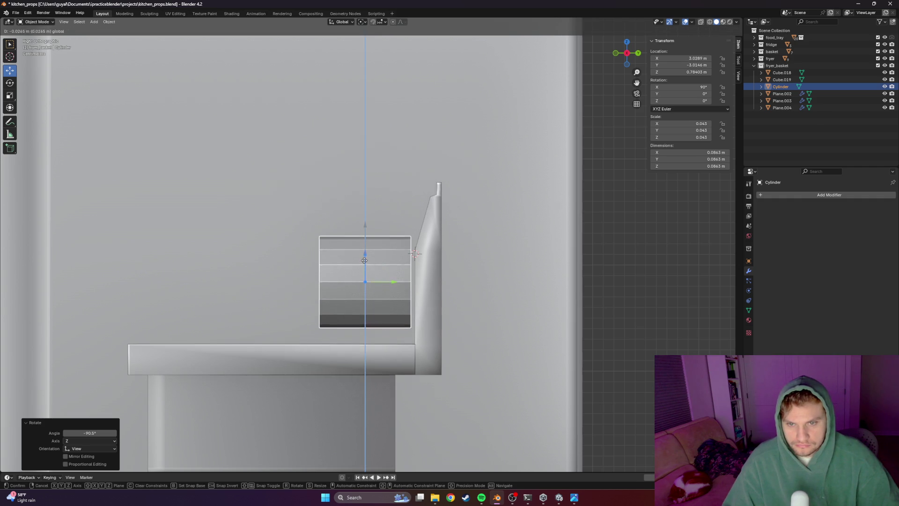
click(365, 261)
key(s)
click(380, 272)
key(g)
key(y)
click(432, 282)
mouse_move(378, 276)
middle_down()
mouse_move(541, 293)
mouse_move(403, 273)
mouse_move(332, 288)
mouse_move(306, 240)
middle_up()
key(g)
key(z)
click(306, 241)
scroll(387, 259, up, 4)
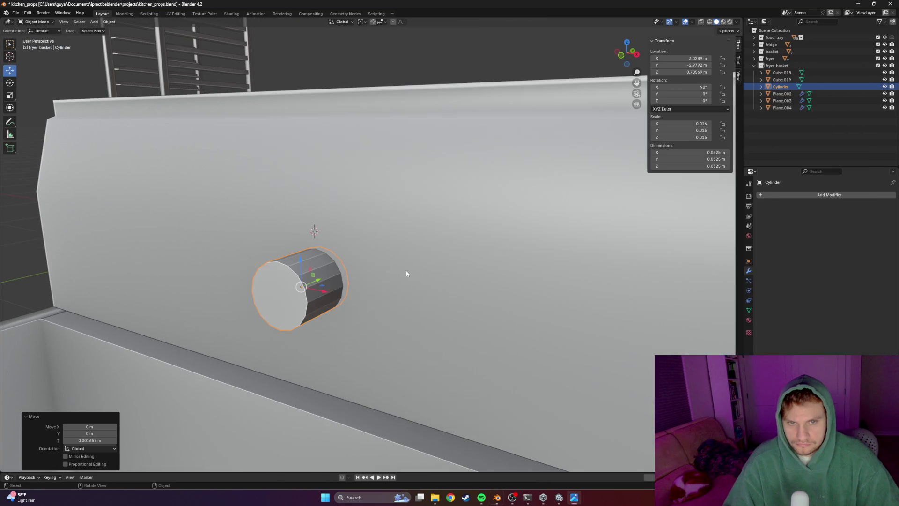
mouse_move(406, 273)
middle_down()
mouse_move(374, 272)
mouse_move(426, 263)
middle_up()
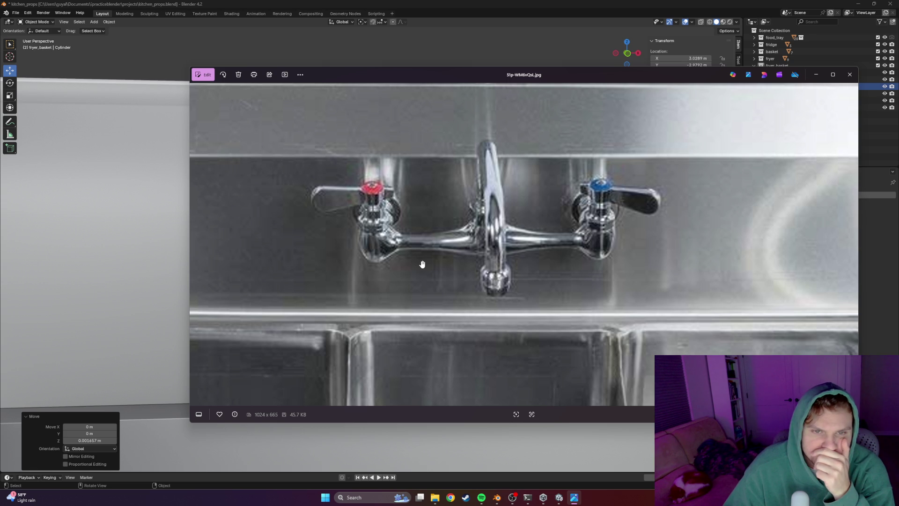
Slide the new cylinder toward the wall and zero its X rotation so it stands upright
key(alt+Tab)
scroll(421, 260, down, 5)
middle_drag(425, 281, 351, 279)
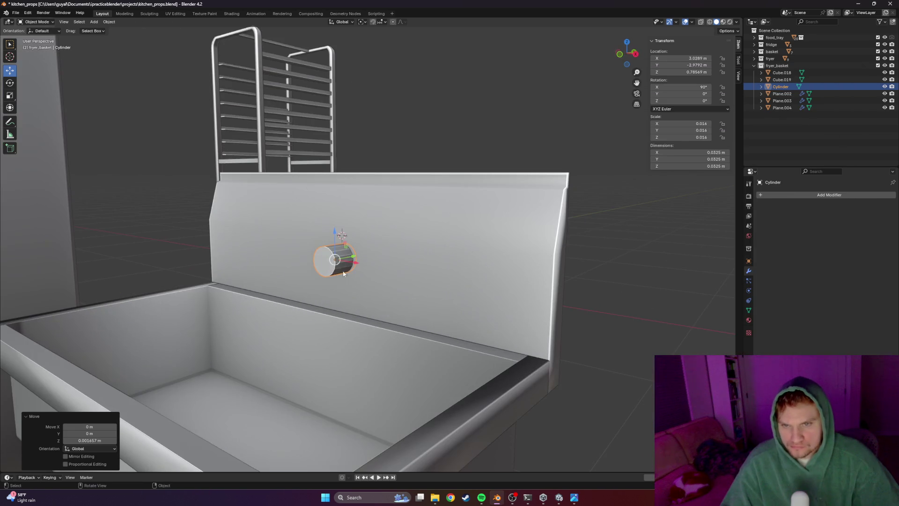
drag(354, 260, 334, 275)
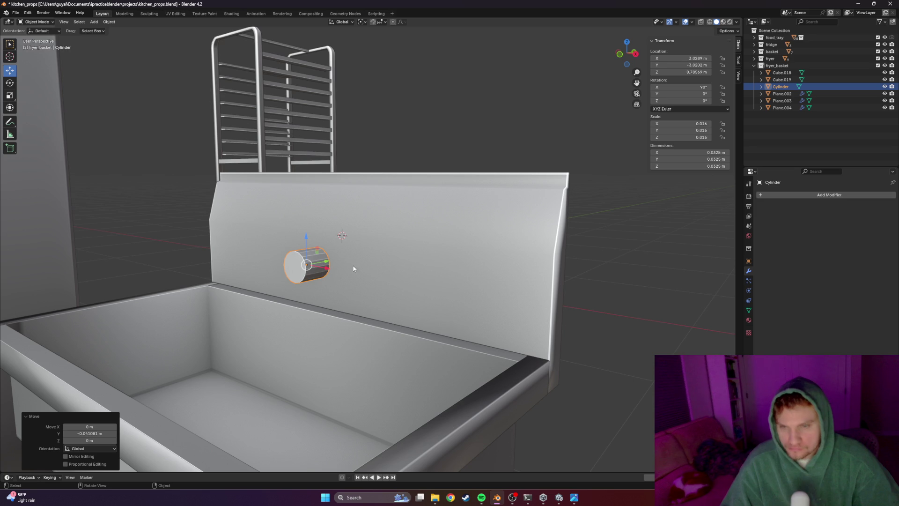
double_click(692, 86)
text(0)
key(Return)
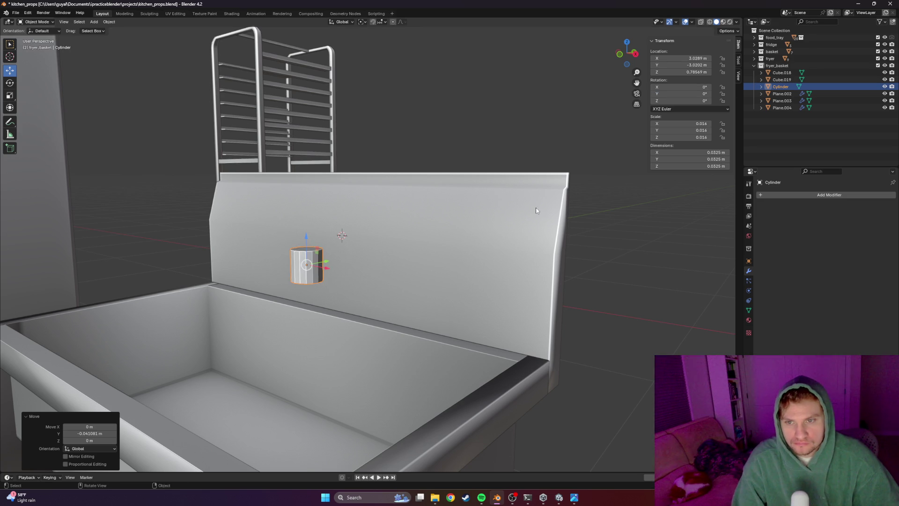
Nudge the cylinder up slightly and compare it with the faucet reference photo from the front view
key(KP_1)
key(KP_5)
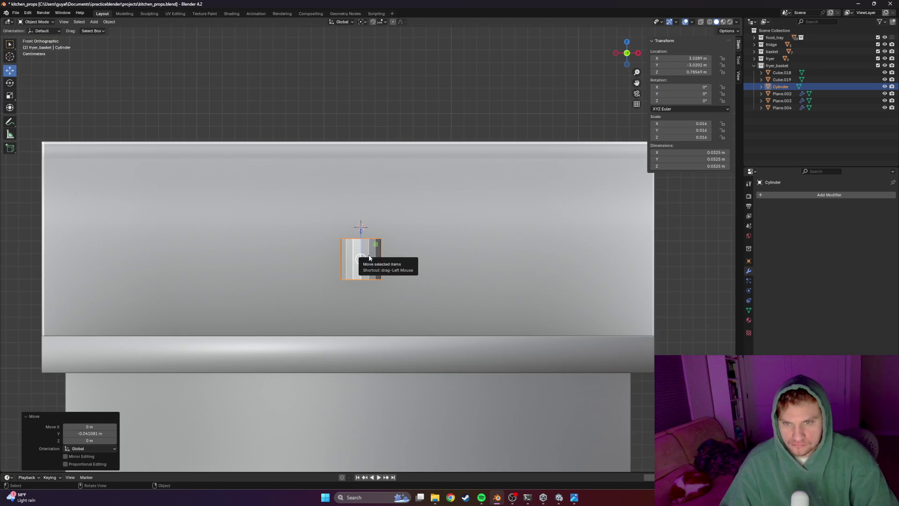
drag(363, 230, 363, 213)
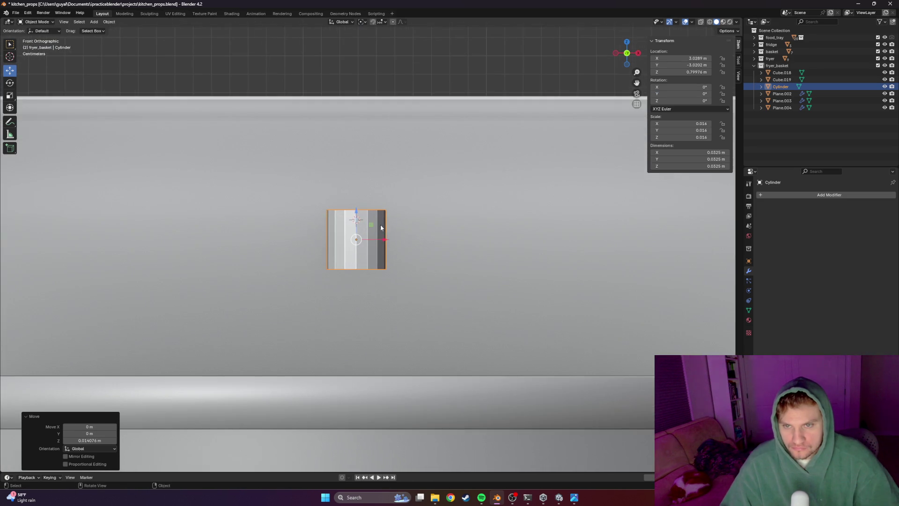
middle_drag(362, 213, 338, 251)
key(KP_1)
key(alt+Tab)
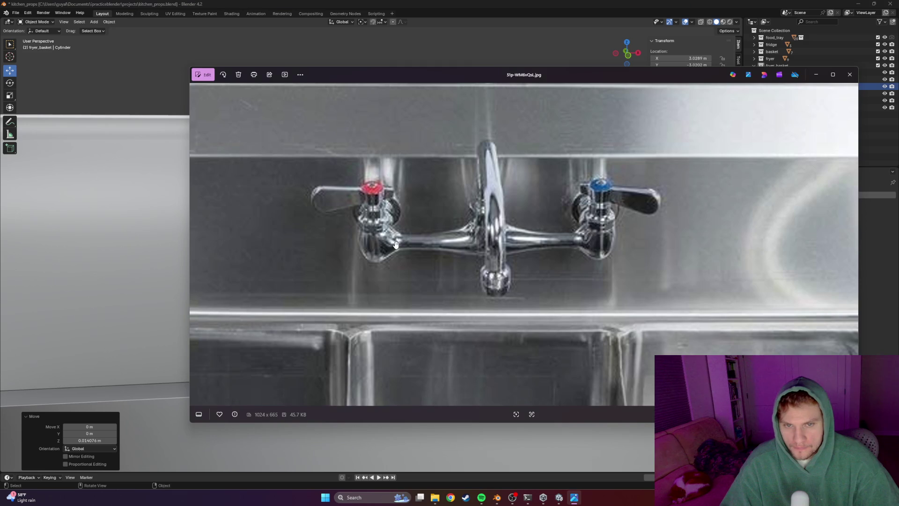
key(alt+Tab)
middle_drag(420, 240, 413, 236)
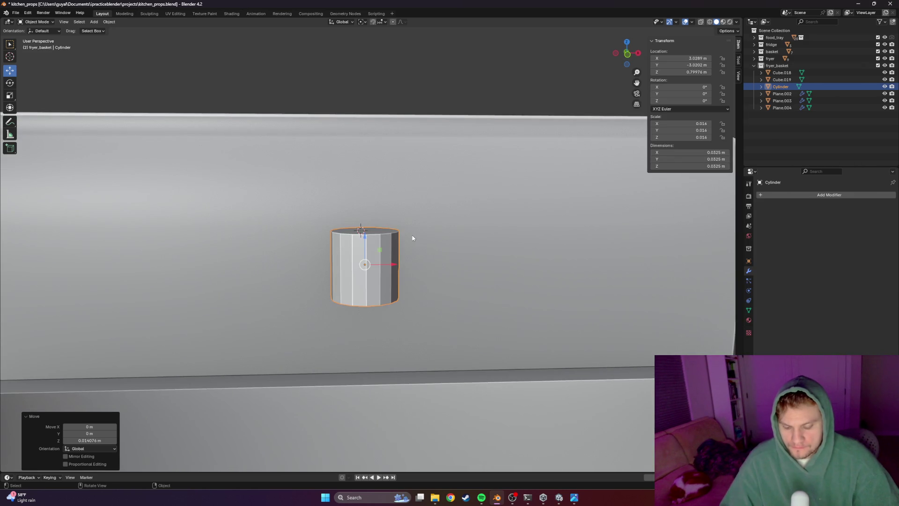
key(KP_1)
Shrink the cylinder to about two centimetres and raise it to height along Z
key(s)
click(371, 239)
key(g)
key(z)
click(359, 206)
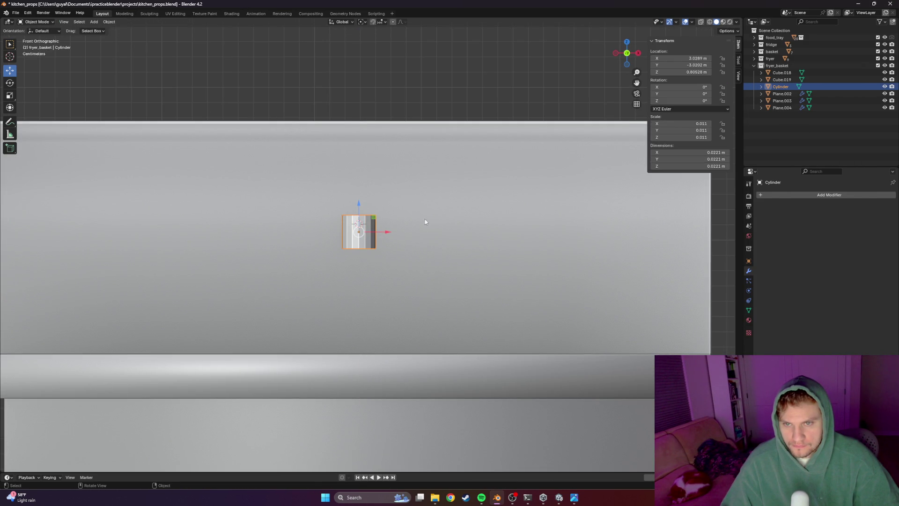
From the side view, move the cylinder along Y against the backsplash and lower it into place
key(KP_8)
key(KP_3)
scroll(263, 235, up, 2)
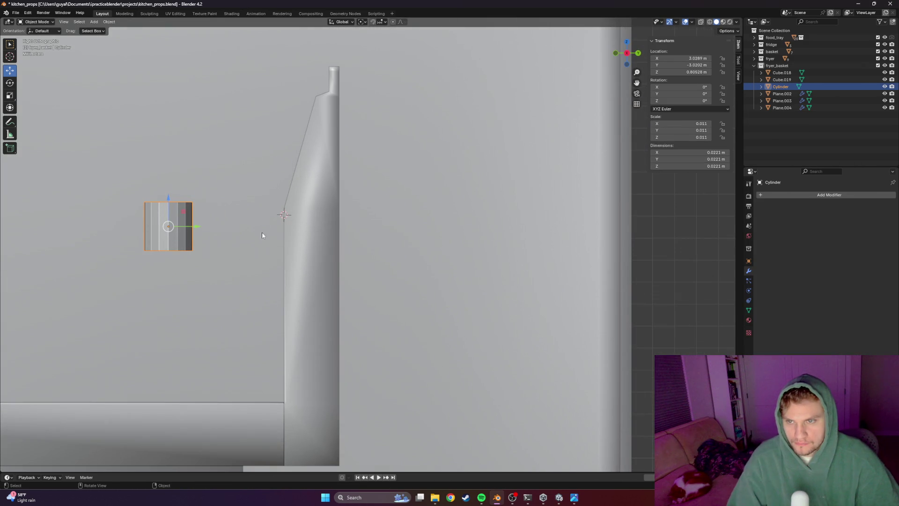
key(g)
key(y)
click(286, 233)
key(g)
key(z)
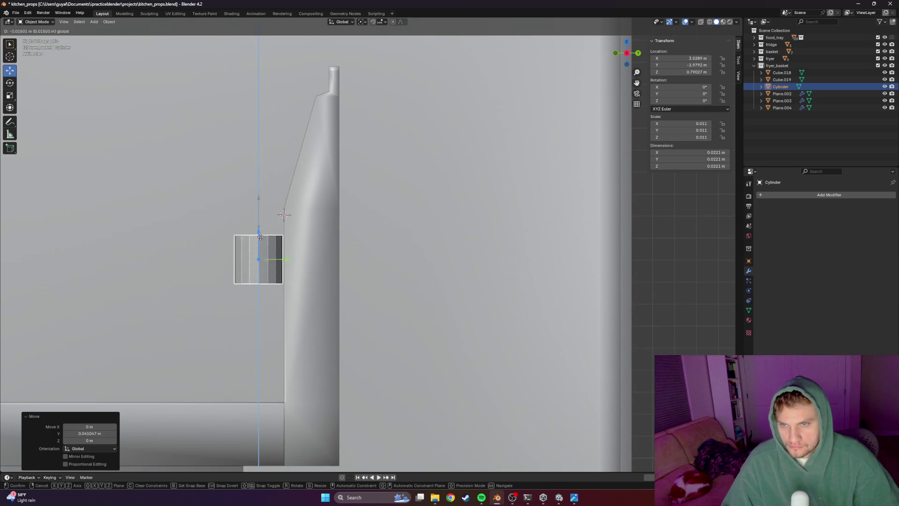
click(281, 224)
Leave the cabinet mesh and enter Edit Mode on the cylinder instead
click(317, 238)
key(Tab)
key(Tab)
click(260, 253)
key(Tab)
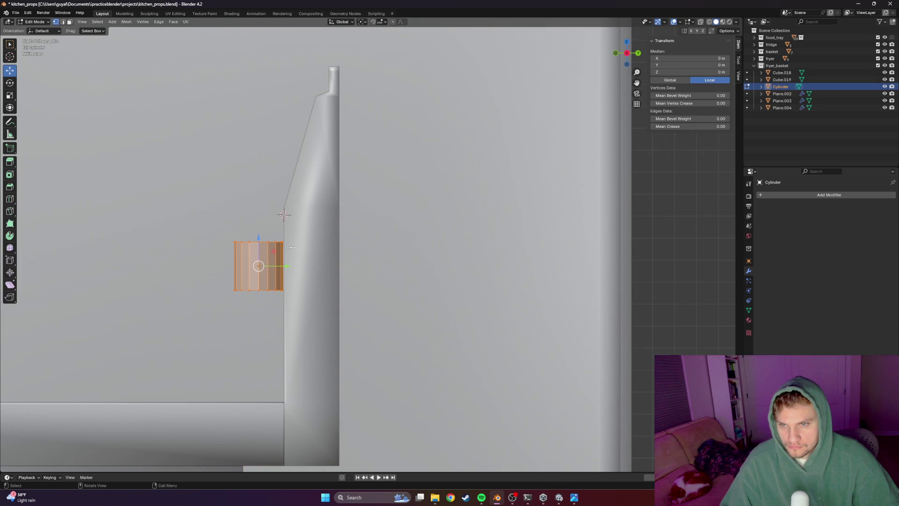
Try extruding the top loop up into a curve with rotation, inspect it see-through, then undo the attempt
drag(167, 252, 168, 252)
key(alt+Tab)
key(alt+Tab)
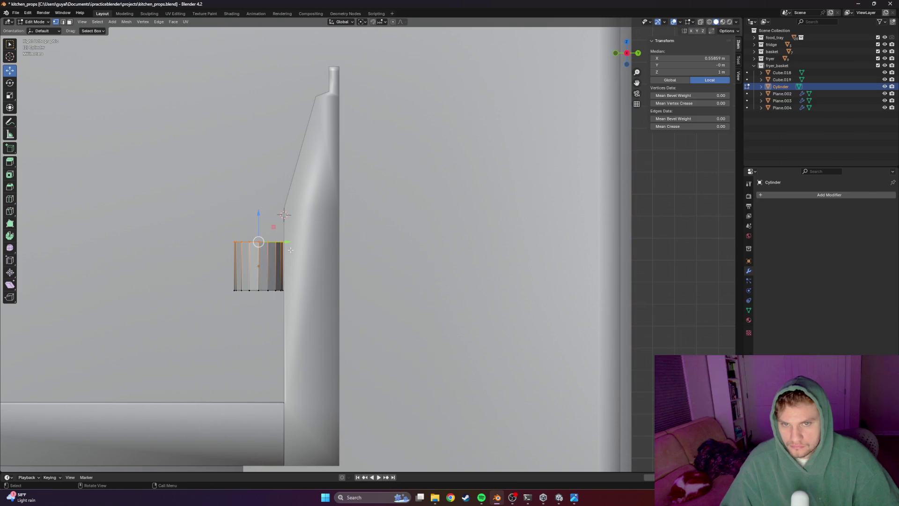
key(e)
click(278, 225)
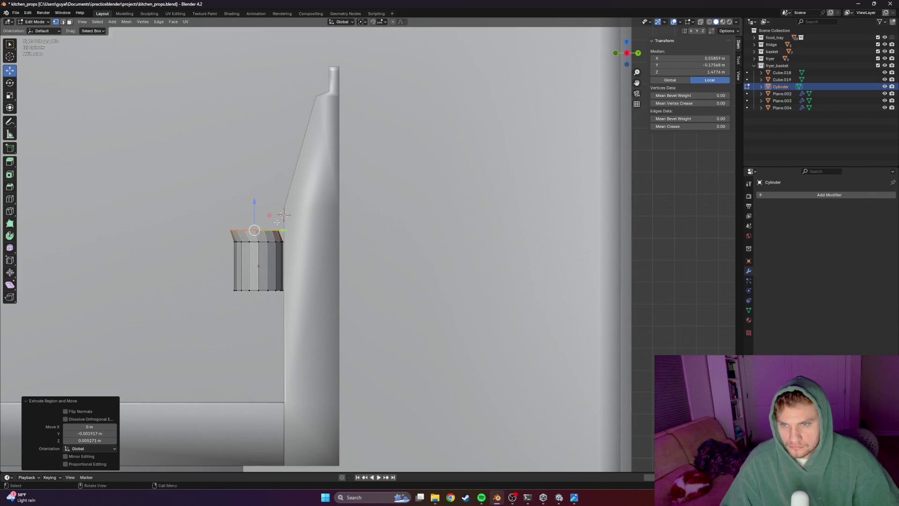
key(g)
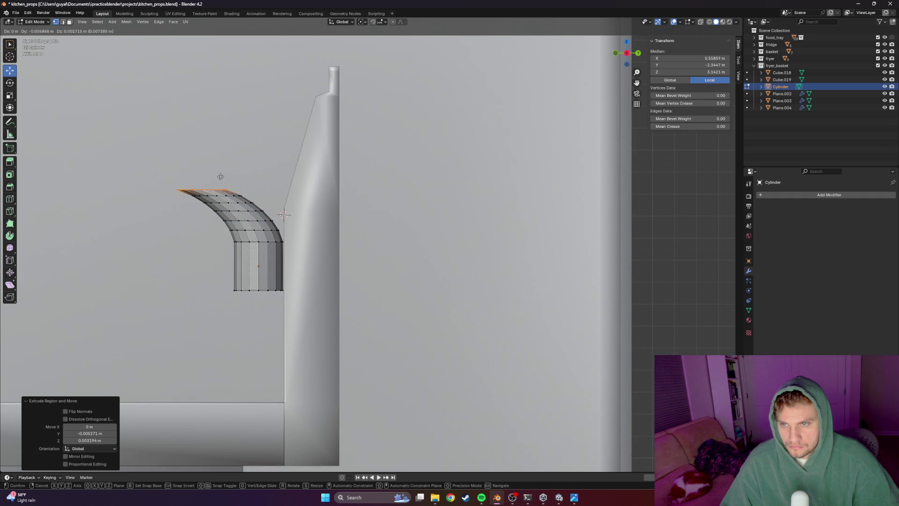
click(223, 176)
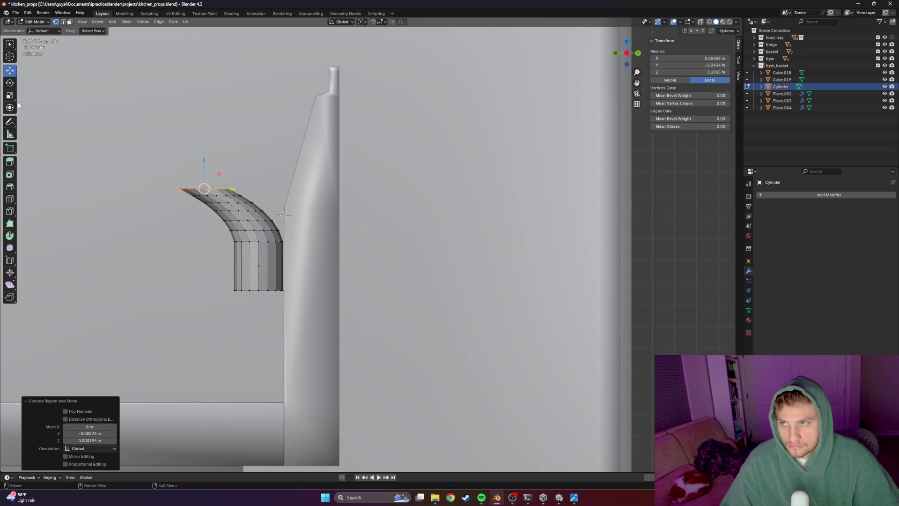
key(shift+space)
key(r)
drag(158, 229, 158, 229)
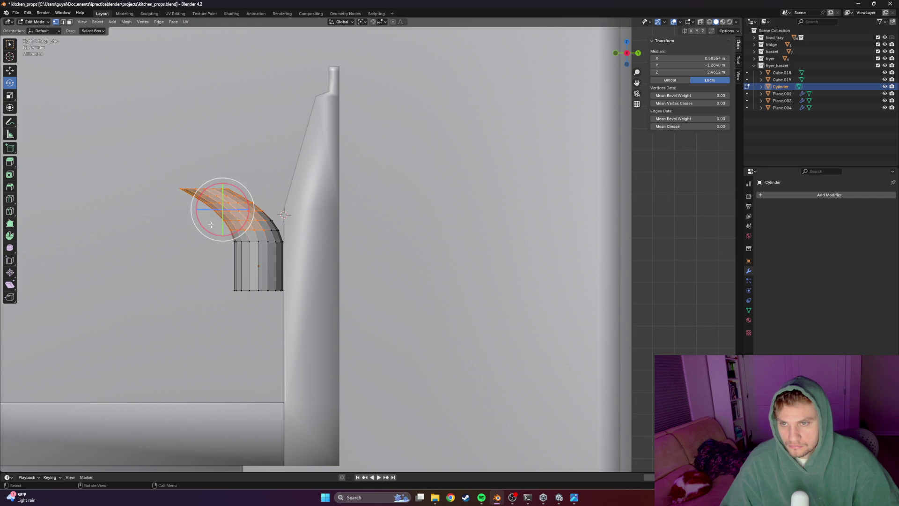
key(alt+z)
middle_drag(156, 227, 169, 215)
key(alt+z)
key(ctrl+z)
key(ctrl+z)
key(ctrl+z)
key(ctrl+z)
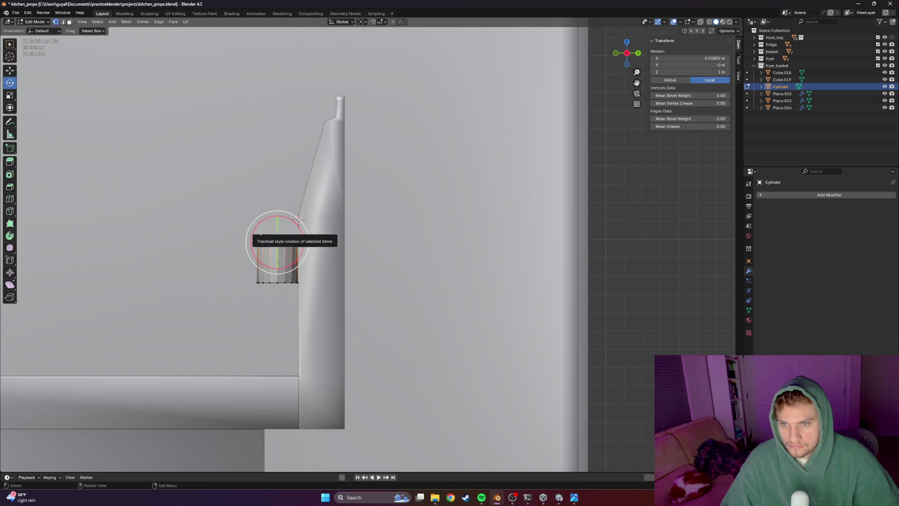
In wireframe side view, select the top edge ring and extrude a first straight segment up along Z
key(z)
click(190, 231)
key(alt+a)
key(KP_3)
scroll(289, 247, up, 2)
key(a)
key(alt+a)
key(c)
drag(155, 235, 211, 234)
key(g)
key(z)
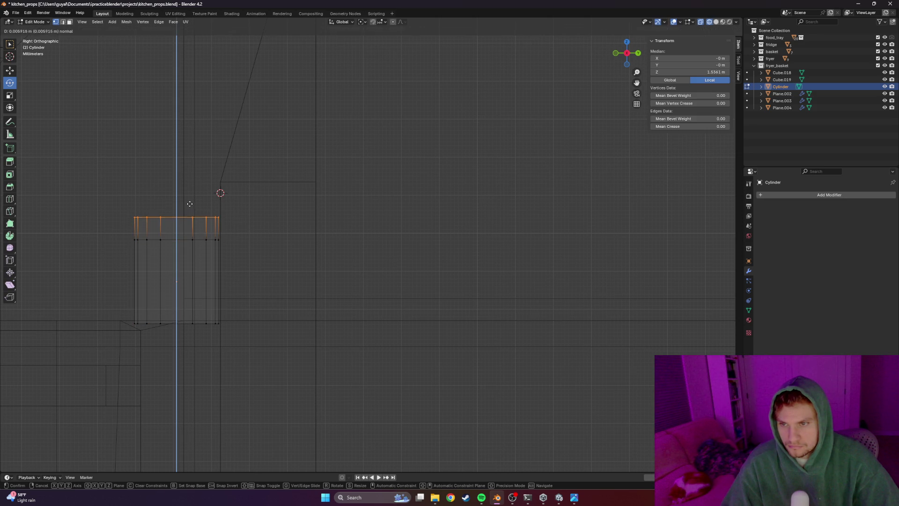
click(189, 206)
Tilt the end ring around X and extrude two more segments to begin the spout's bend
mouse_move(150, 217)
mouse_down()
mouse_move(155, 230)
mouse_move(160, 221)
mouse_up()
key(g)
key(z)
key(z)
click(177, 188)
key(Escape)
key(g)
key(z)
key(z)
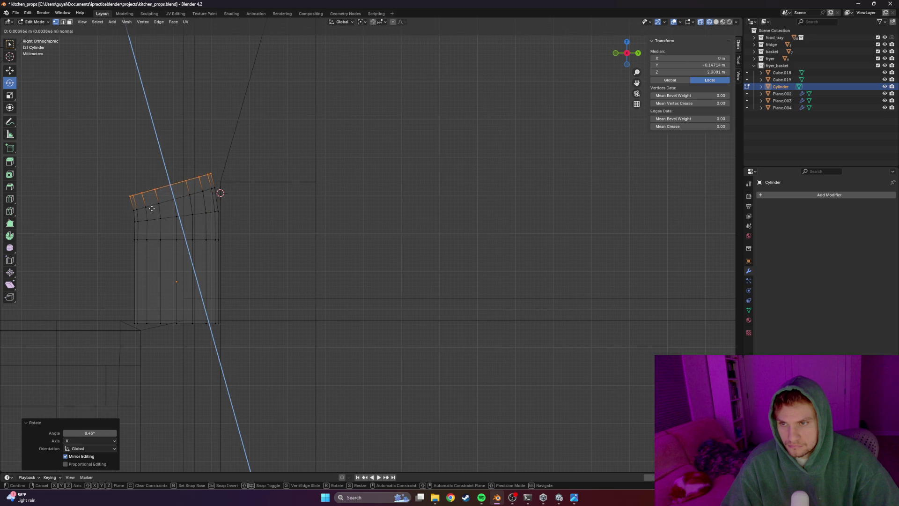
click(155, 207)
key(g)
key(z)
key(z)
key(Escape)
key(r)
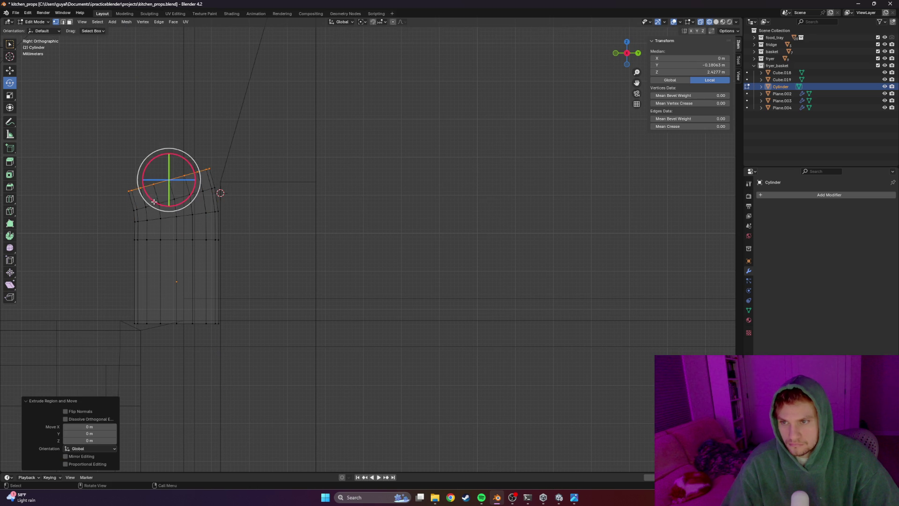
key(x)
key(Escape)
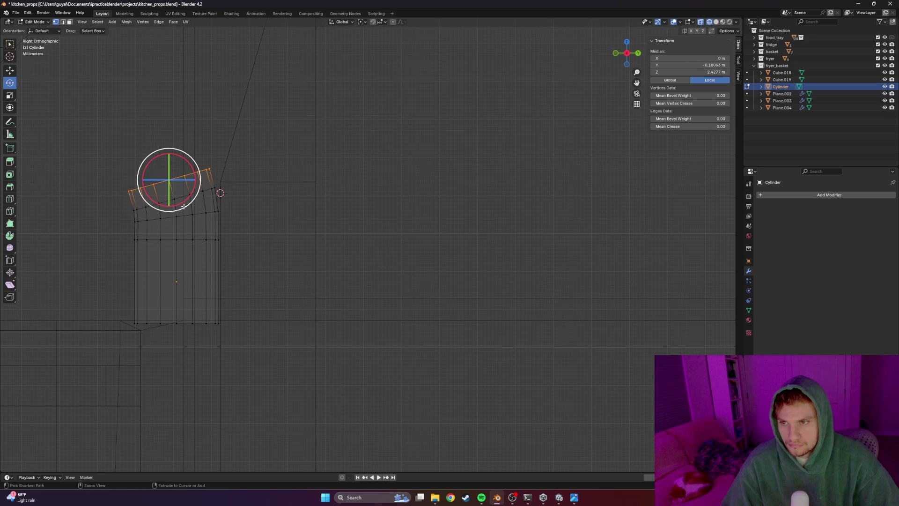
Keep tilting the end ring and extruding along its normal so the tube curves outward to the left
drag(152, 200, 150, 200)
key(e)
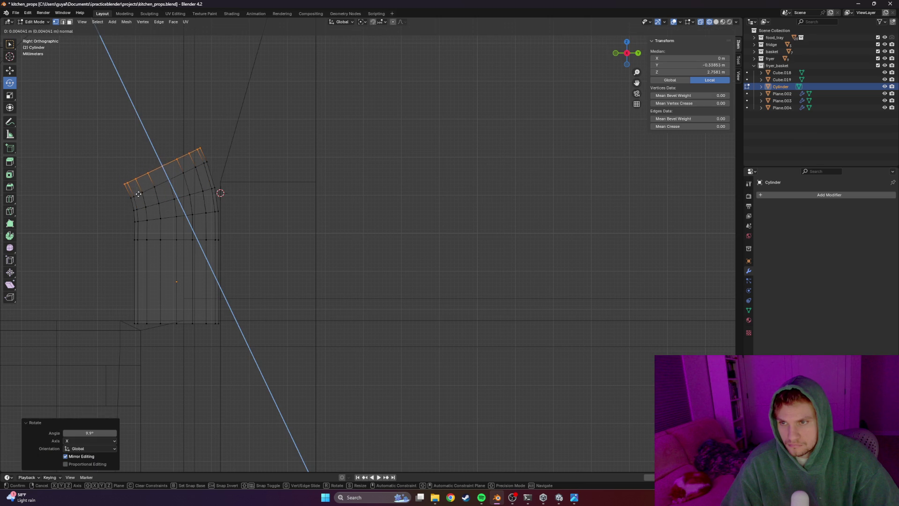
click(145, 196)
drag(148, 190, 150, 176)
key(e)
click(136, 181)
key(e)
click(133, 168)
key(e)
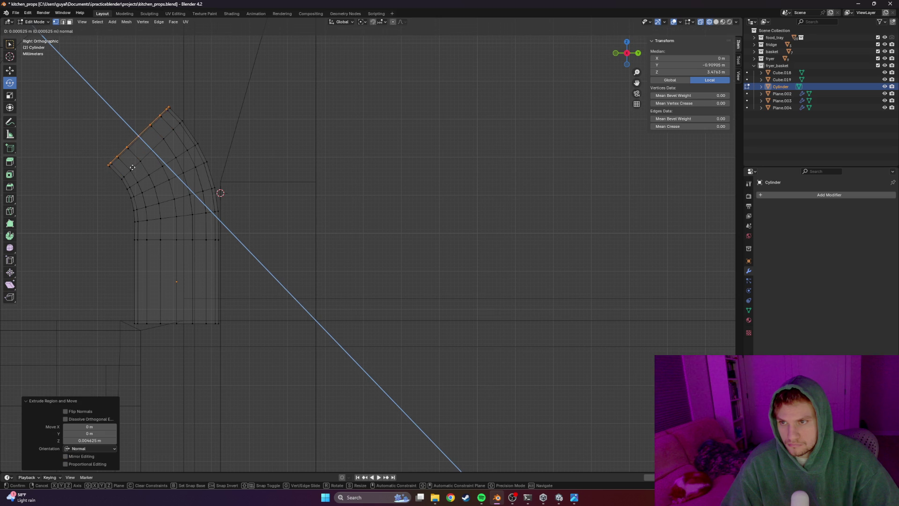
right_click(132, 167)
Extrude four further tilted segments carrying the arch up and over toward the left
drag(134, 165, 128, 161)
key(e)
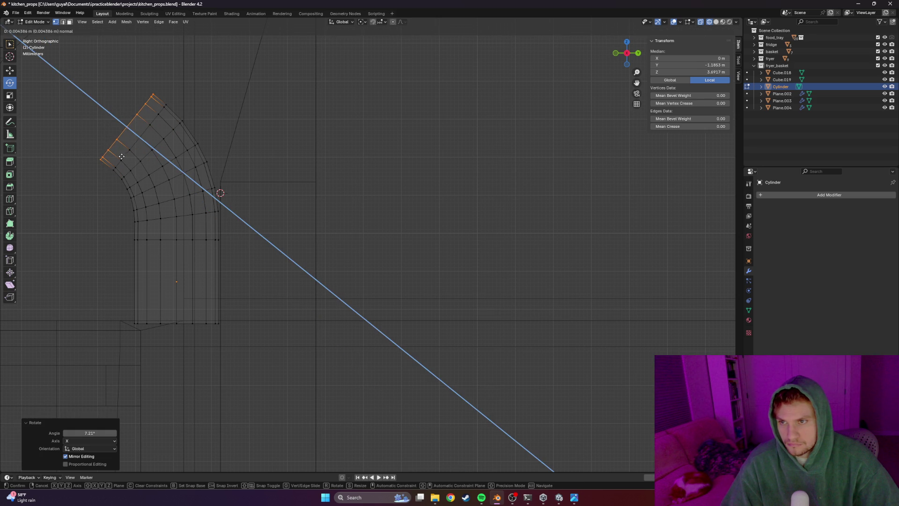
click(121, 157)
key(e)
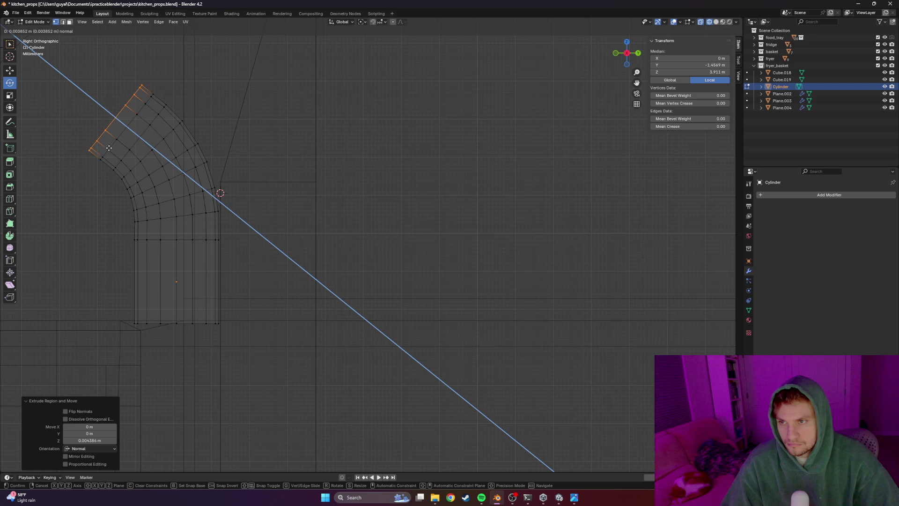
click(113, 150)
drag(116, 146, 82, 133)
key(e)
click(101, 139)
key(e)
click(83, 134)
Rotate the end loop past the apex and extrude segments so the arch starts descending
shift+middle_drag(82, 134, 264, 182)
key(e)
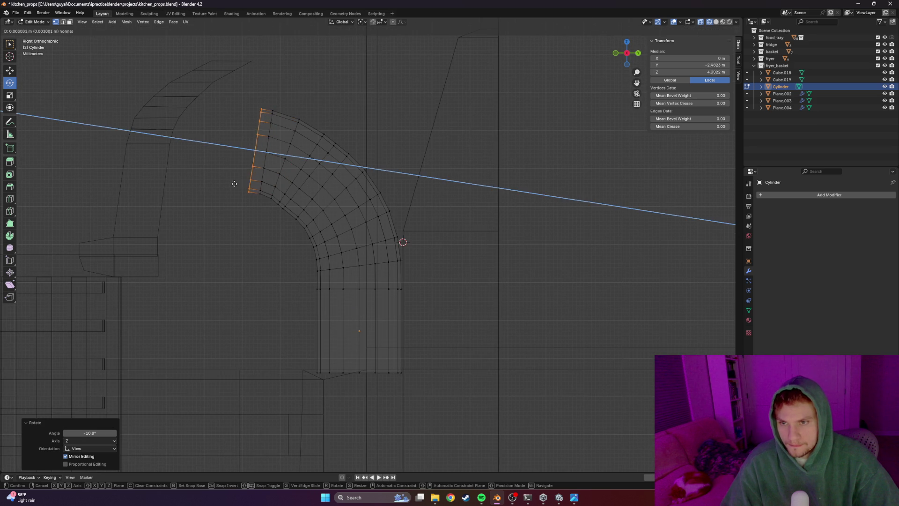
click(233, 175)
drag(233, 173, 188, 184)
key(e)
click(215, 179)
key(e)
right_click(199, 187)
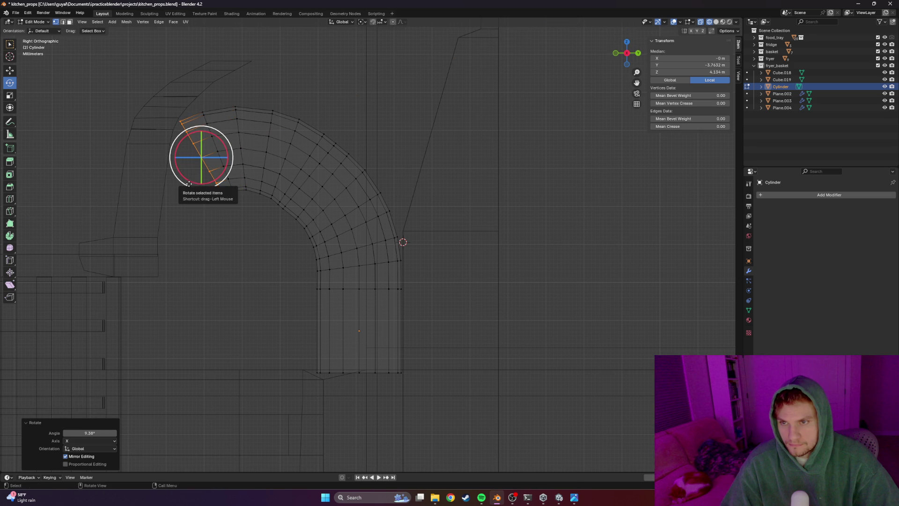
key(e)
click(180, 205)
Bend the end loop further down and extrude three more segments along the downward curve
drag(179, 198, 152, 230)
key(e)
click(173, 204)
key(e)
click(164, 224)
key(e)
click(157, 236)
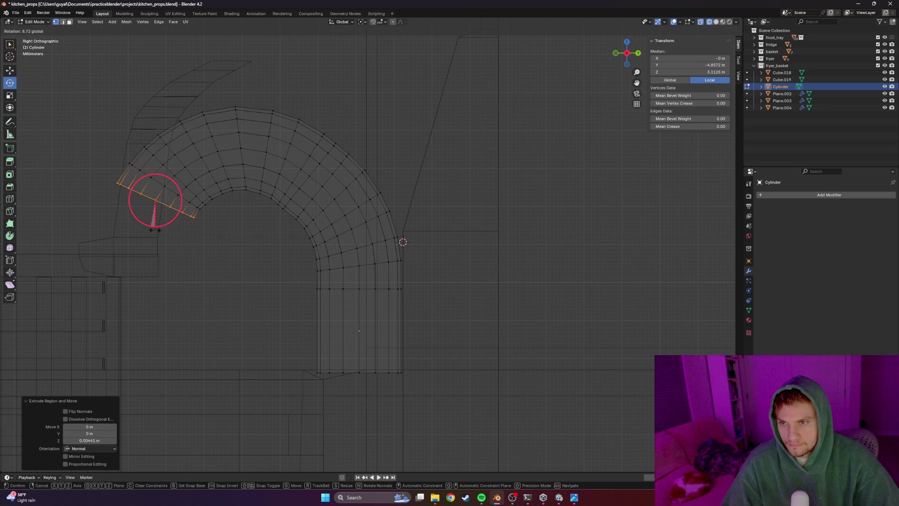
Add a final downward-tilted loop at the spout tip and check the gooseneck in solid view
key(e)
right_click(145, 240)
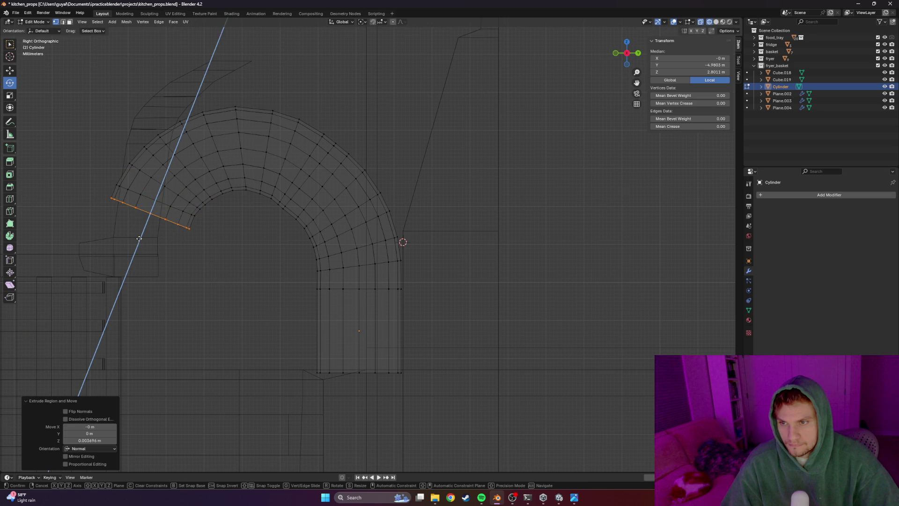
mouse_move(146, 237)
mouse_down()
mouse_move(154, 244)
mouse_move(148, 241)
mouse_move(145, 255)
mouse_move(148, 242)
mouse_up()
key(g)
key(z)
click(144, 253)
click(227, 263)
mouse_move(227, 262)
middle_down()
mouse_move(296, 271)
mouse_move(482, 261)
mouse_move(439, 257)
mouse_move(322, 273)
middle_up()
scroll(296, 272, up, 2)
scroll(296, 272, down, 3)
scroll(439, 257, up, 2)
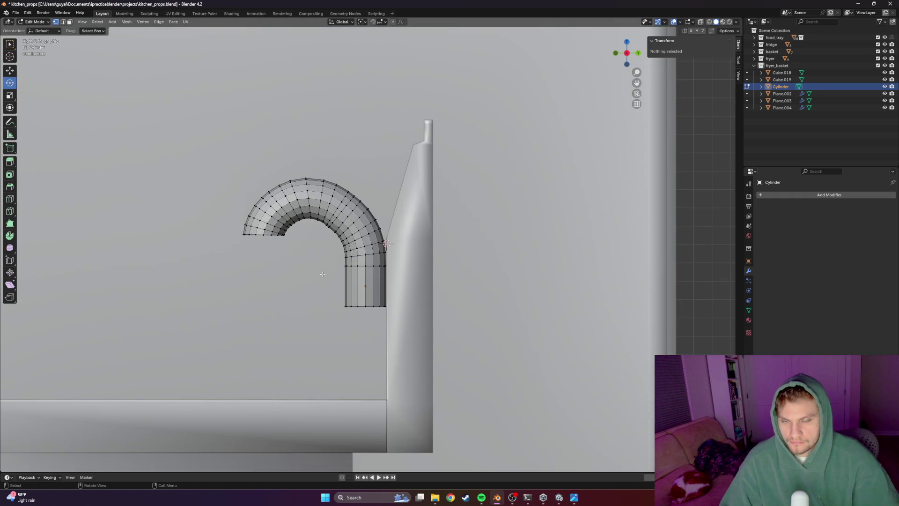
Select the faucet's arch in wireframe side view and raise it along Z in two moves
key(shift+z)
key(alt+Tab)
key(alt+Tab)
mouse_move(369, 149)
mouse_down()
mouse_move(243, 245)
mouse_move(211, 247)
mouse_move(245, 245)
mouse_up()
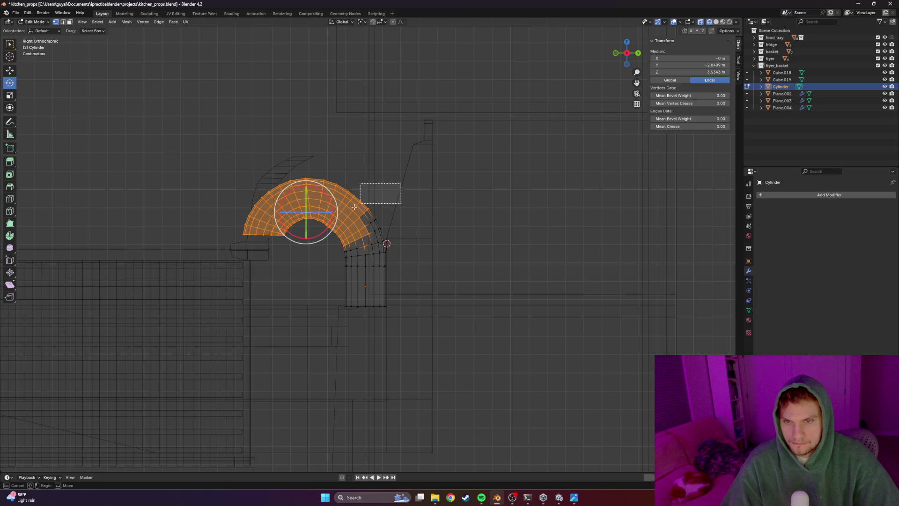
shift+drag(367, 199, 363, 259)
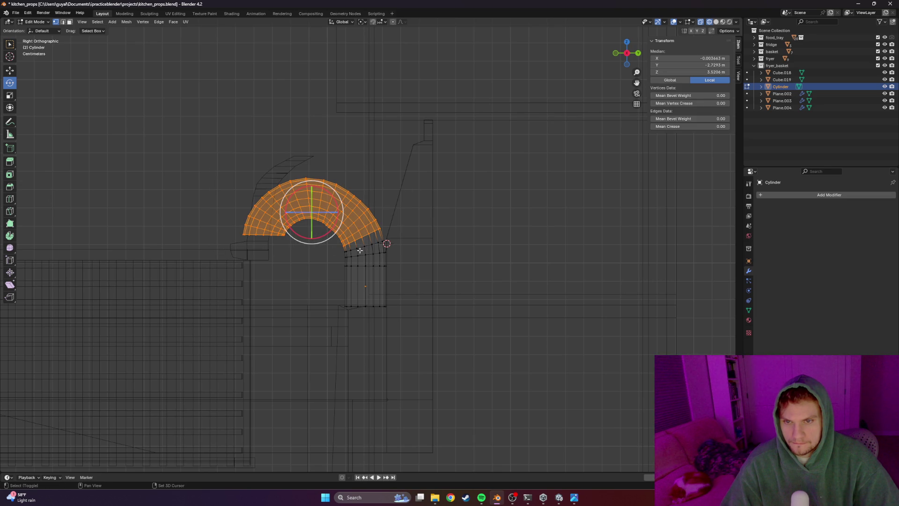
click(10, 70)
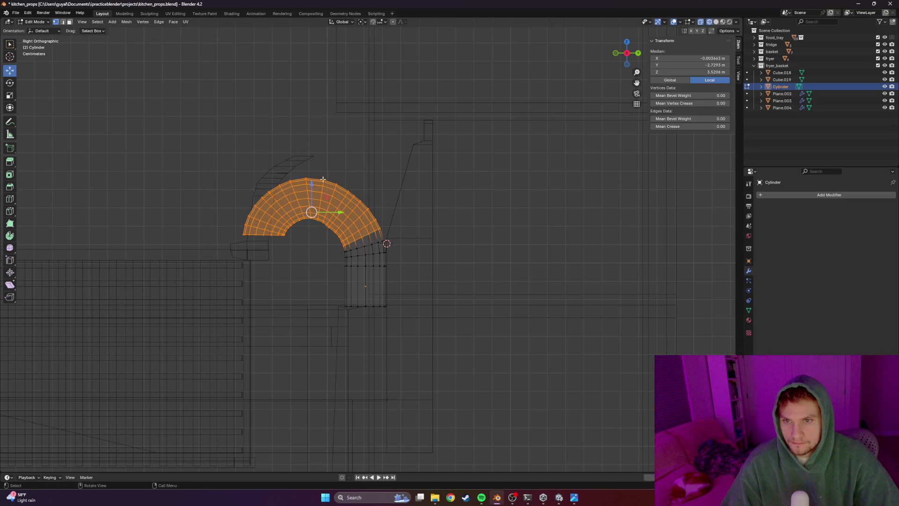
ctrl+drag(311, 186, 387, 241)
middle_drag(365, 246, 353, 248)
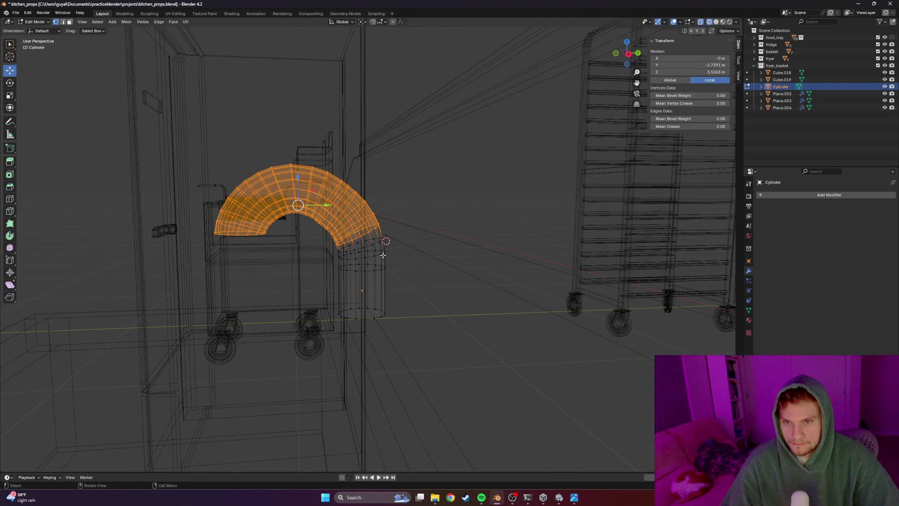
key(KP_1)
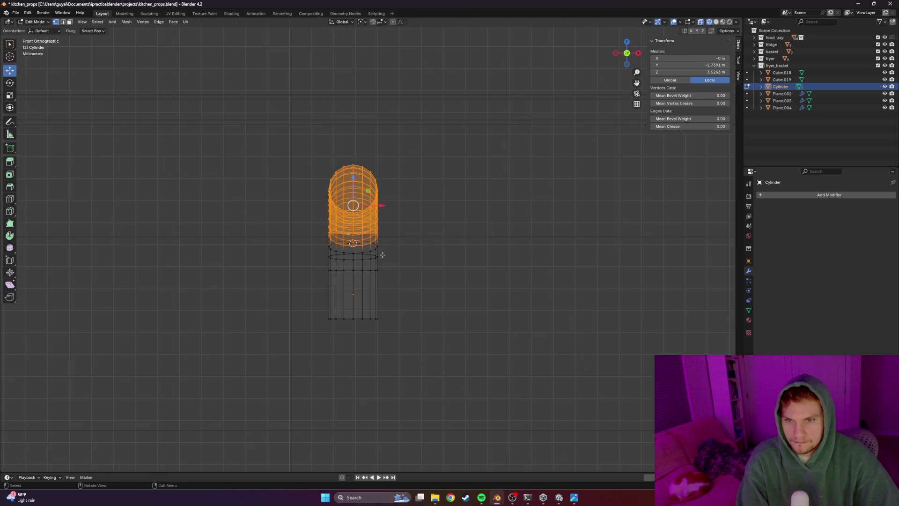
key(KP_3)
key(g)
key(z)
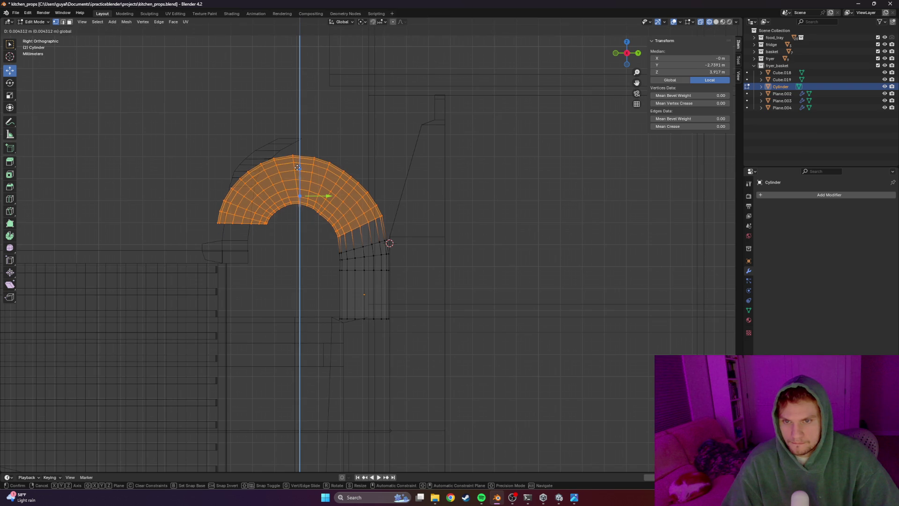
click(297, 162)
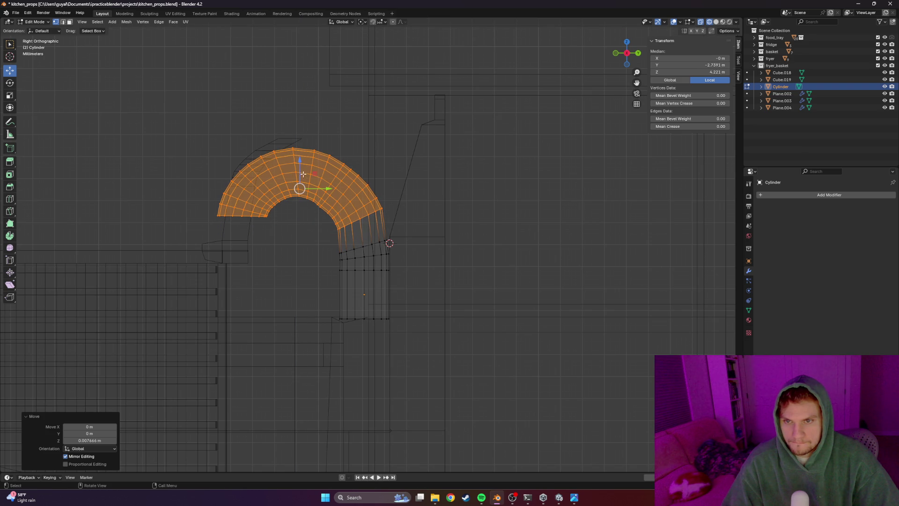
key(g)
key(z)
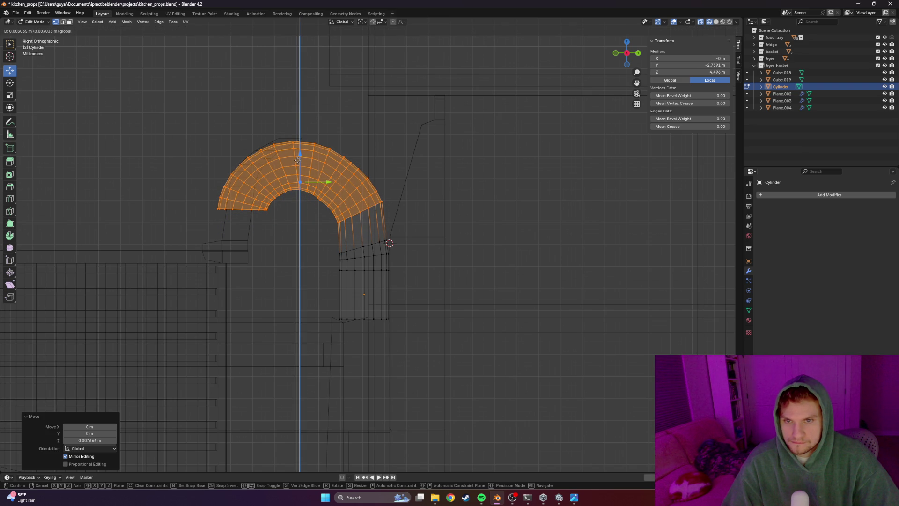
click(298, 165)
Move the transition loops below the arch up along Z to meet the raised bend
drag(384, 233, 332, 253)
key(g)
key(z)
key(Return)
click(417, 224)
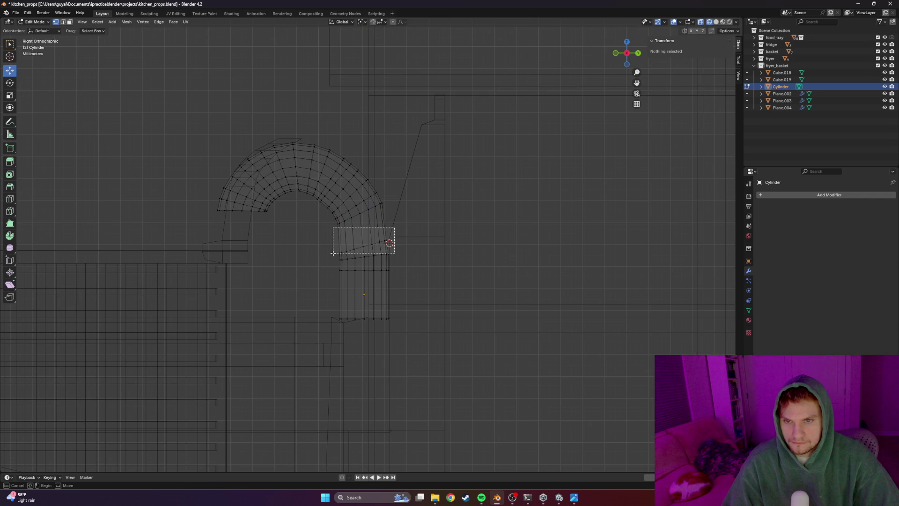
drag(394, 227, 334, 253)
key(g)
key(z)
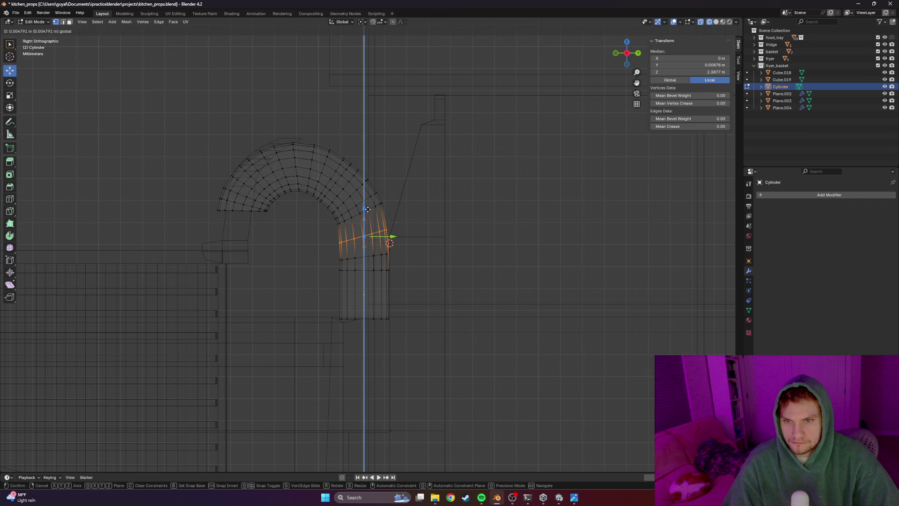
key(Return)
Nudge stray inner-curve vertices along Y to smooth the bend, then return to the solid faucet
click(335, 218)
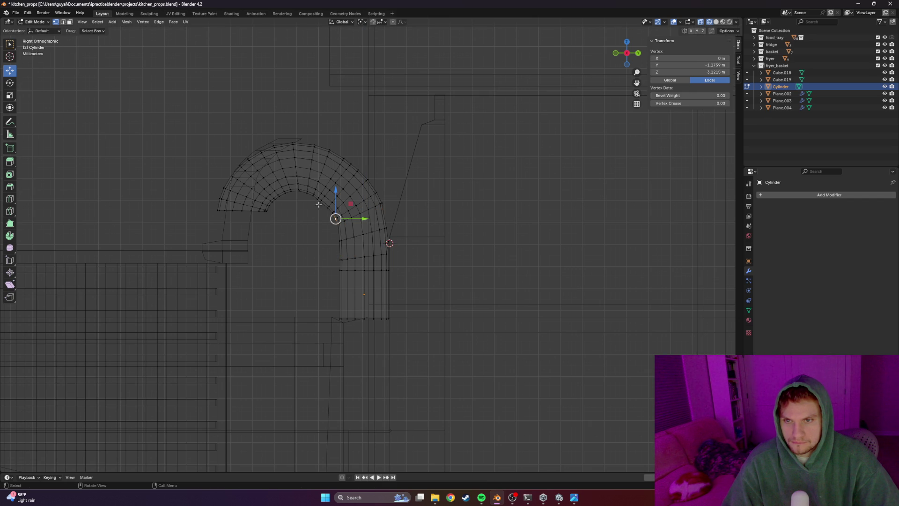
click(330, 240)
scroll(312, 203, up, 3)
scroll(315, 200, up, 2)
scroll(387, 267, up, 2)
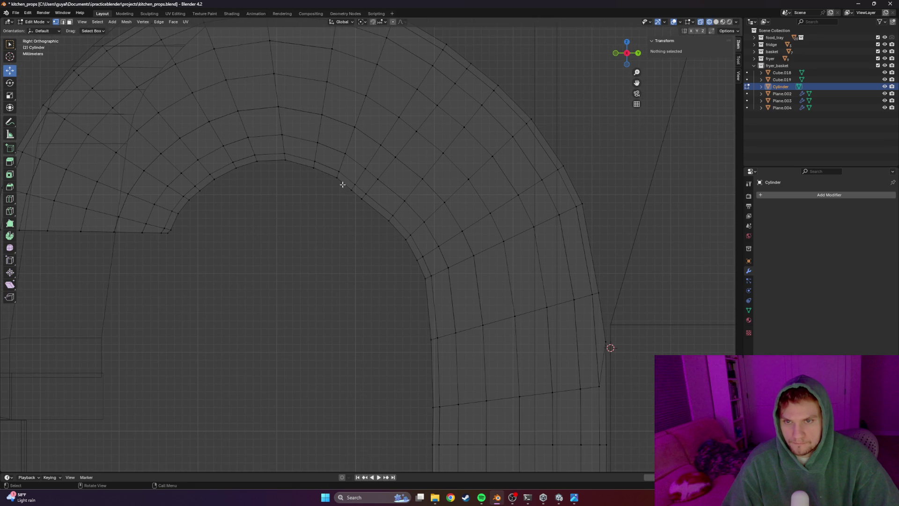
click(356, 194)
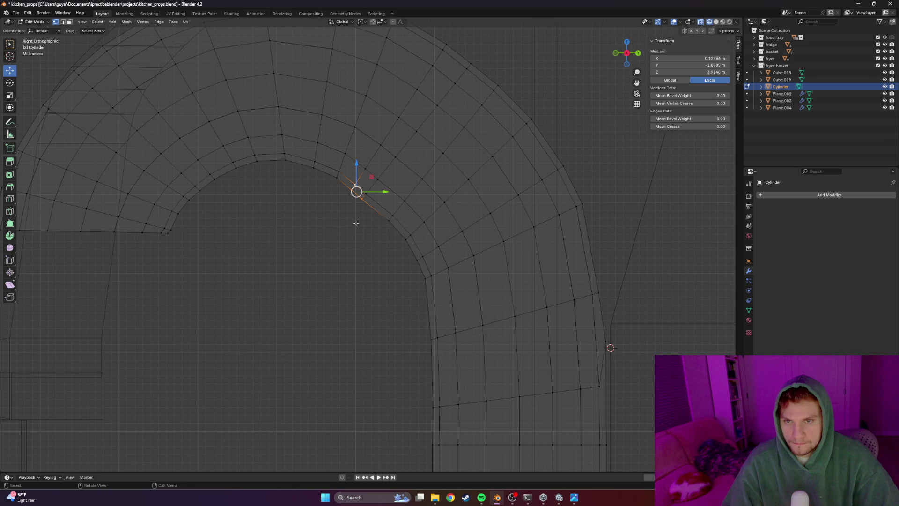
mouse_move(346, 218)
mouse_down()
mouse_move(366, 178)
mouse_move(361, 164)
mouse_up()
key(g)
key(y)
click(362, 167)
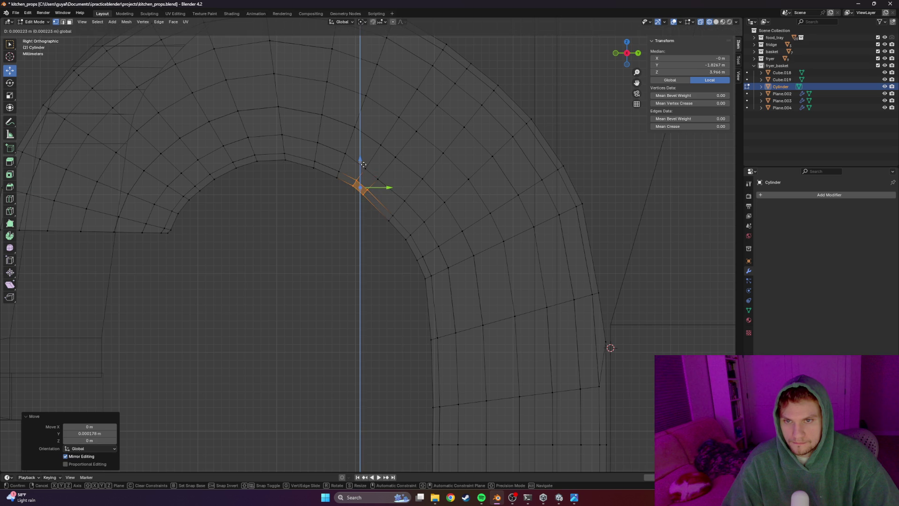
key(Tab)
key(shift+z)
scroll(345, 236, down, 3)
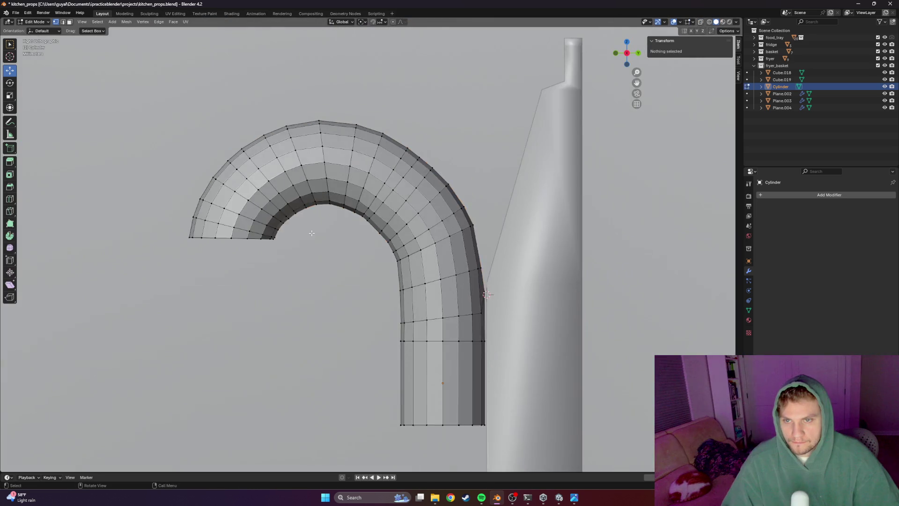
scroll(312, 236, down, 2)
scroll(327, 255, down, 3)
Apply smooth shading to the faucet from its context menu
middle_drag(326, 255, 400, 279)
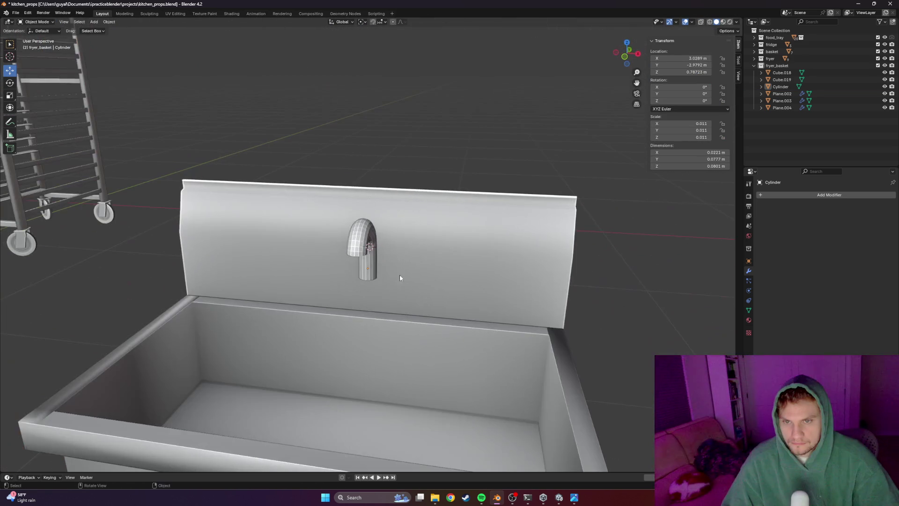
click(363, 239)
right_click(364, 239)
click(332, 249)
right_click(339, 234)
click(340, 234)
click(576, 271)
mouse_move(576, 271)
middle_down()
mouse_move(416, 256)
mouse_move(433, 240)
mouse_move(408, 251)
mouse_move(422, 247)
middle_up()
In wireframe side view, lower the arch's left-end vertices slightly and select the left arch section
key(Tab)
scroll(336, 244, up, 2)
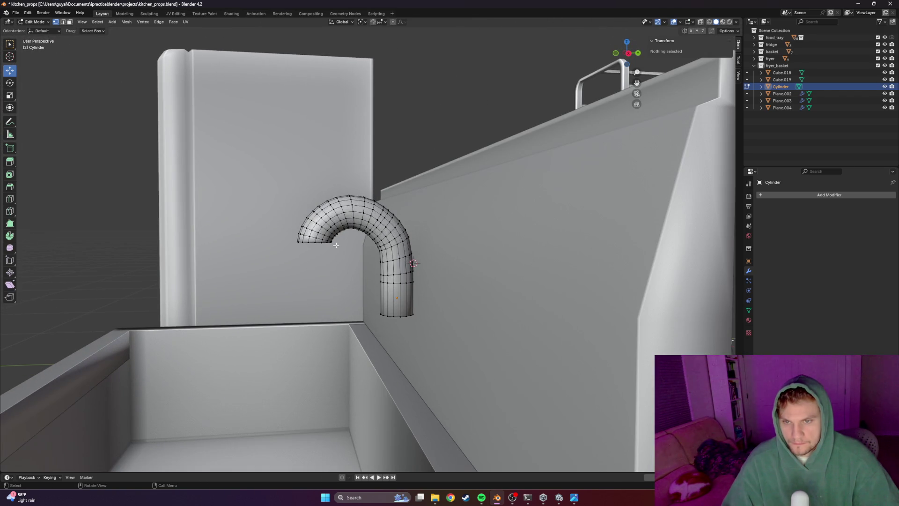
key(KP_1)
key(KP_3)
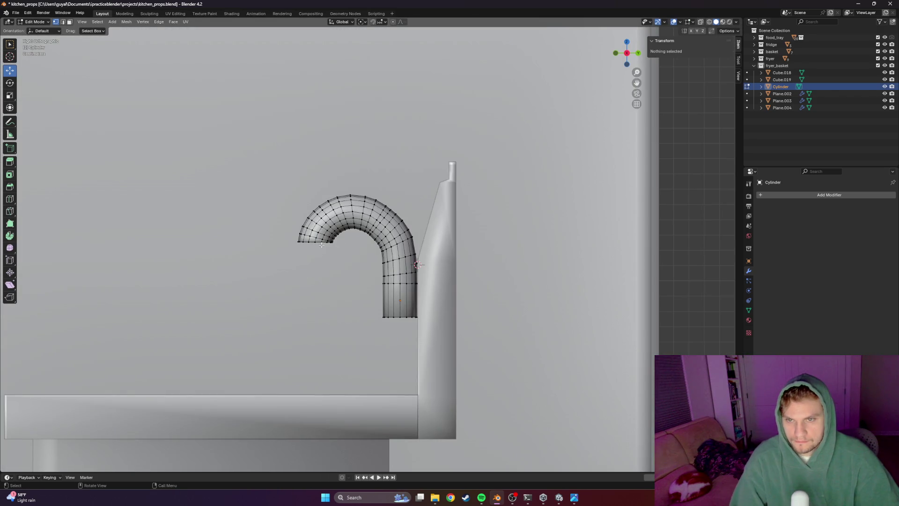
key(shift+z)
scroll(214, 245, up, 4)
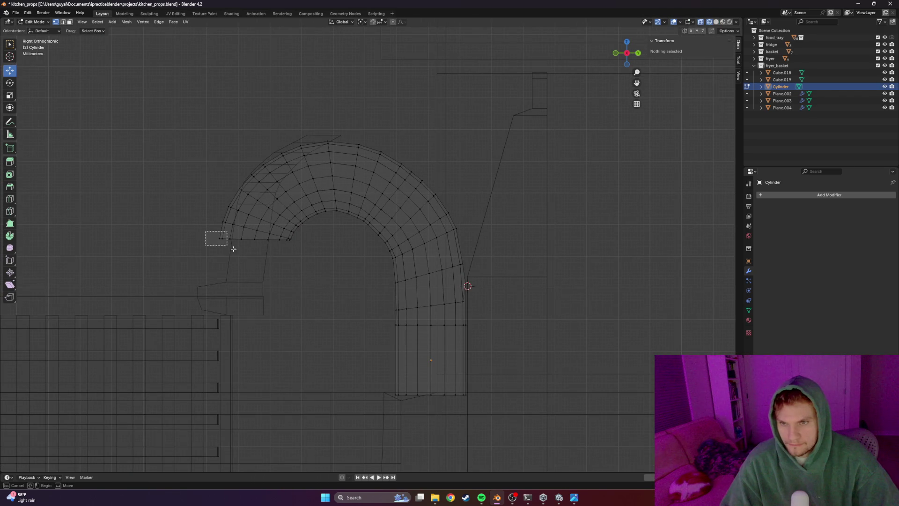
mouse_move(205, 233)
mouse_down()
mouse_move(251, 260)
mouse_move(295, 248)
mouse_up()
drag(254, 218, 256, 230)
drag(307, 286, 159, 107)
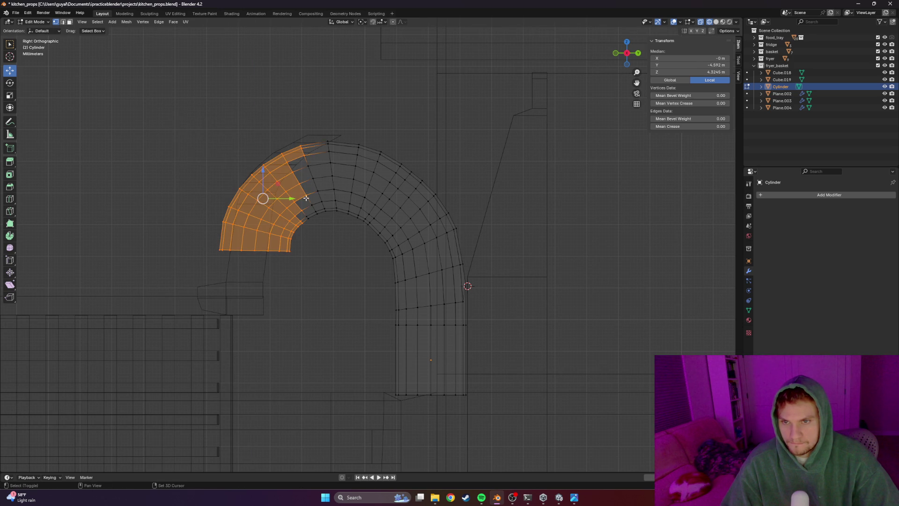
mouse_move(318, 225)
mouse_down()
mouse_move(296, 202)
mouse_move(309, 145)
mouse_move(299, 167)
mouse_up()
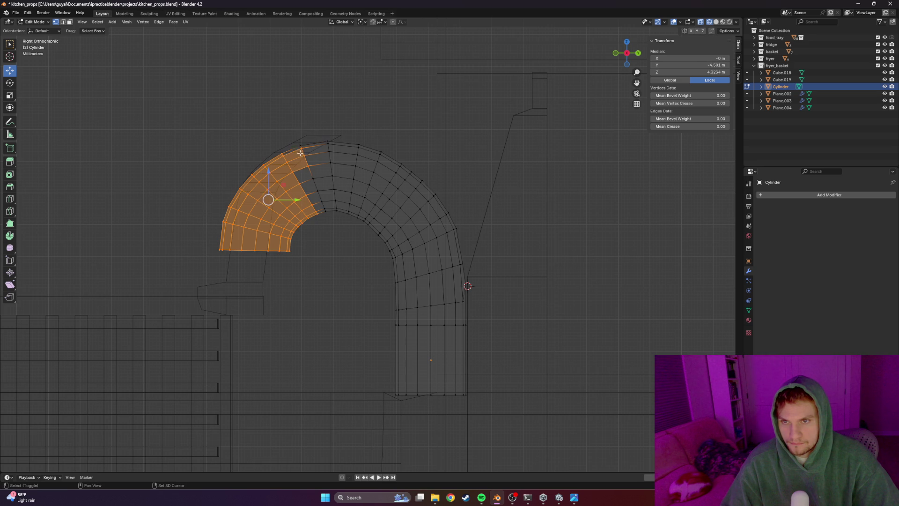
Shift the pipe's end section vertically into a hook shape and leave editing in solid shading
middle_drag(314, 189, 312, 188)
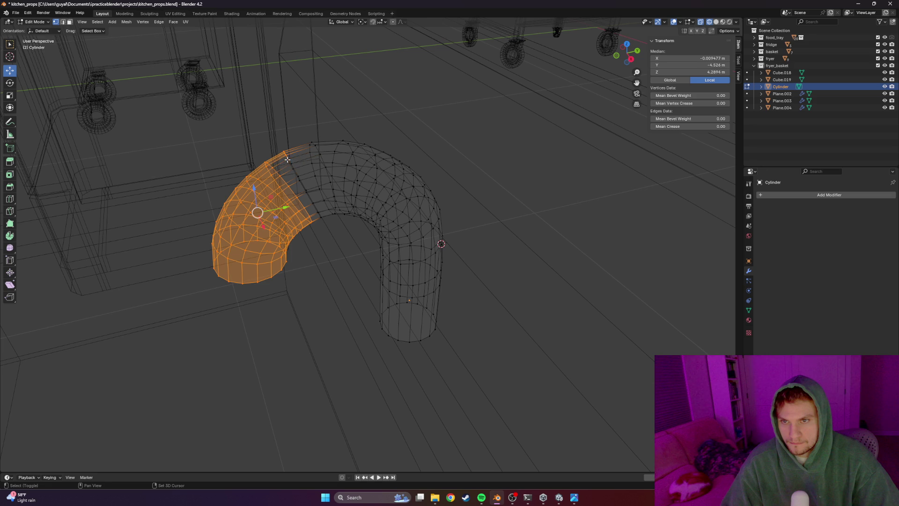
middle_drag(288, 159, 340, 223)
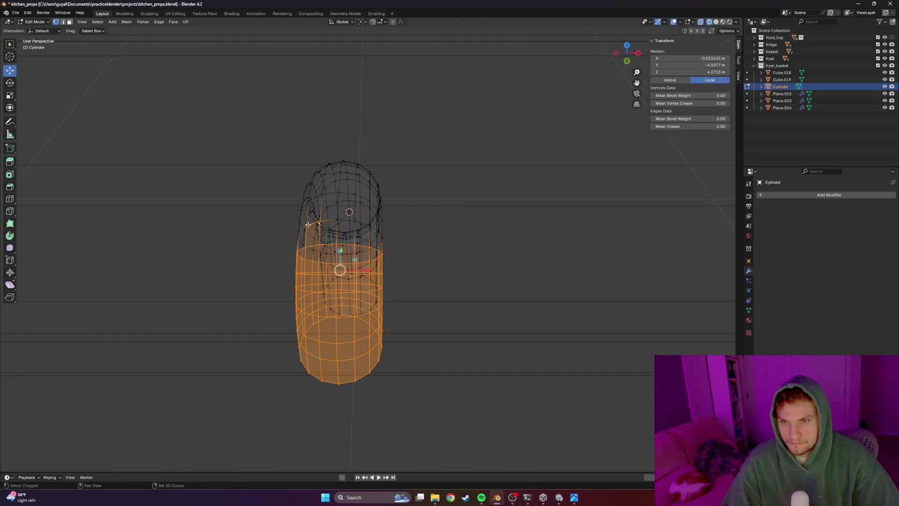
mouse_move(318, 225)
middle_down()
mouse_move(325, 234)
mouse_move(326, 180)
middle_up()
scroll(351, 236, up, 5)
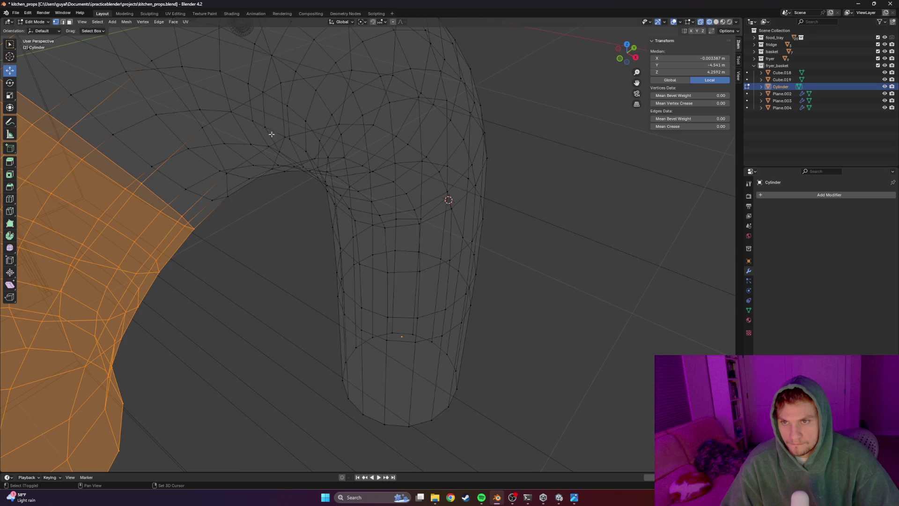
scroll(266, 128, down, 5)
middle_drag(265, 128, 298, 191)
scroll(298, 192, up, 4)
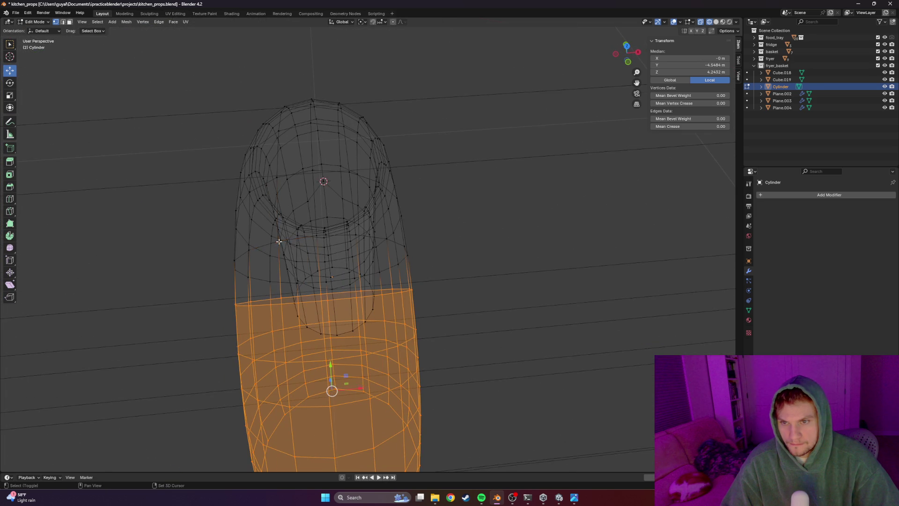
scroll(280, 241, down, 4)
middle_drag(246, 237, 281, 203)
scroll(173, 196, up, 3)
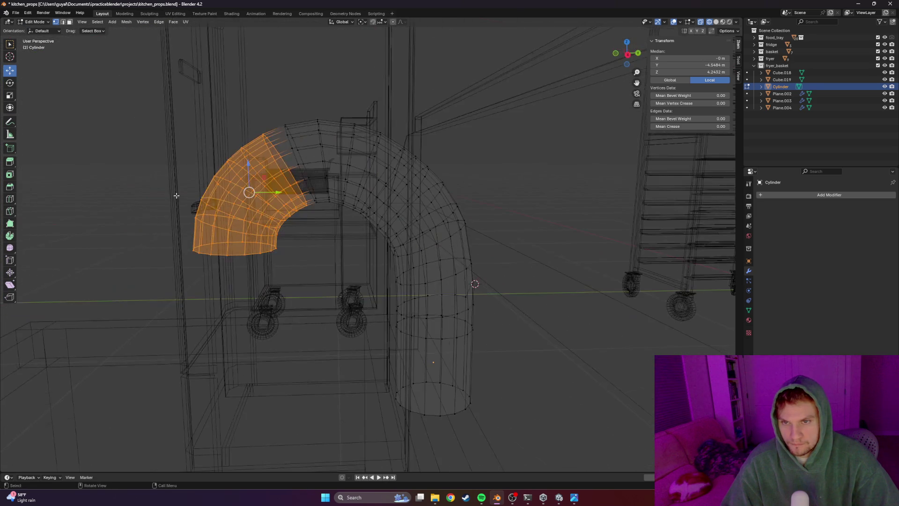
key(KP_1)
key(KP_3)
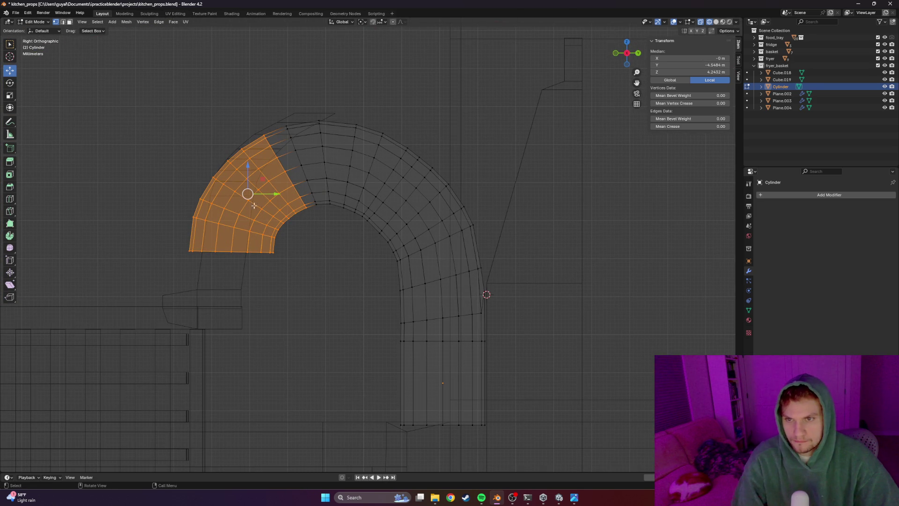
mouse_move(247, 176)
mouse_down()
mouse_move(270, 199)
mouse_move(243, 169)
mouse_move(240, 186)
mouse_move(215, 167)
mouse_move(237, 189)
mouse_up()
scroll(301, 226, down, 2)
scroll(293, 239, up, 2)
scroll(245, 187, up, 1)
key(Tab)
key(shift+z)
key(Tab)
key(Tab)
scroll(318, 274, down, 2)
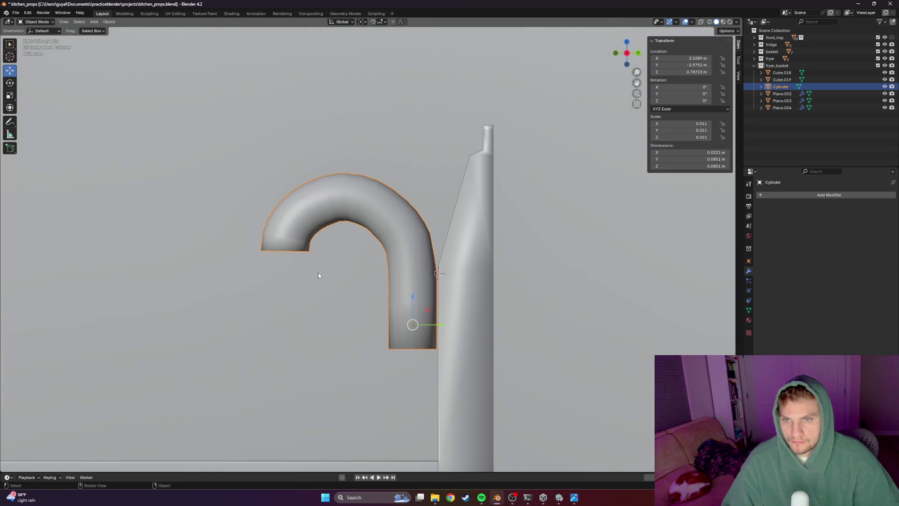
scroll(318, 272, down, 3)
Select the spout's end-cap face in Edit Mode and inset it into a rim
click(302, 273)
mouse_move(301, 273)
middle_down()
mouse_move(440, 291)
mouse_move(375, 290)
mouse_move(436, 316)
mouse_move(382, 325)
mouse_move(418, 283)
mouse_move(384, 268)
mouse_move(332, 181)
mouse_move(362, 195)
mouse_move(351, 95)
middle_up()
scroll(411, 284, up, 3)
scroll(417, 284, down, 2)
scroll(384, 268, up, 2)
click(331, 181)
key(Tab)
key(alt+a)
scroll(363, 195, up, 3)
alt+click(351, 92)
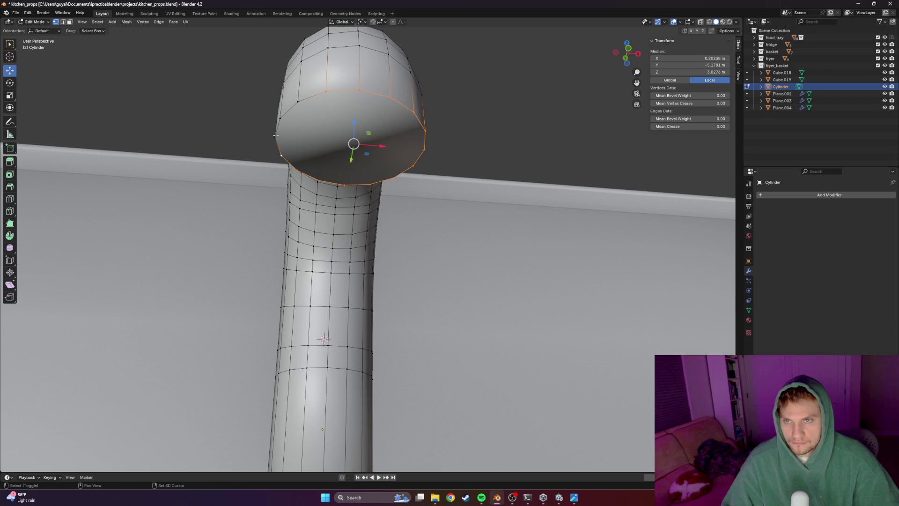
shift+click(298, 102)
key(i)
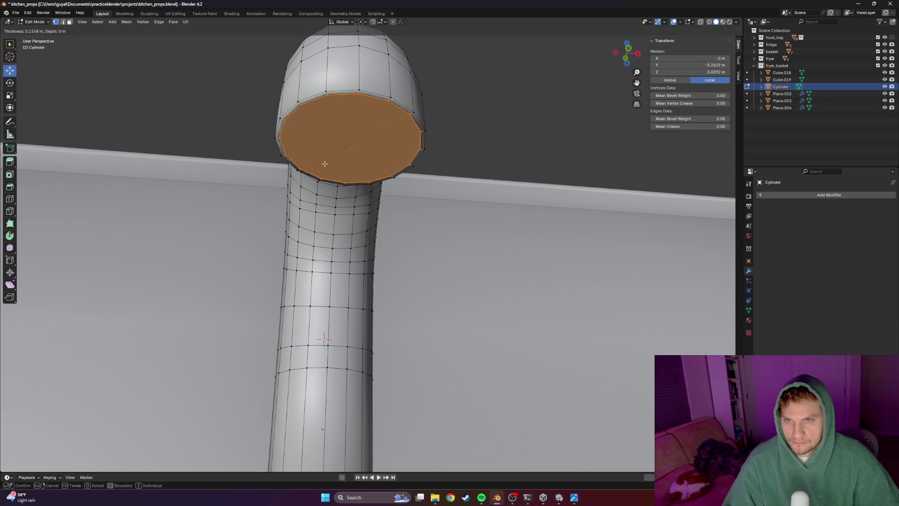
click(332, 156)
Extrude the inset face inward to recess the spout opening and return to Object Mode
key(e)
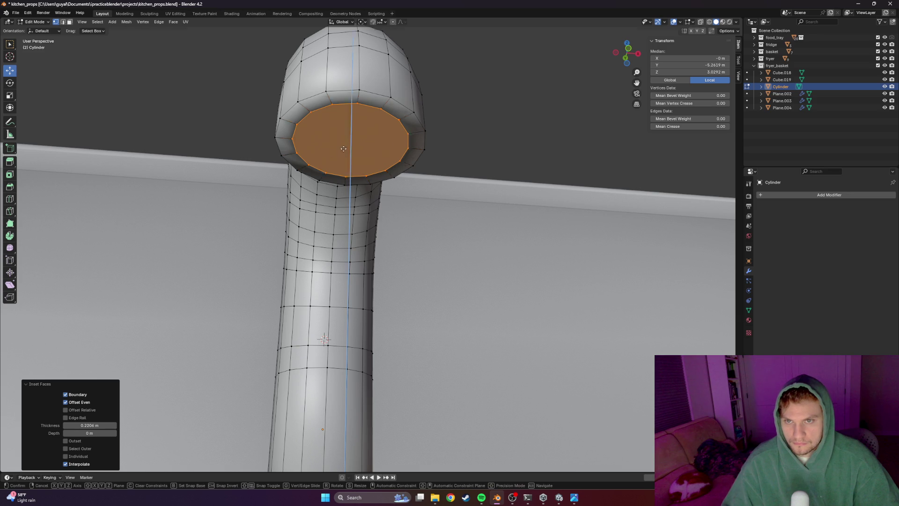
click(349, 123)
key(Tab)
scroll(403, 155, down, 5)
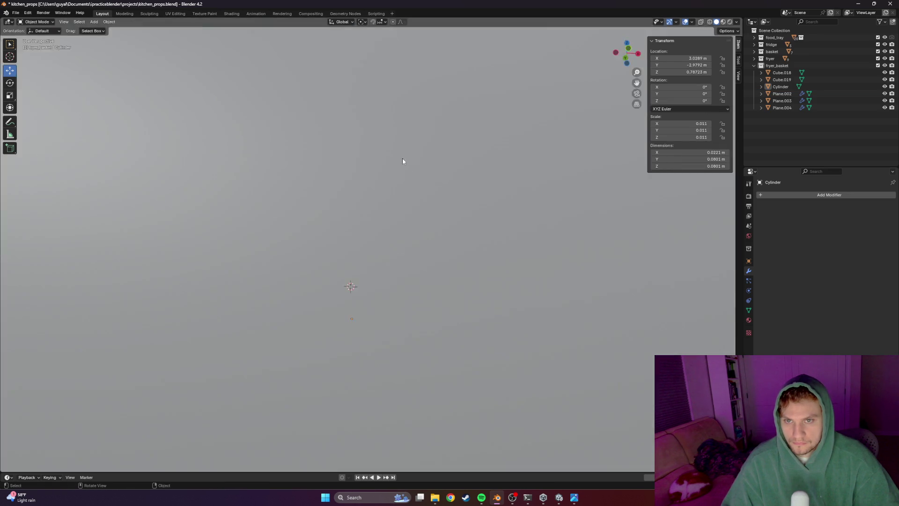
scroll(419, 210, up, 2)
mouse_move(420, 210)
middle_down()
mouse_move(427, 197)
mouse_move(461, 205)
mouse_move(443, 217)
mouse_move(379, 221)
mouse_move(421, 225)
mouse_move(412, 232)
mouse_move(452, 251)
mouse_move(400, 248)
mouse_move(410, 234)
mouse_move(417, 273)
mouse_move(446, 268)
middle_up()
scroll(412, 231, up, 3)
key(alt+Tab)
key(alt+Tab)
key(alt+Tab)
key(alt+Tab)
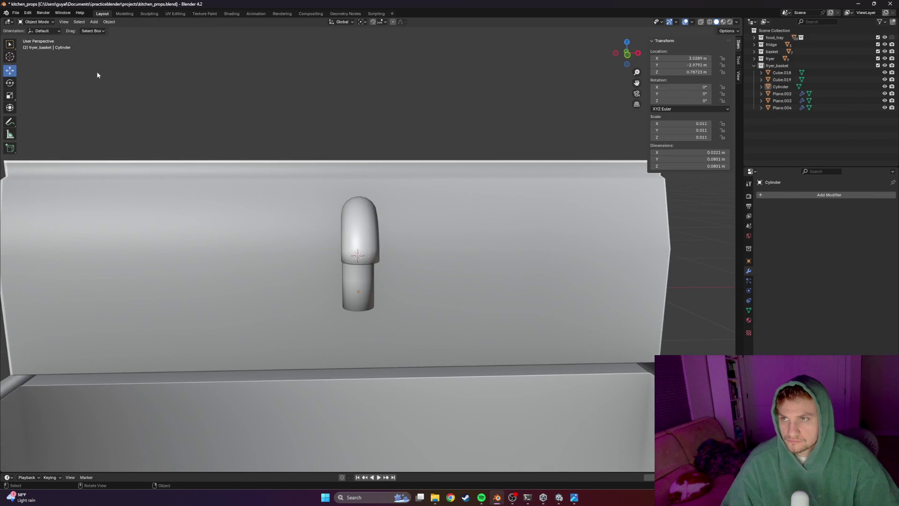
Compare the sink with the reference photo and save kitchen_props.blend with Ctrl+S
click(94, 21)
mouse_move(104, 30)
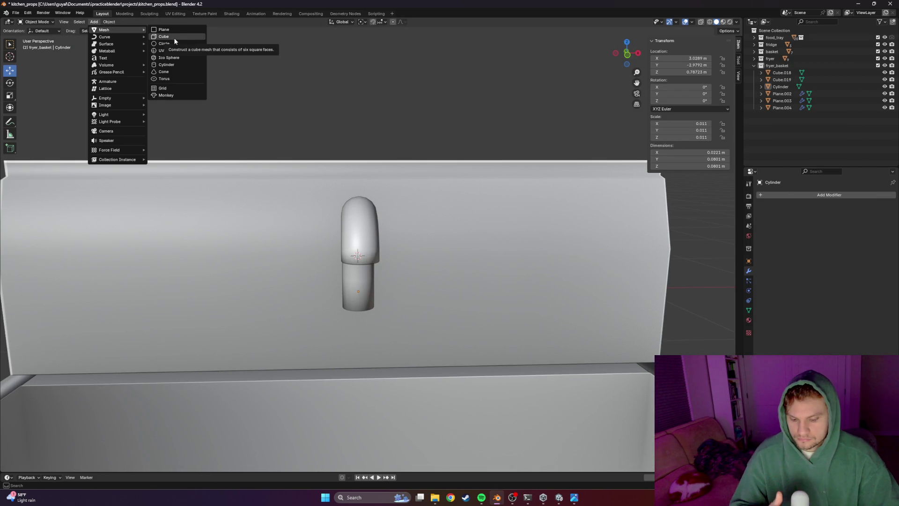
mouse_move(349, 114)
middle_down()
mouse_move(346, 195)
mouse_move(414, 194)
mouse_move(371, 212)
middle_up()
key(alt+Tab)
key(alt+Tab)
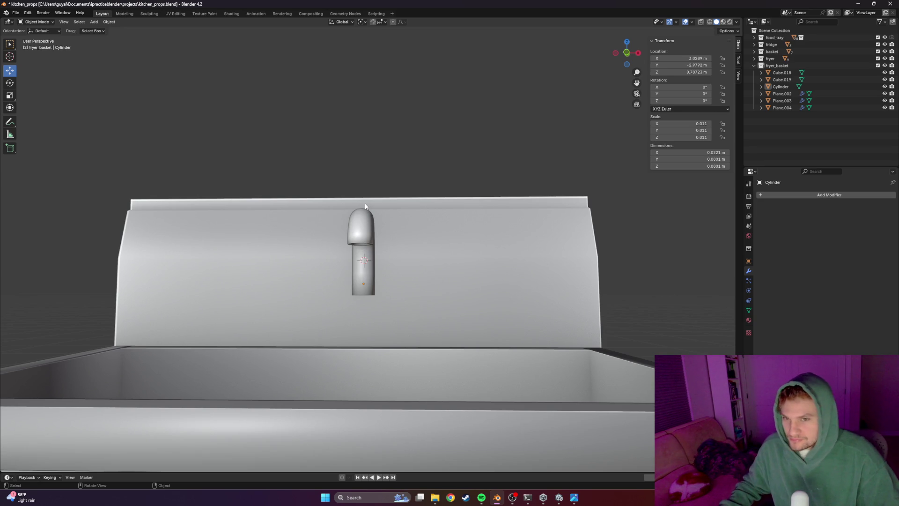
mouse_move(396, 219)
middle_down()
mouse_move(371, 279)
mouse_move(447, 234)
mouse_move(357, 288)
mouse_move(432, 287)
middle_up()
scroll(446, 234, down, 3)
scroll(401, 260, up, 5)
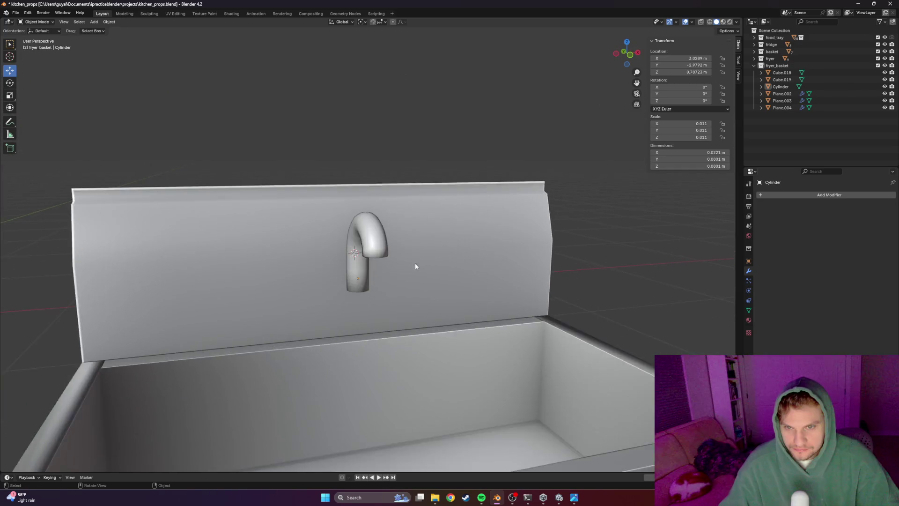
middle_drag(402, 260, 428, 277)
key(ctrl+s)
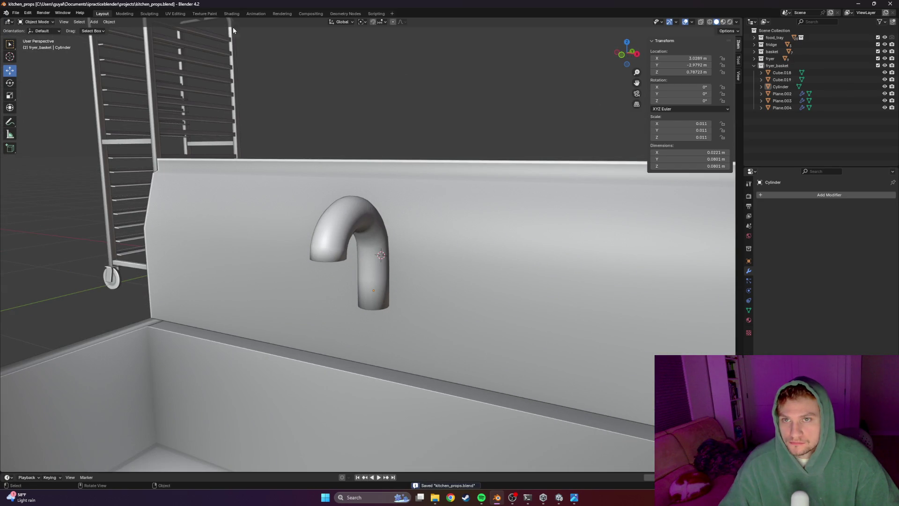
click(109, 22)
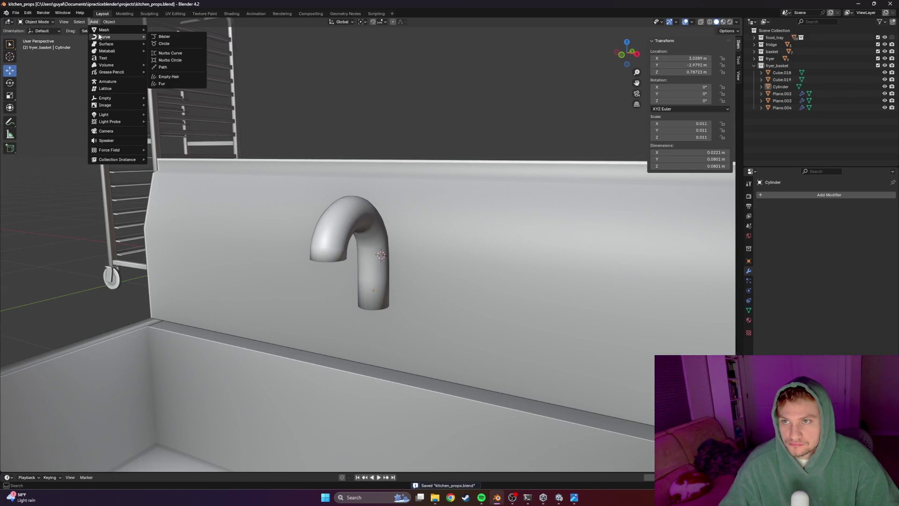
Add a cylinder mesh and scale it down to a small valve body
click(175, 65)
scroll(449, 172, down, 2)
middle_drag(449, 172, 430, 201)
key(s)
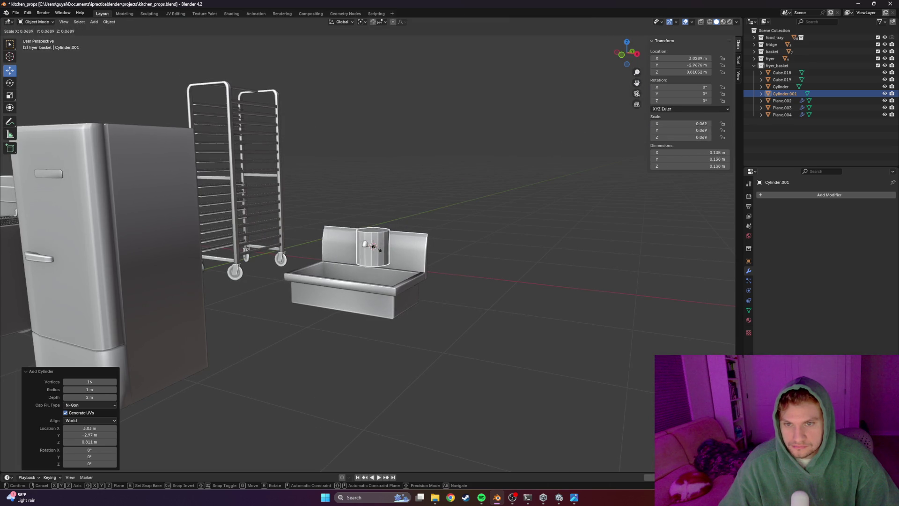
key(Return)
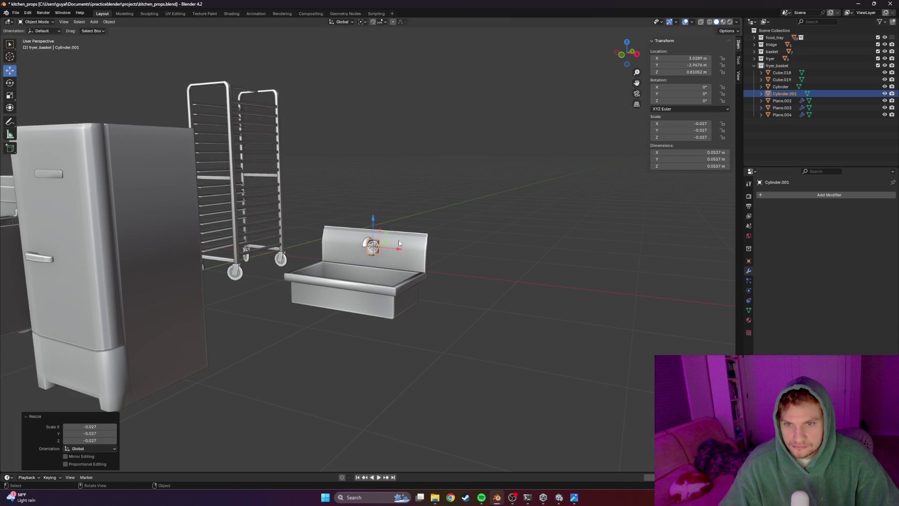
scroll(404, 262, up, 3)
middle_drag(404, 262, 375, 289)
scroll(371, 288, up, 1)
key(KP_1)
key(KP_3)
Rotate the cylinder 90° on X onto its side and move it along X beside the faucet
key(r)
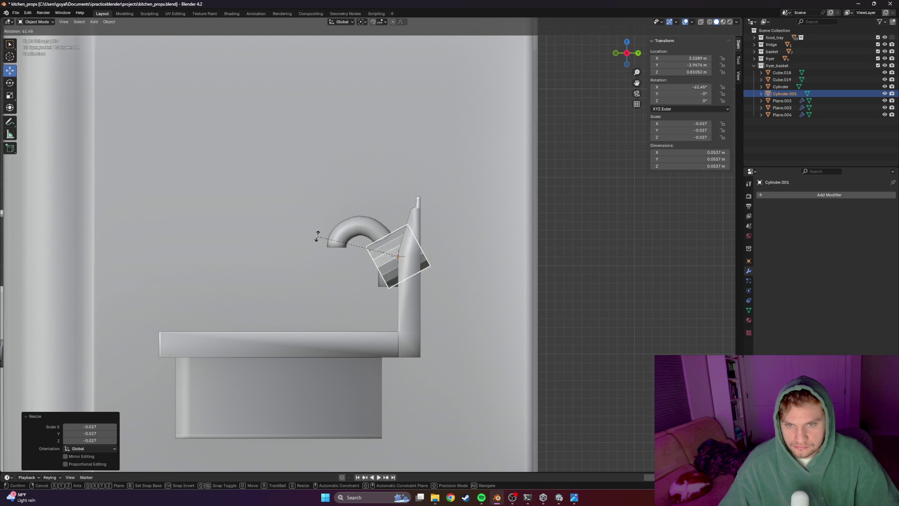
click(325, 190)
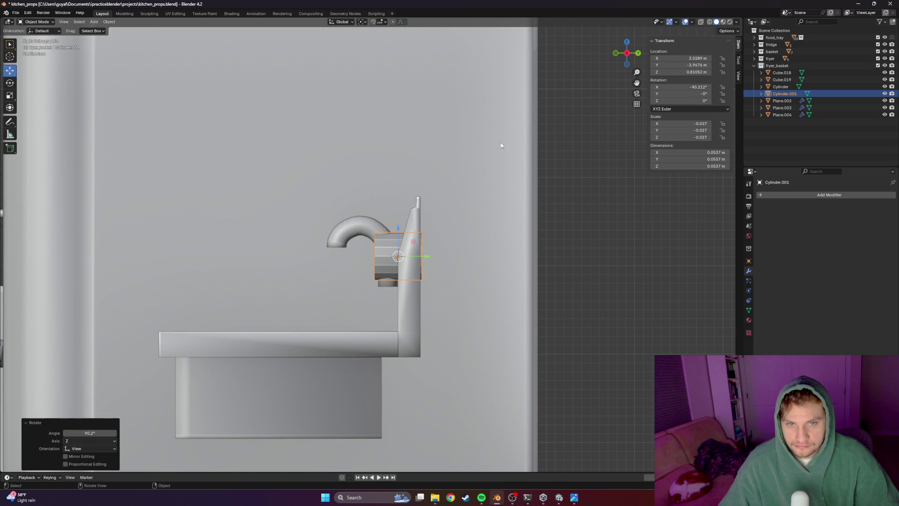
text(90)
key(Return)
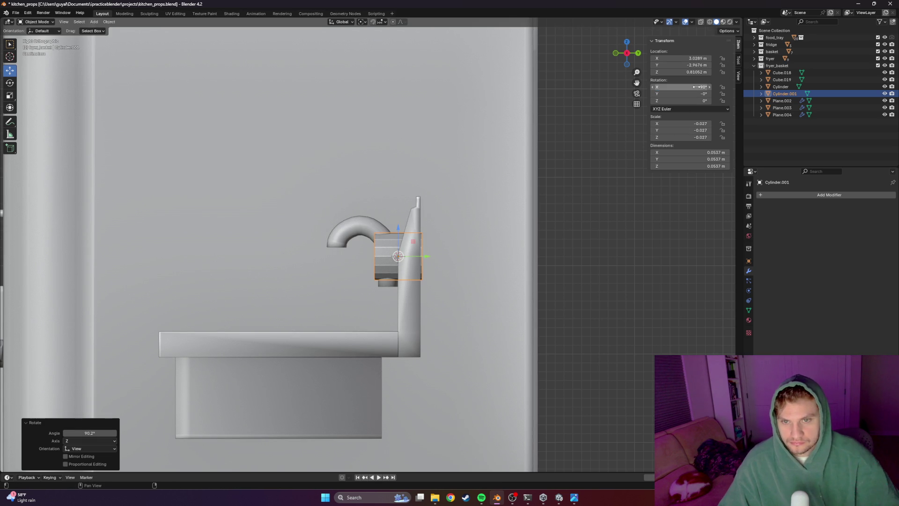
middle_drag(402, 248, 421, 246)
key(g)
key(x)
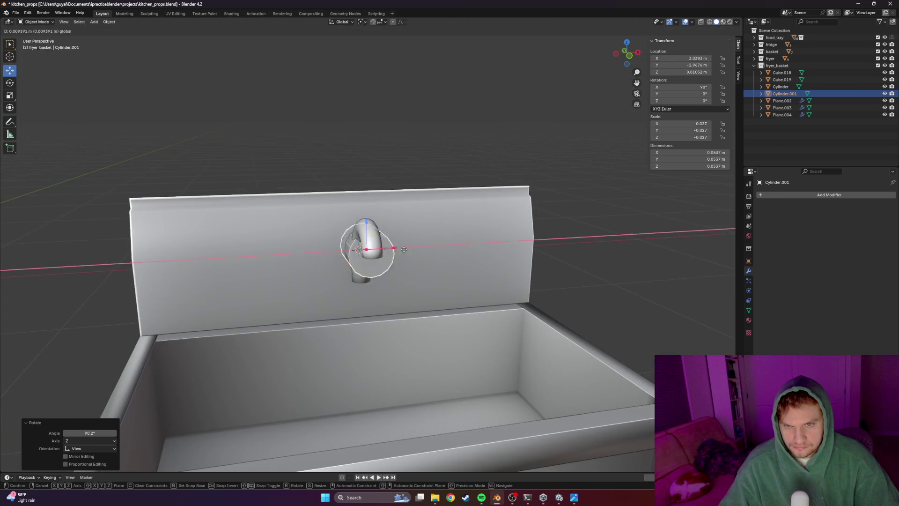
key(z)
click(427, 254)
key(s)
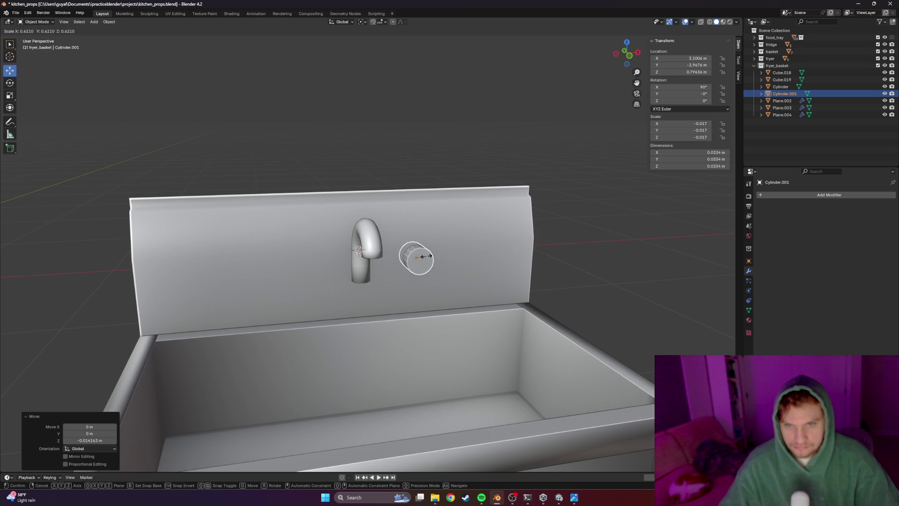
Confirm the 0.764 scale, then move the cylinder toward the wall on Y and lower it on Z
click(551, 256)
scroll(551, 257, up, 3)
mouse_move(551, 257)
middle_down()
mouse_move(540, 281)
mouse_move(565, 280)
mouse_move(487, 281)
middle_up()
key(alt+Tab)
key(alt+Tab)
alt+middle_drag(423, 278, 404, 274)
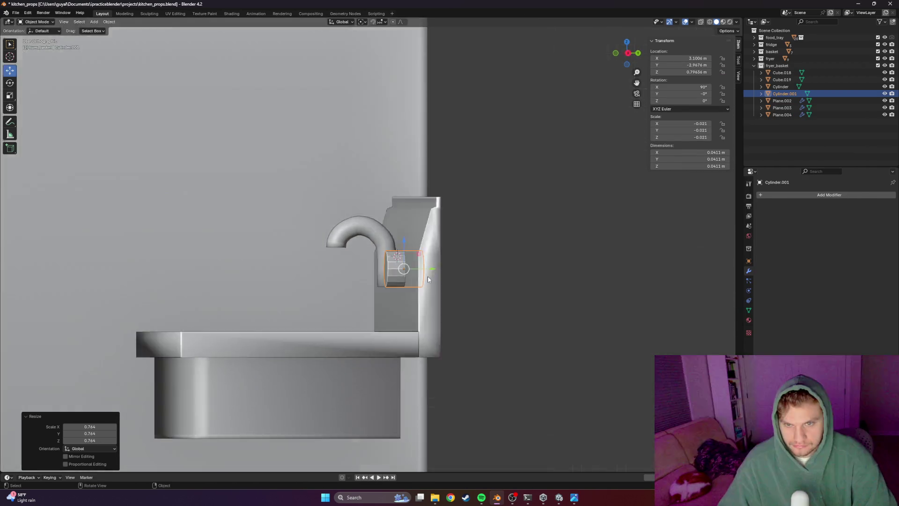
scroll(404, 274, up, 2)
key(g)
key(y)
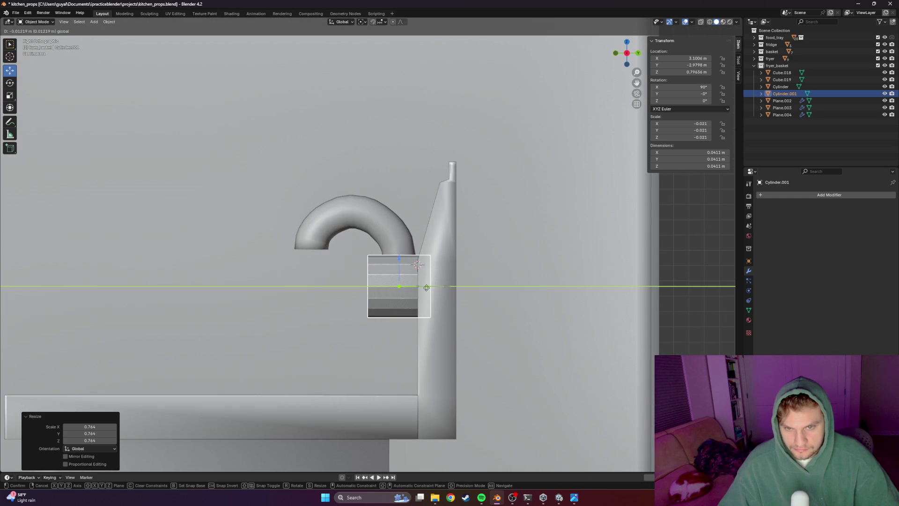
click(397, 266)
key(g)
key(z)
click(414, 306)
Slide the cylinder along Y flush against the backsplash and inspect it from side views
key(g)
key(y)
click(414, 308)
middle_drag(365, 274, 523, 294)
key(KP_1)
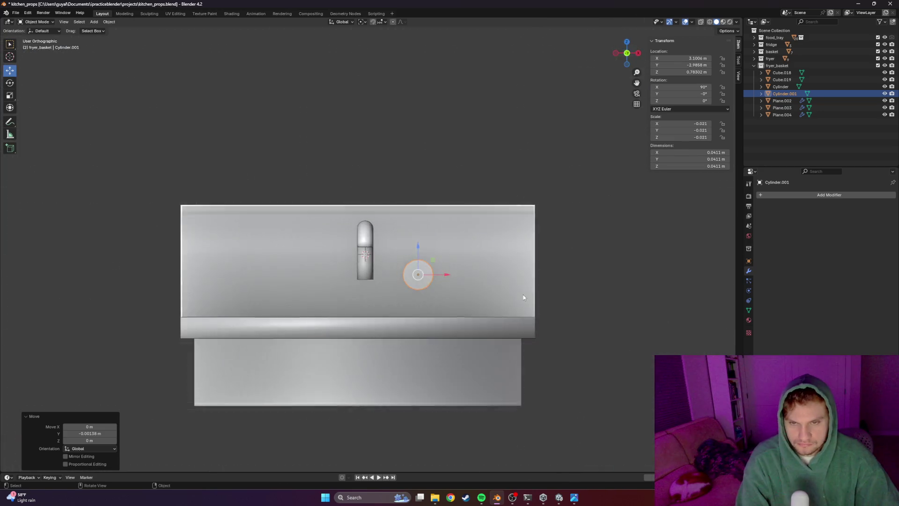
key(KP_3)
scroll(409, 311, up, 3)
scroll(411, 314, down, 2)
middle_drag(419, 307, 419, 309)
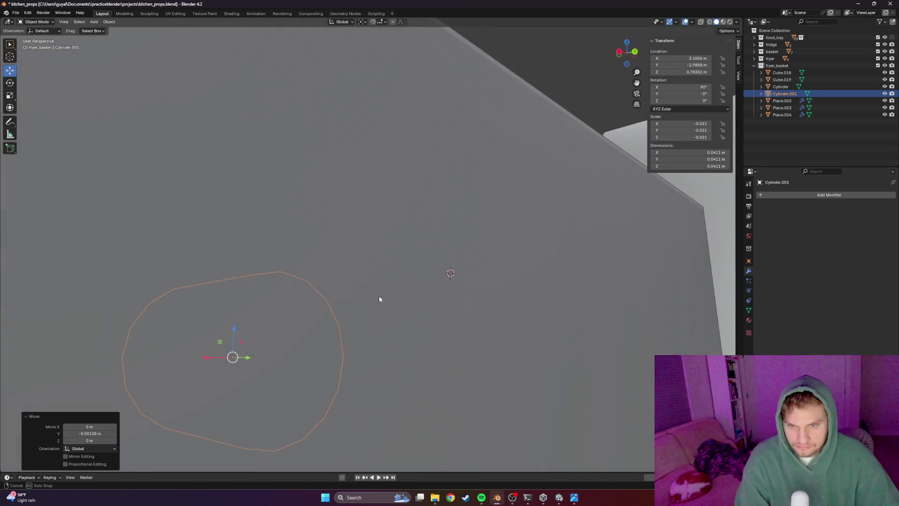
key(KP_3)
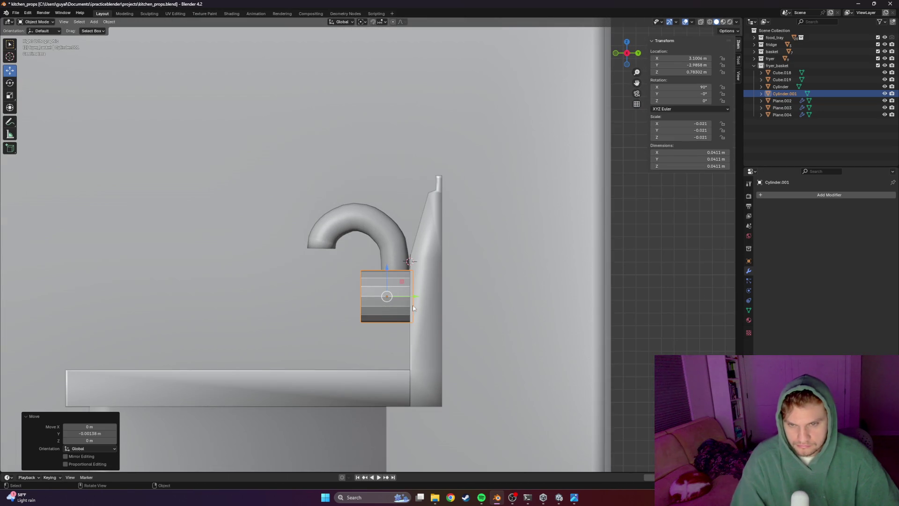
Compare the valve cylinder against the faucet reference photo from several angles
key(alt+Tab)
key(alt+Tab)
key(alt+Tab)
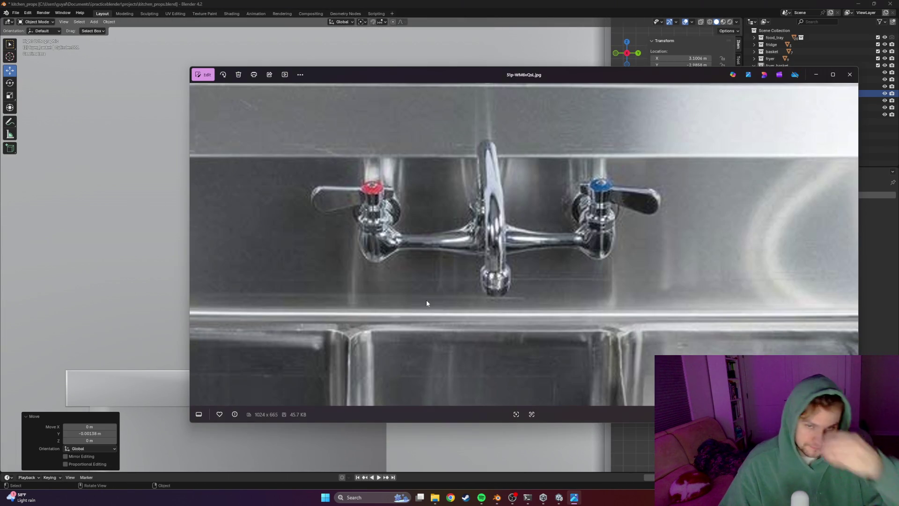
key(alt+Tab)
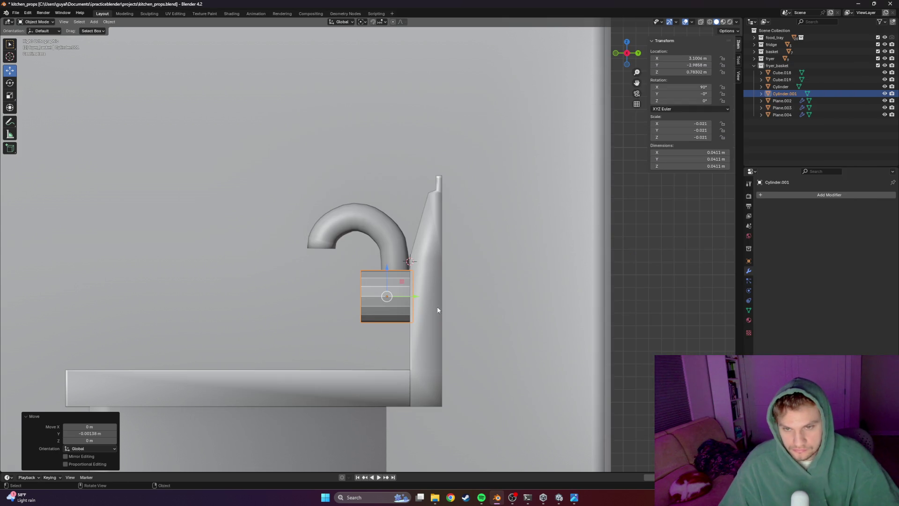
key(alt+Tab)
key(alt+Tab)
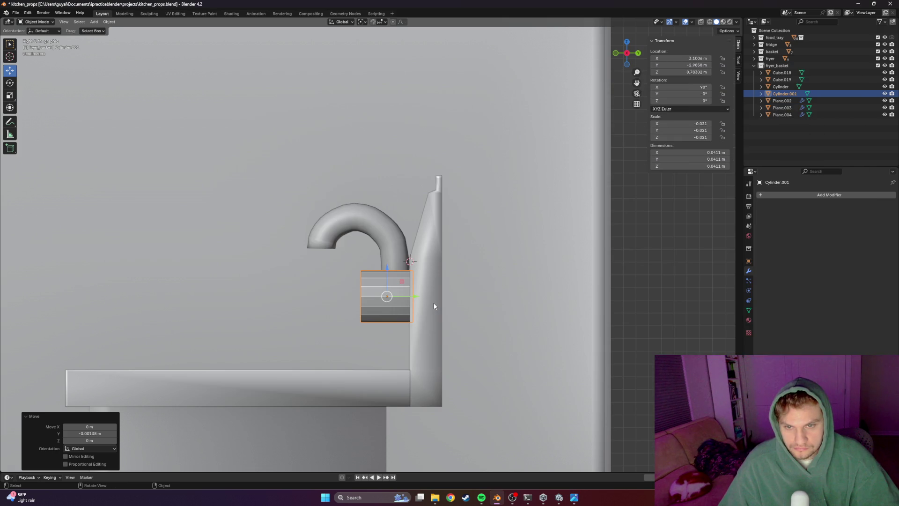
key(alt+Tab)
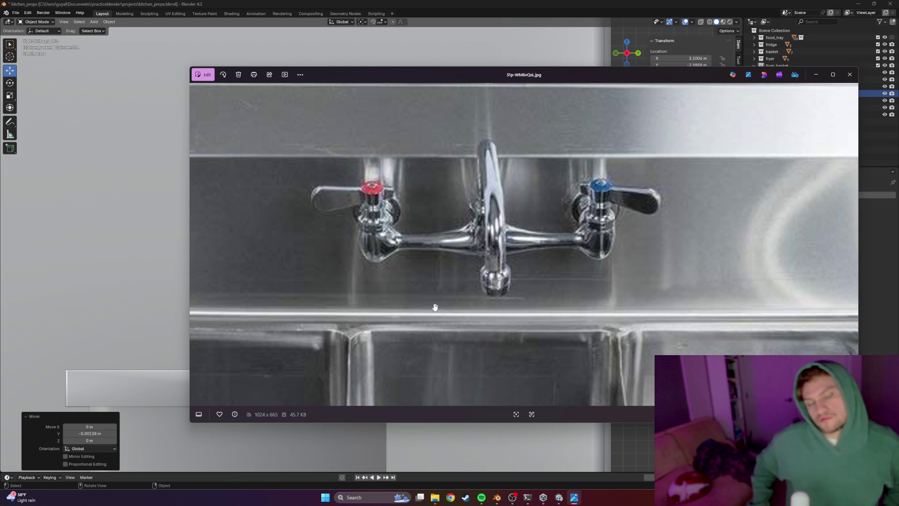
key(alt+Tab)
mouse_move(445, 284)
middle_down()
mouse_move(403, 310)
mouse_move(404, 321)
mouse_move(442, 295)
mouse_move(500, 292)
middle_up()
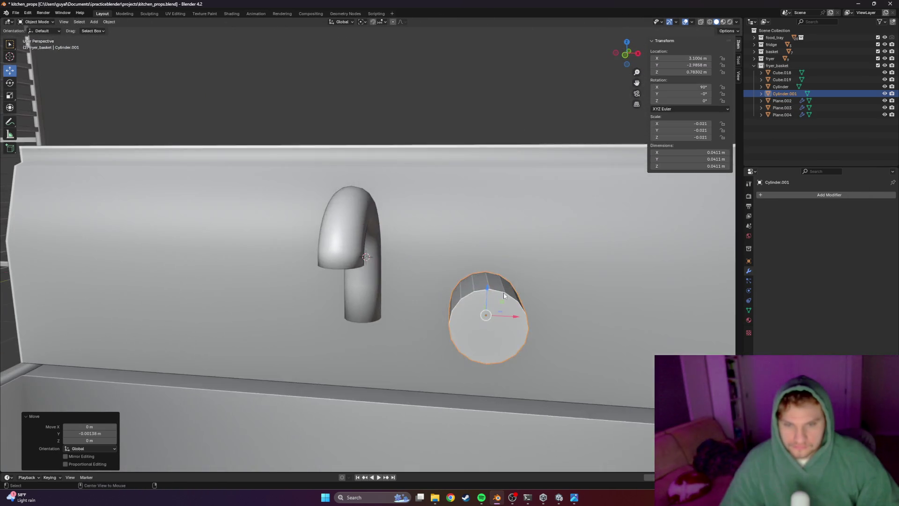
key(alt+Tab)
mouse_move(499, 302)
middle_down()
mouse_move(423, 294)
mouse_move(431, 295)
middle_up()
key(alt+Tab)
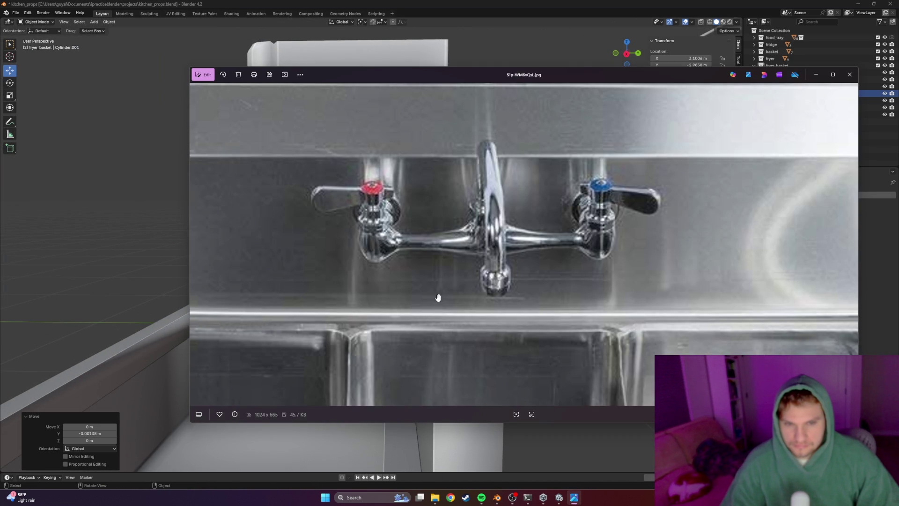
key(alt+Tab)
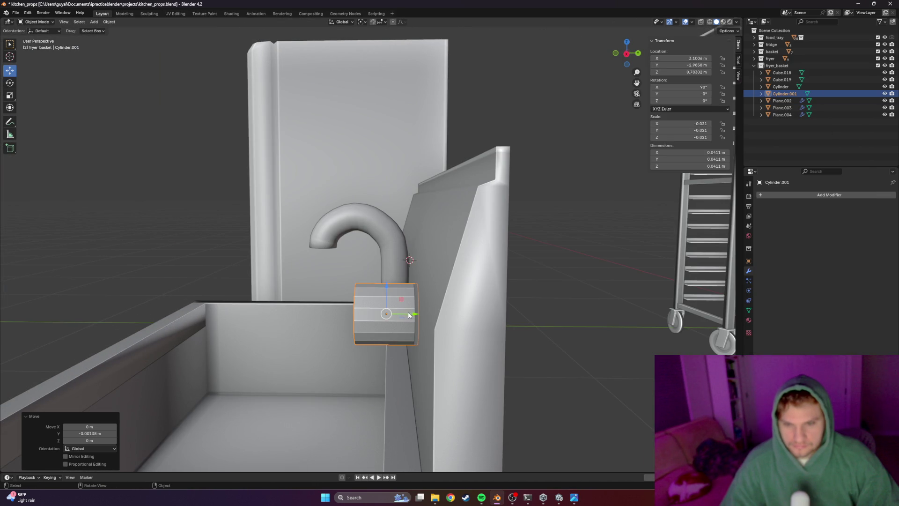
Rotate the cylinder upright and zero its X and Y rotation in the N panel
key(r)
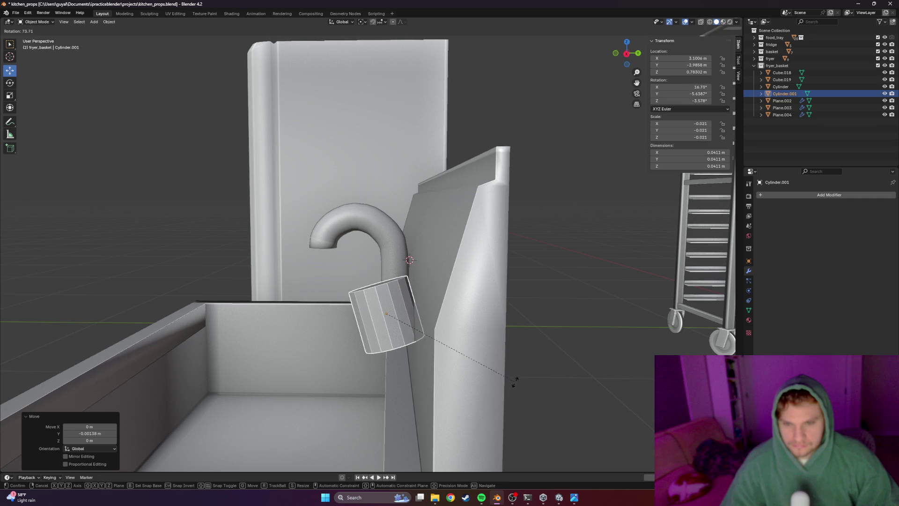
click(512, 375)
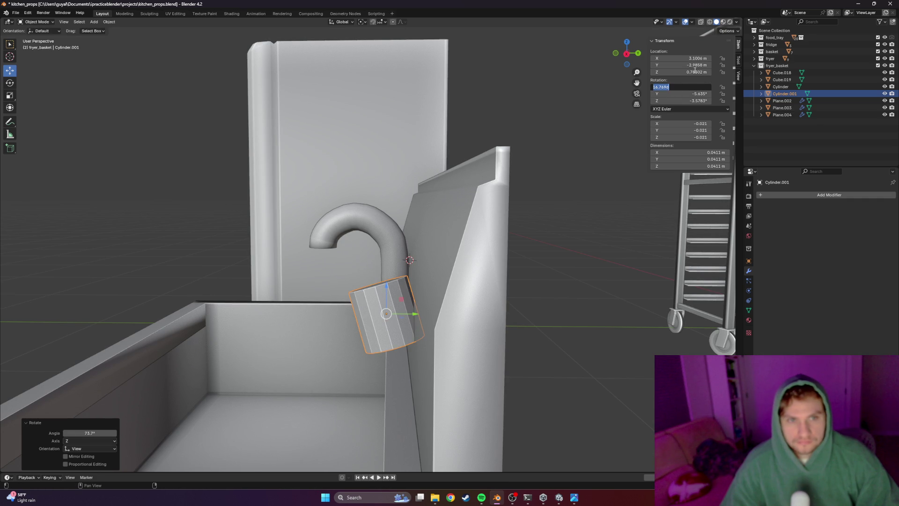
key(r)
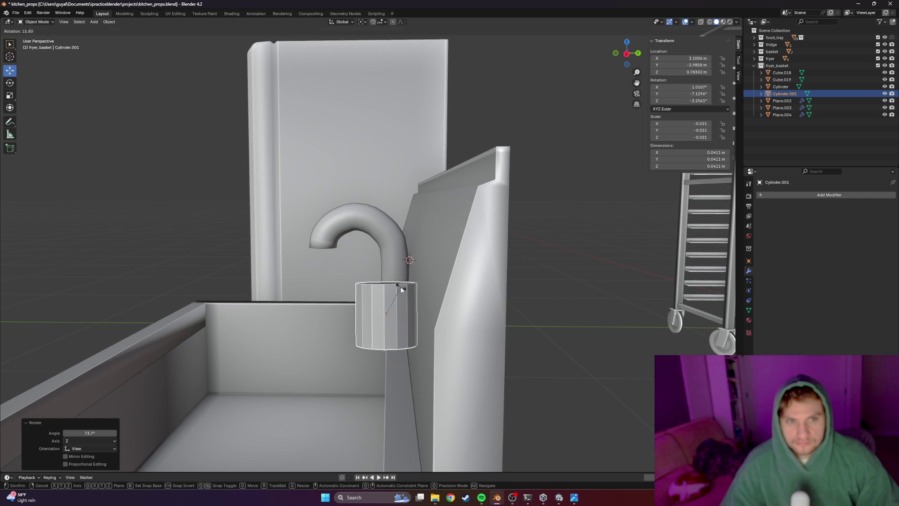
click(403, 288)
click(698, 87)
key(Return)
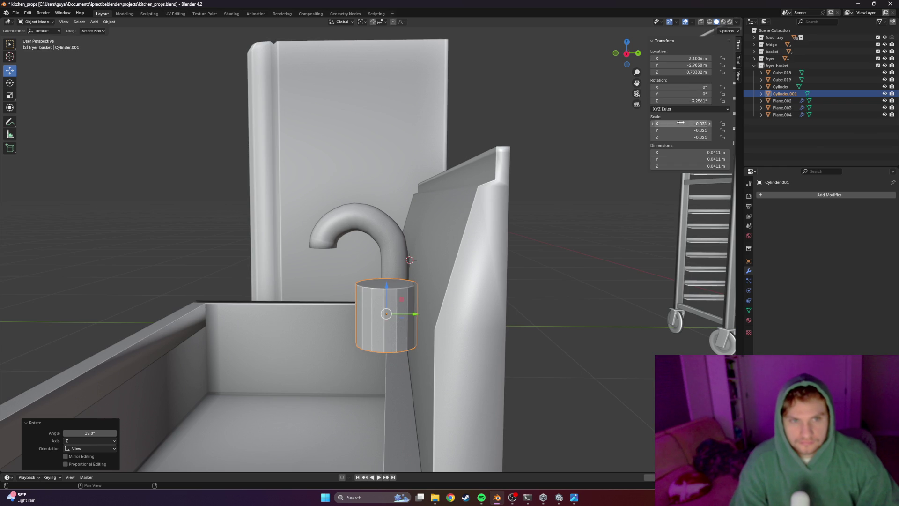
text(0)
key(Return)
Check the reference photo and enter Edit Mode on the upright cylinder
mouse_move(589, 270)
middle_down()
mouse_move(488, 288)
mouse_move(487, 263)
middle_up()
key(alt+Tab)
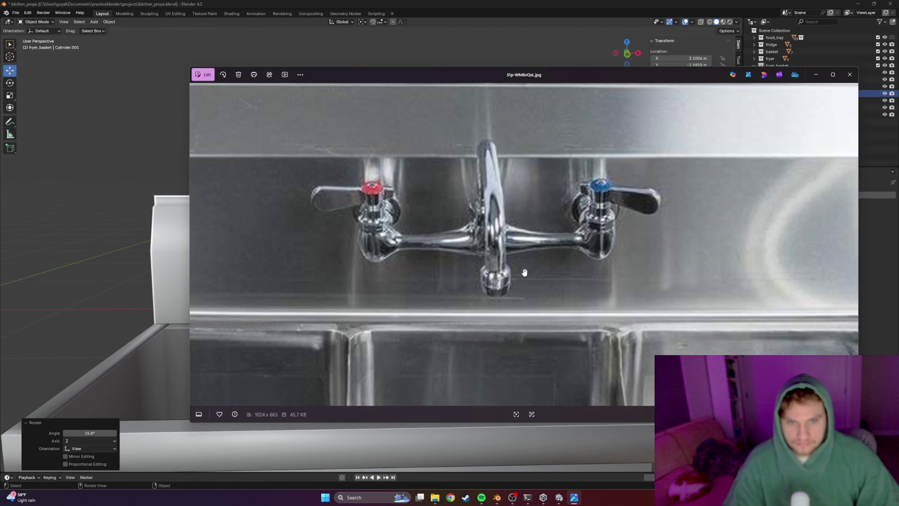
key(alt+Tab)
key(Tab)
middle_drag(463, 288, 470, 281)
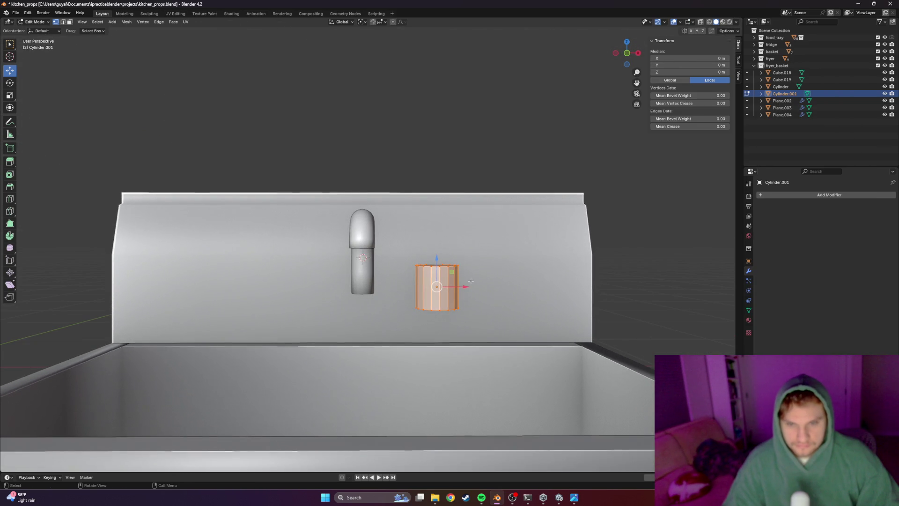
Switch to wireframe shading and box-select only the cylinder's bottom ring
key(KP_3)
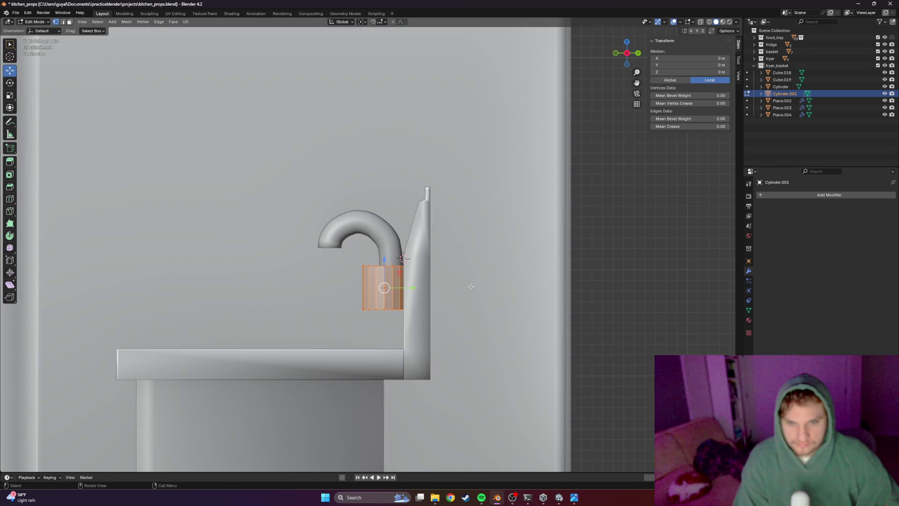
scroll(399, 307, up, 2)
key(z)
click(329, 306)
mouse_move(328, 306)
middle_down()
mouse_move(399, 315)
mouse_move(464, 302)
mouse_move(475, 339)
mouse_move(417, 331)
middle_up()
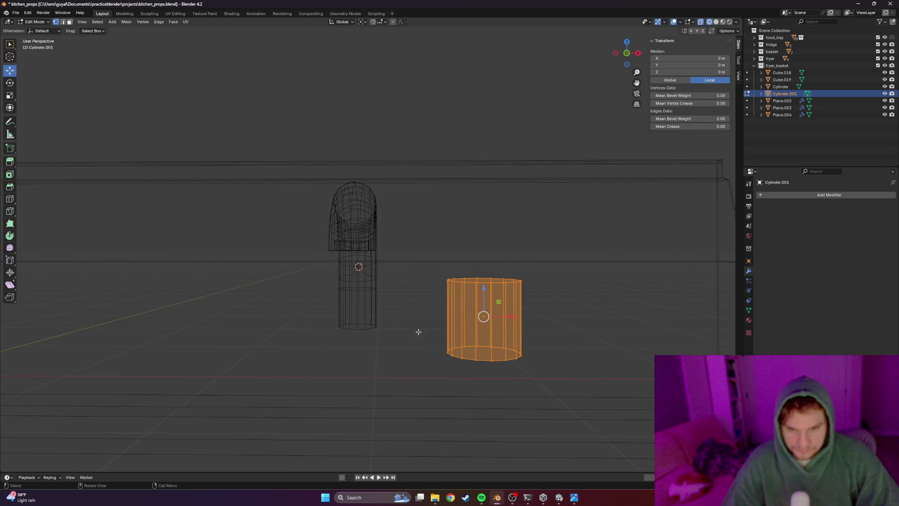
drag(417, 331, 561, 386)
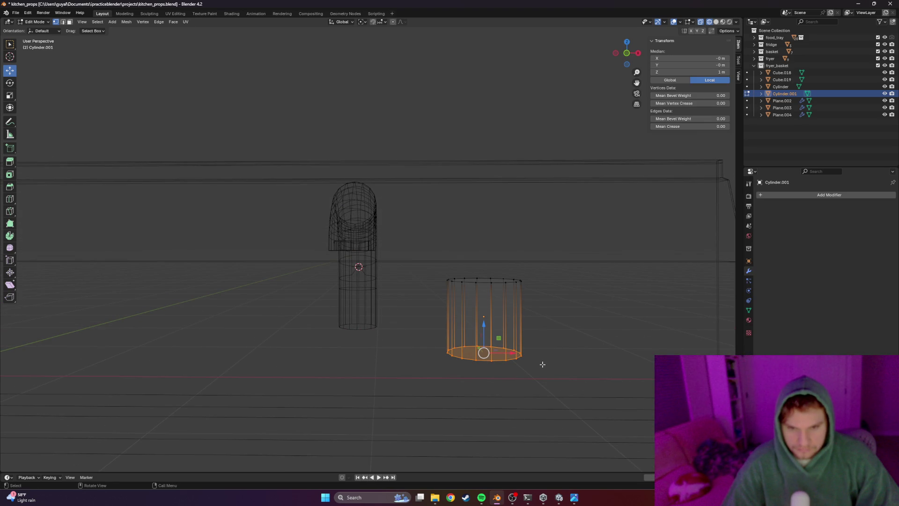
Position the bottom ring vertically against the reference photo and scale it to start the bulge
key(g)
key(z)
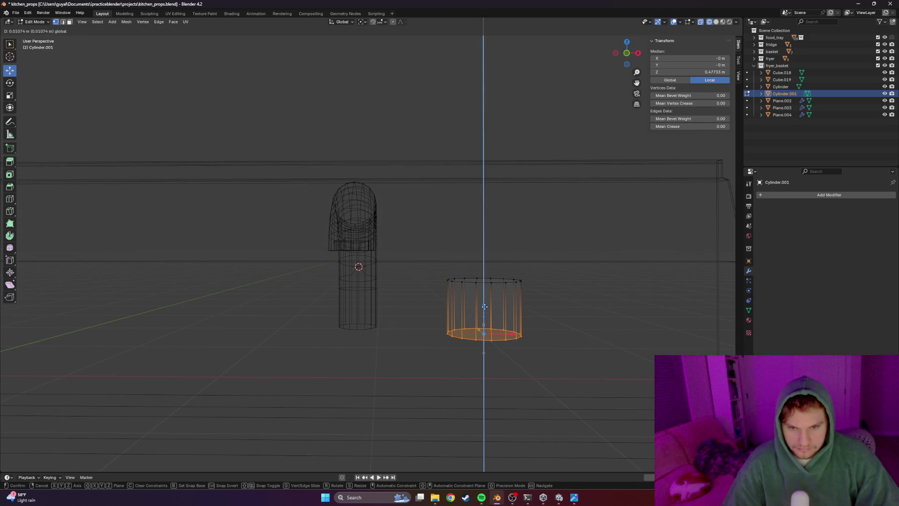
click(505, 317)
key(alt+Tab)
key(alt+Tab)
key(g)
key(z)
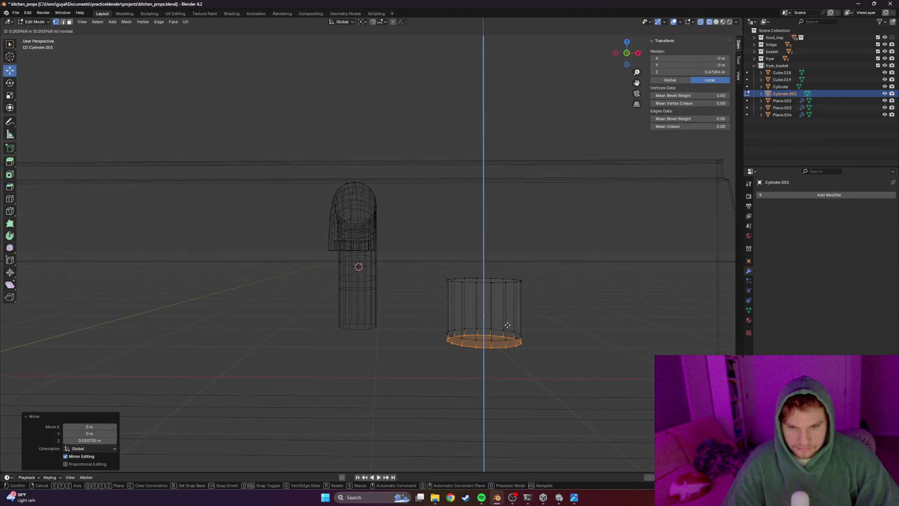
click(507, 329)
key(s)
key(g)
key(z)
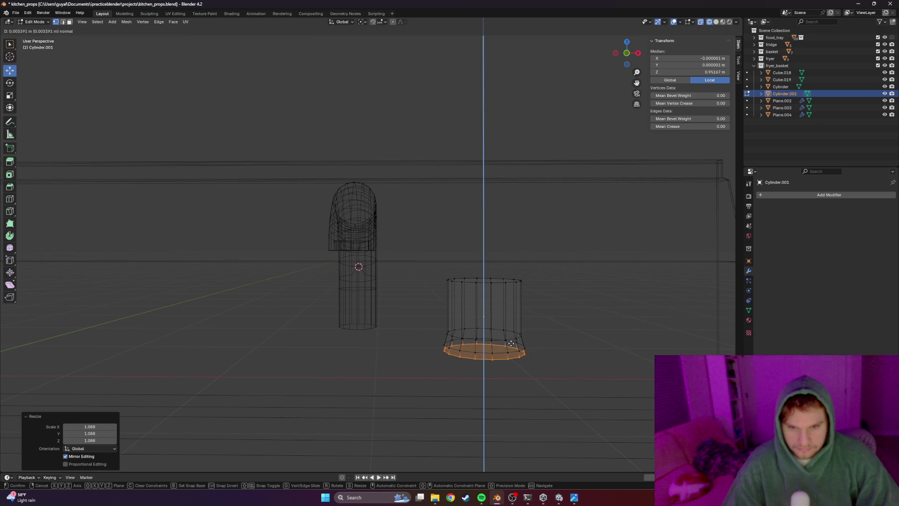
key(Escape)
key(s)
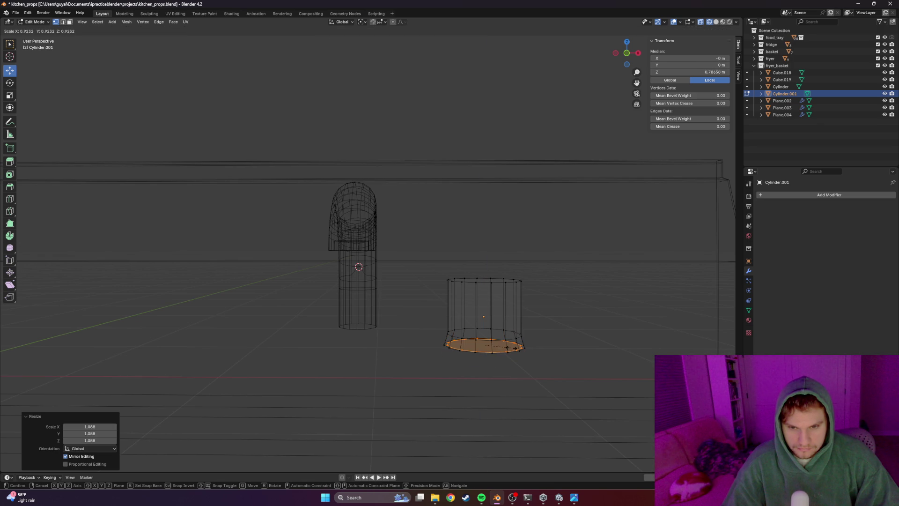
click(517, 347)
Extrude several rings downward along Z, widening them to form the bulb's upper swell
key(e)
key(z)
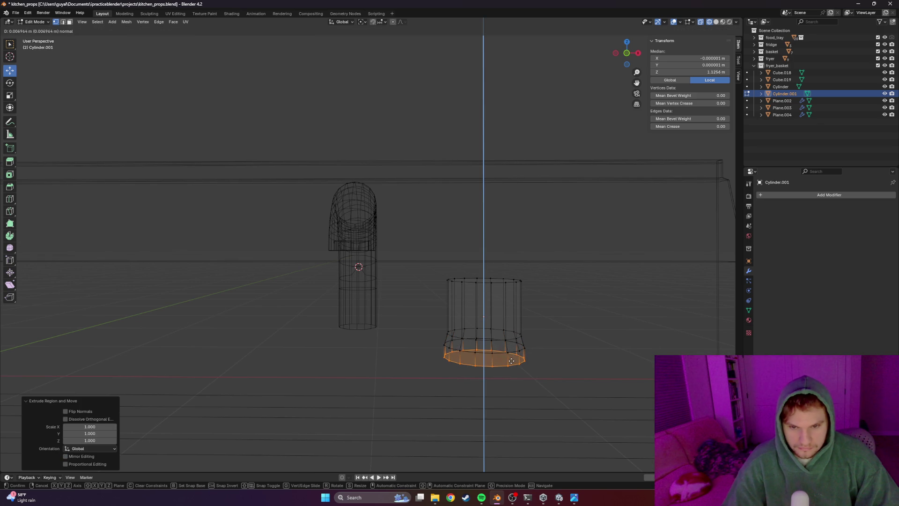
click(511, 362)
key(s)
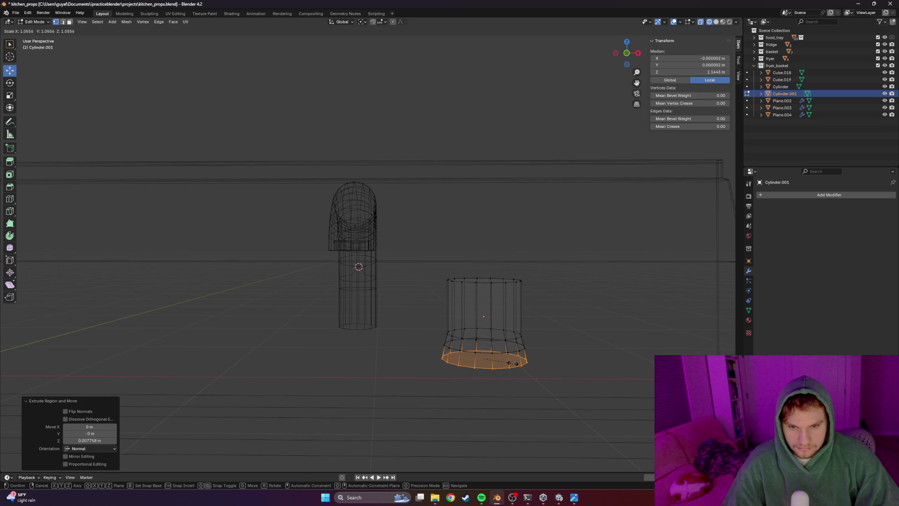
click(517, 362)
key(e)
key(z)
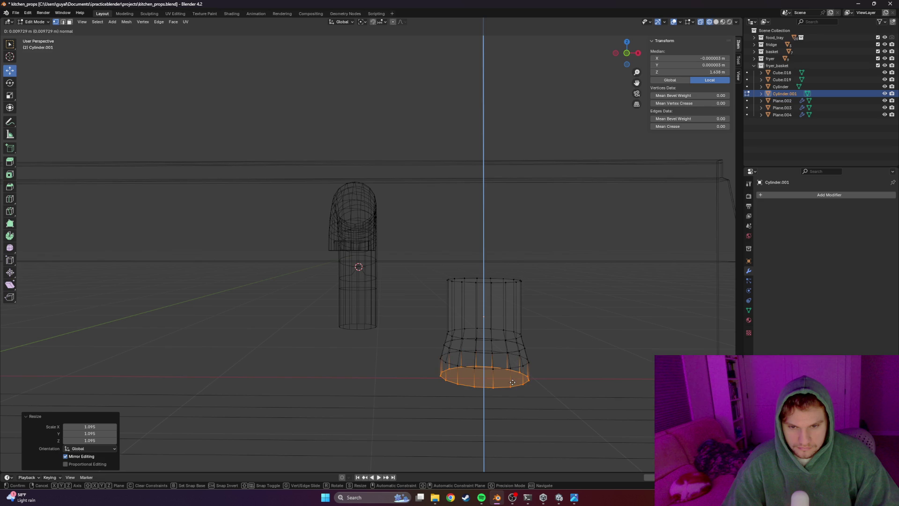
click(512, 382)
key(e)
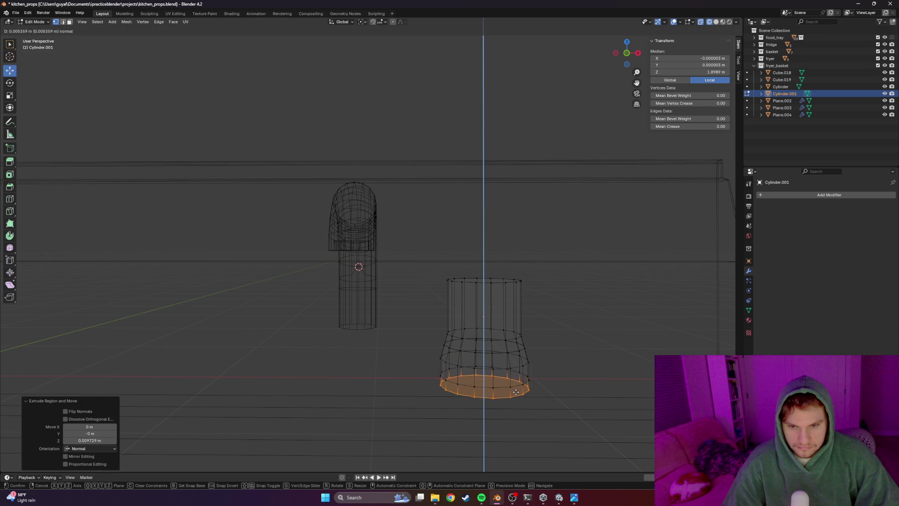
click(516, 394)
key(s)
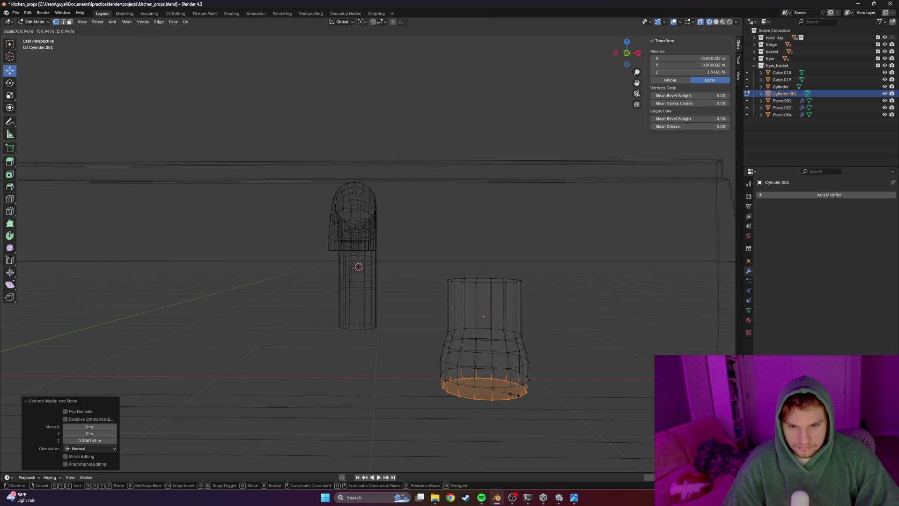
click(516, 395)
Extrude further rings downward, narrowing each so the bulb tapers closed, then select the whole mesh
key(e)
click(517, 402)
key(s)
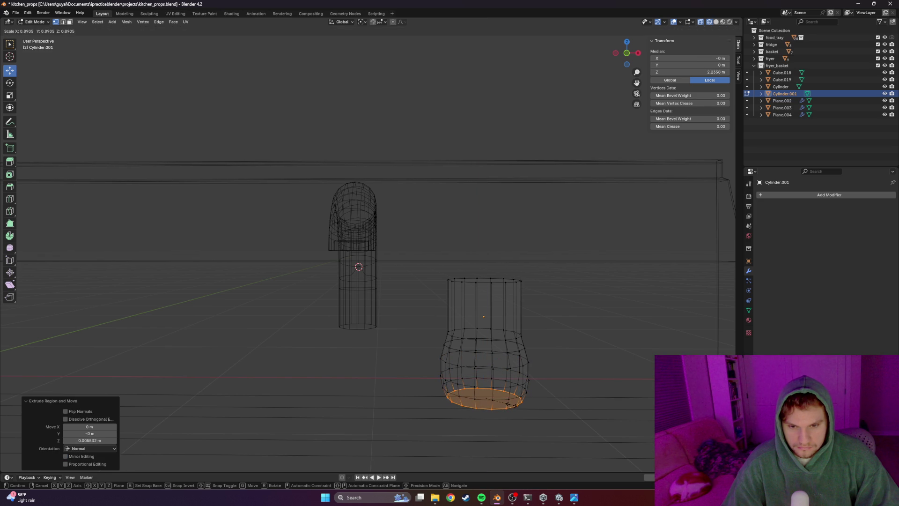
click(518, 404)
key(s)
click(514, 411)
key(e)
click(510, 413)
key(s)
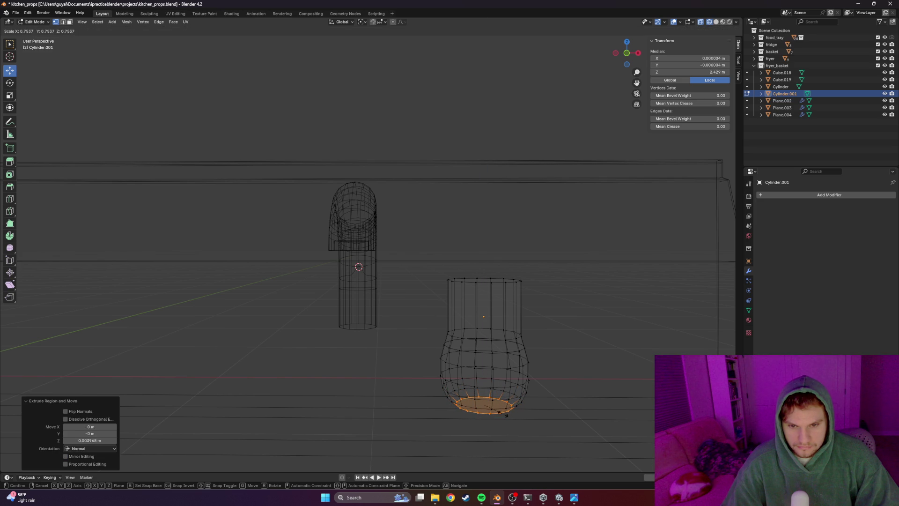
click(506, 413)
click(568, 361)
drag(572, 242, 406, 457)
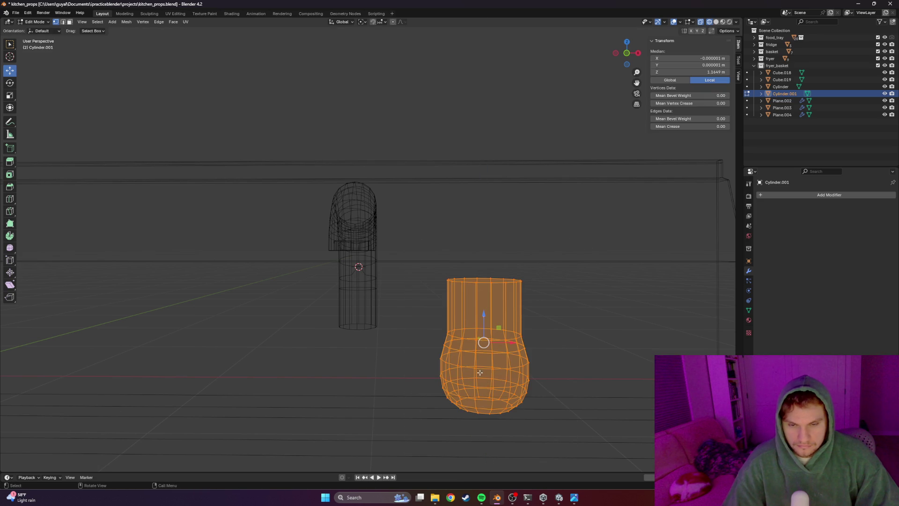
Shrink the whole valve mesh, lift it, and raise the cylinder's top ring along Z
key(s)
click(482, 364)
key(g)
key(z)
click(482, 295)
click(537, 255)
drag(539, 255, 446, 311)
key(g)
key(z)
click(486, 265)
Scale the lower bulb rings and squash the bulb vertically to reshape it
click(521, 398)
mouse_move(530, 404)
mouse_down()
mouse_move(417, 341)
mouse_move(415, 330)
mouse_up()
mouse_move(417, 333)
middle_down()
mouse_move(532, 366)
mouse_move(552, 331)
middle_up()
drag(549, 326, 450, 365)
key(s)
click(532, 380)
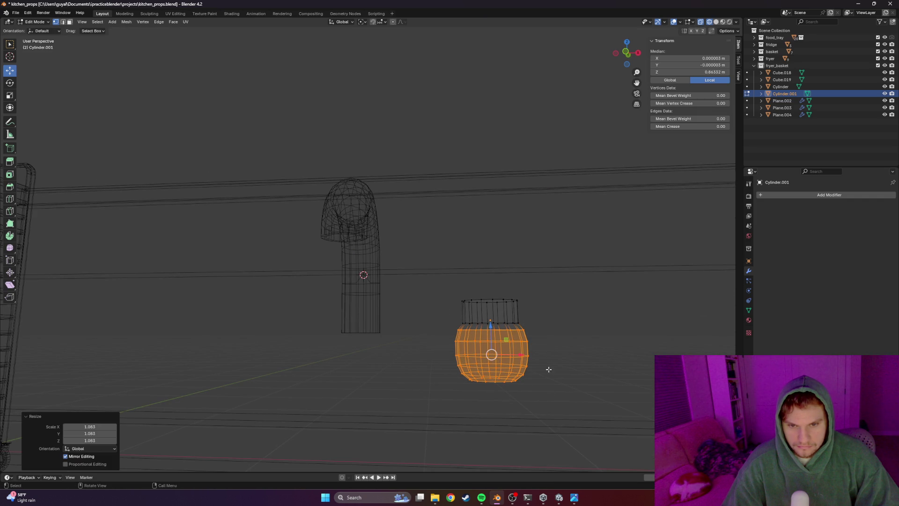
click(529, 330)
drag(538, 327, 400, 411)
key(s)
key(z)
click(492, 330)
key(alt+a)
Return to solid view, give the valve cylinder smooth shading in Object Mode, and re-enter mesh editing
key(shift+z)
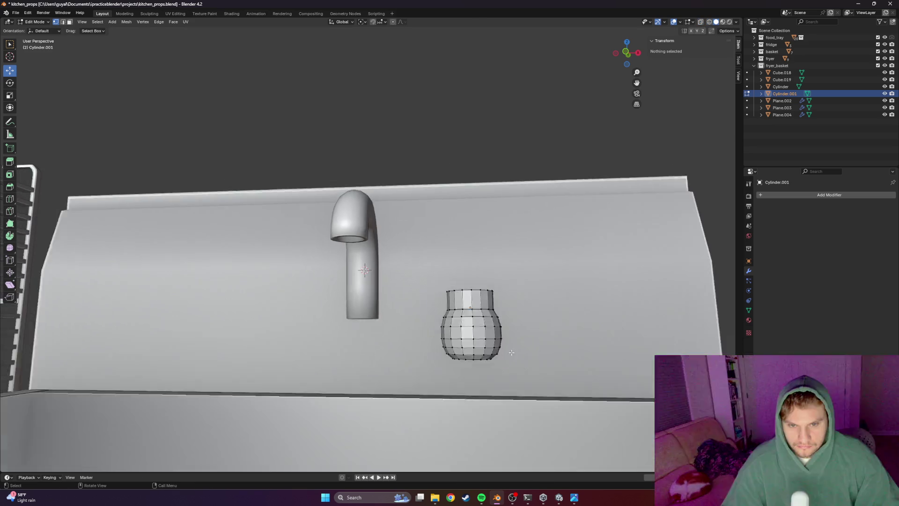
scroll(514, 353, down, 5)
middle_drag(492, 338, 421, 324)
key(Tab)
right_click(396, 325)
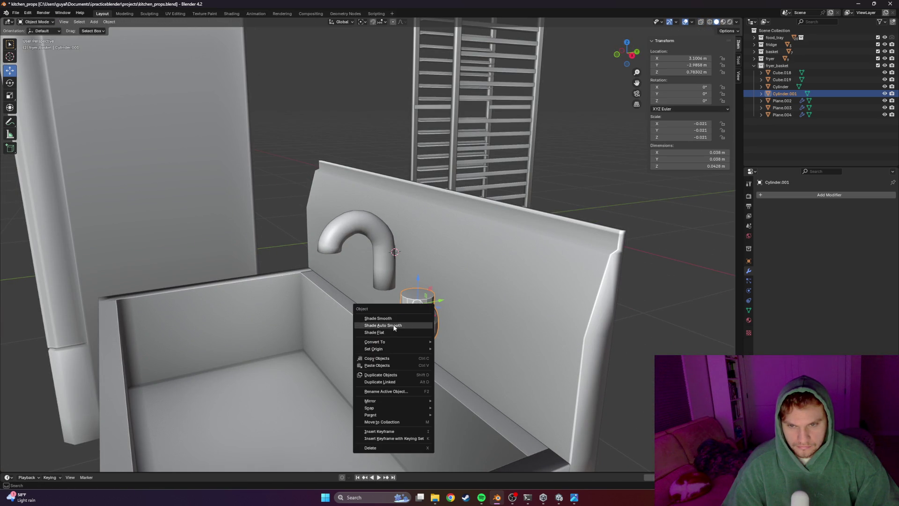
click(394, 320)
scroll(421, 316, up, 3)
mouse_move(456, 323)
middle_down()
mouse_move(522, 341)
mouse_move(492, 332)
mouse_move(517, 316)
middle_up()
key(alt+Tab)
key(alt+Tab)
key(alt+Tab)
key(alt+Tab)
key(Tab)
shift+click(477, 322)
In see-through wireframe, box-select the valve body's top ring and inset its top face
key(alt+z)
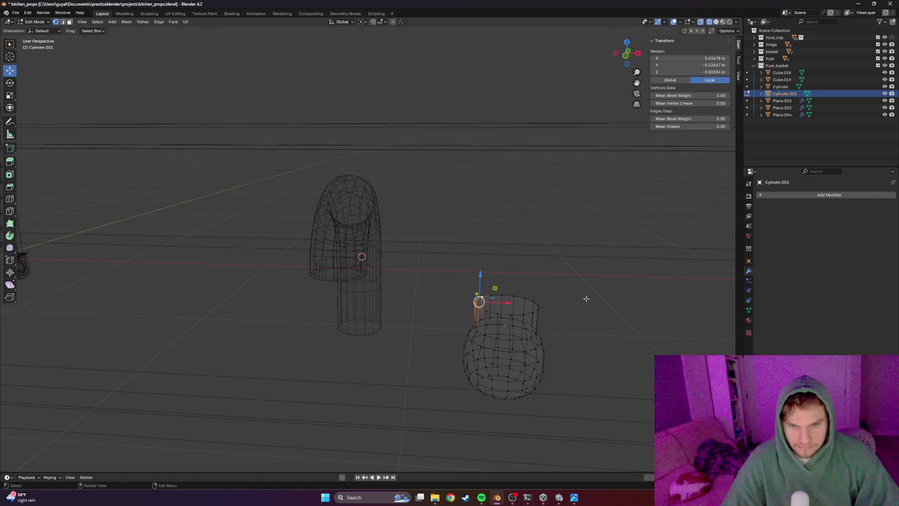
key(alt+a)
middle_drag(582, 301, 569, 295)
key(b)
drag(545, 292, 467, 321)
middle_drag(467, 320, 520, 330)
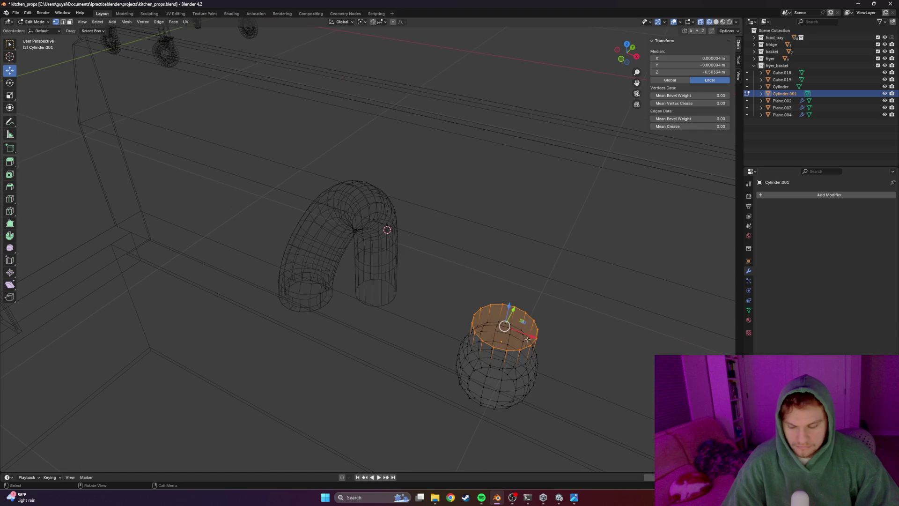
key(i)
click(508, 317)
Extrude the inset top face upward in stages to form a short narrow neck
key(g)
key(z)
key(z)
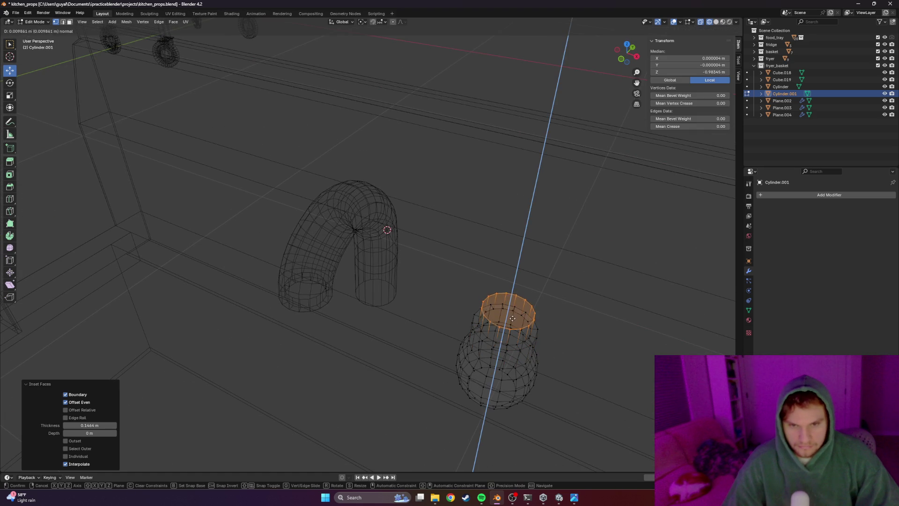
click(512, 320)
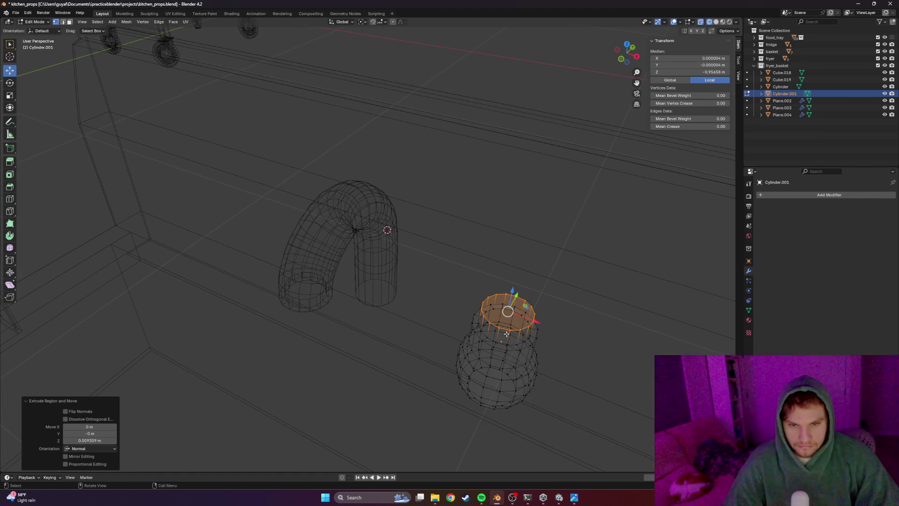
key(e)
key(Escape)
key(e)
click(520, 320)
key(e)
click(531, 301)
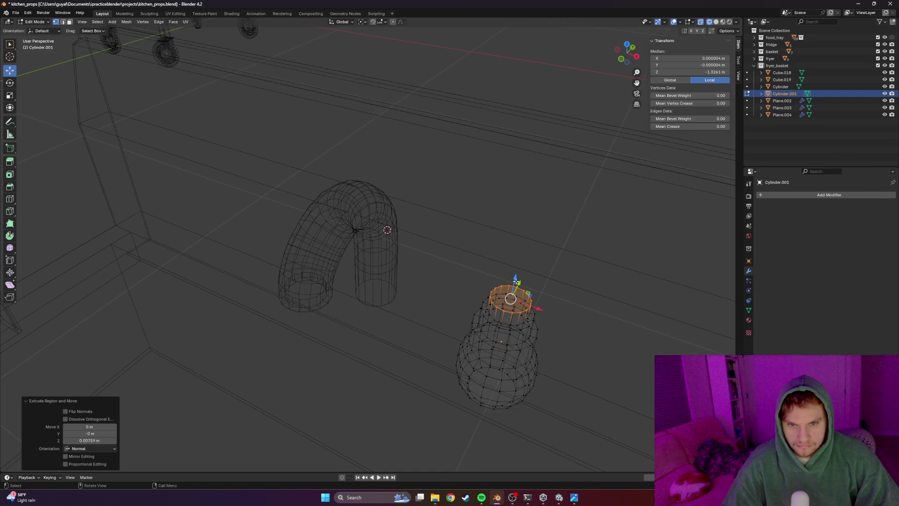
Raise the faucet base's top face and add an edge loop around the cylinder near the top
drag(516, 279, 519, 262)
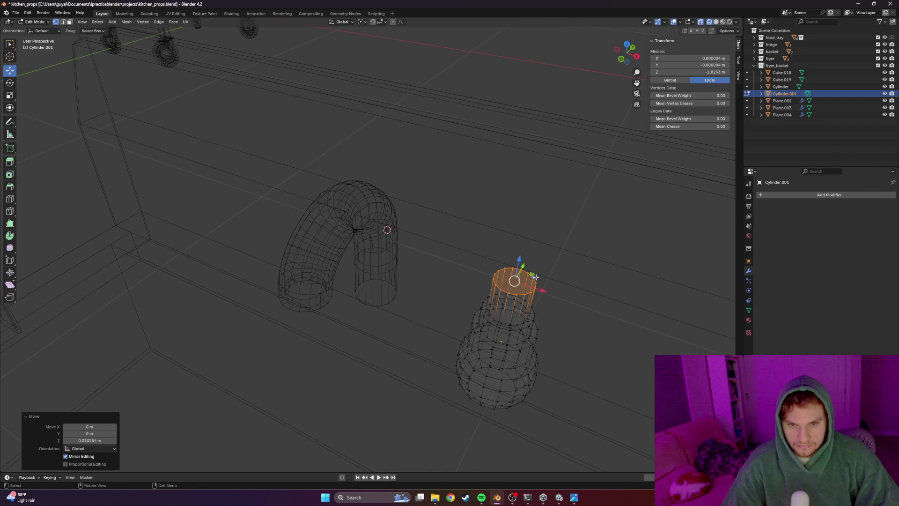
mouse_move(521, 267)
middle_down()
mouse_move(521, 299)
mouse_move(541, 295)
mouse_move(532, 310)
middle_up()
key(ctrl+r)
click(513, 307)
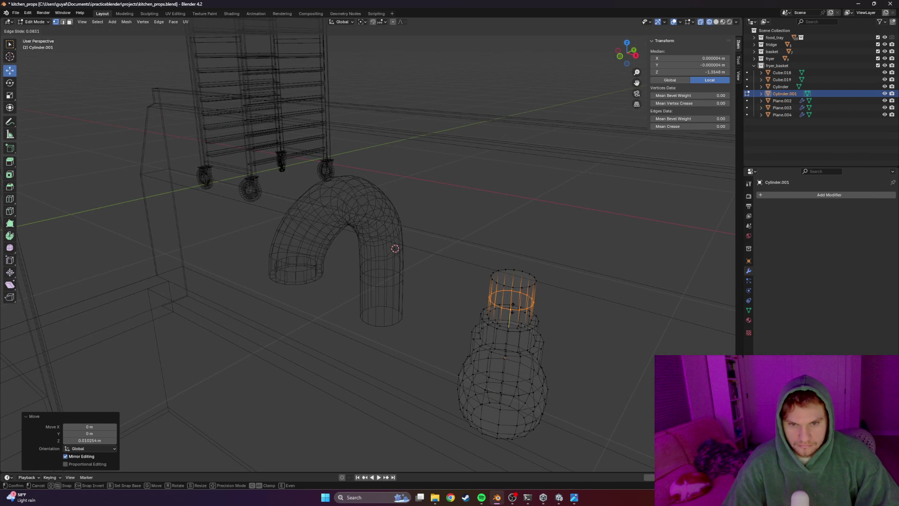
click(515, 303)
mouse_move(517, 302)
middle_down()
mouse_move(518, 315)
mouse_move(532, 321)
mouse_move(529, 298)
mouse_move(566, 267)
middle_up()
Extrude the top side ring outward twice into a lever arm and enlarge its end
key(alt+a)
click(524, 301)
key(alt+a)
click(548, 333)
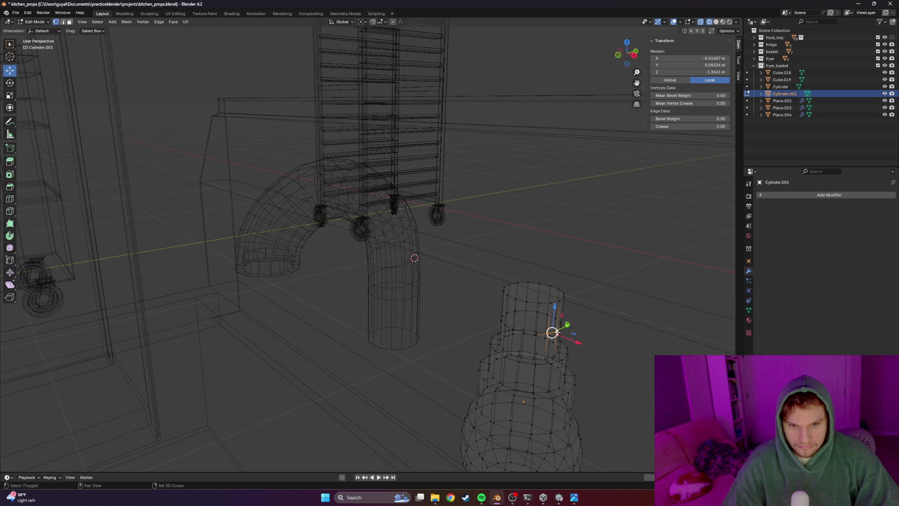
middle_drag(563, 301, 535, 309)
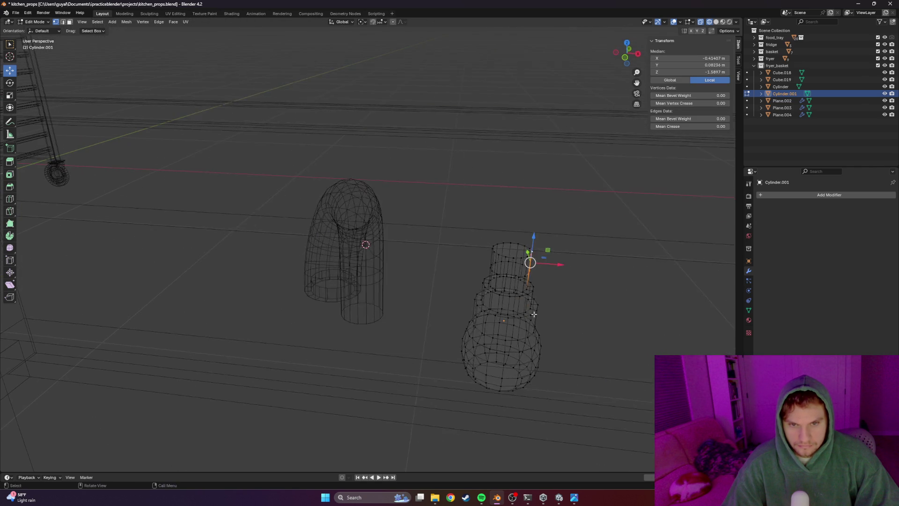
key(e)
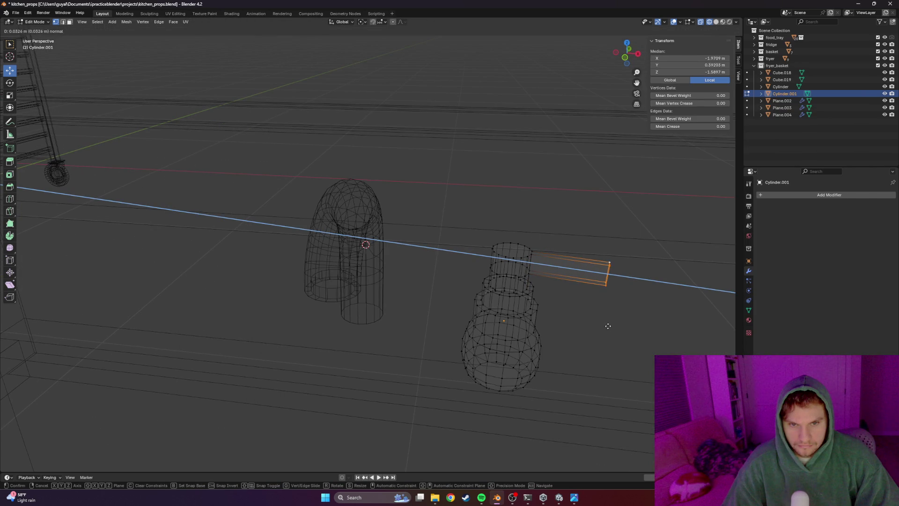
click(610, 327)
middle_drag(644, 307, 618, 270)
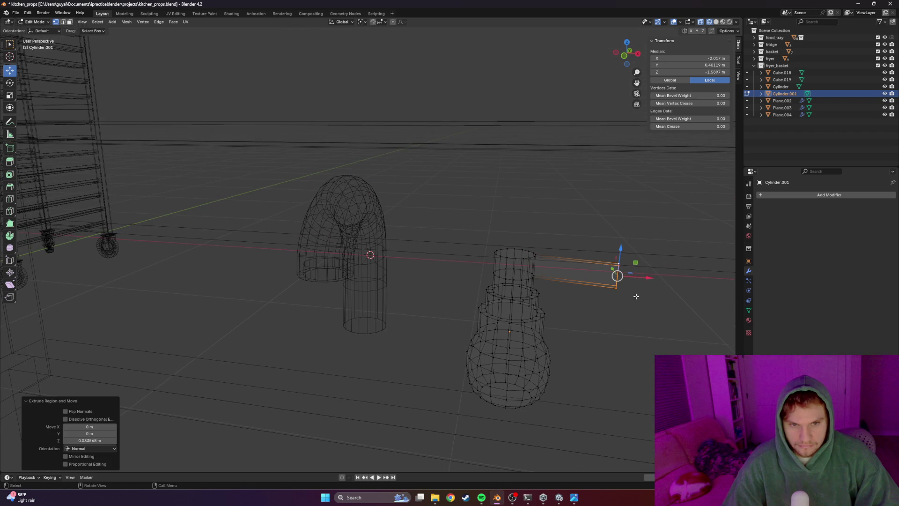
key(e)
click(654, 299)
key(s)
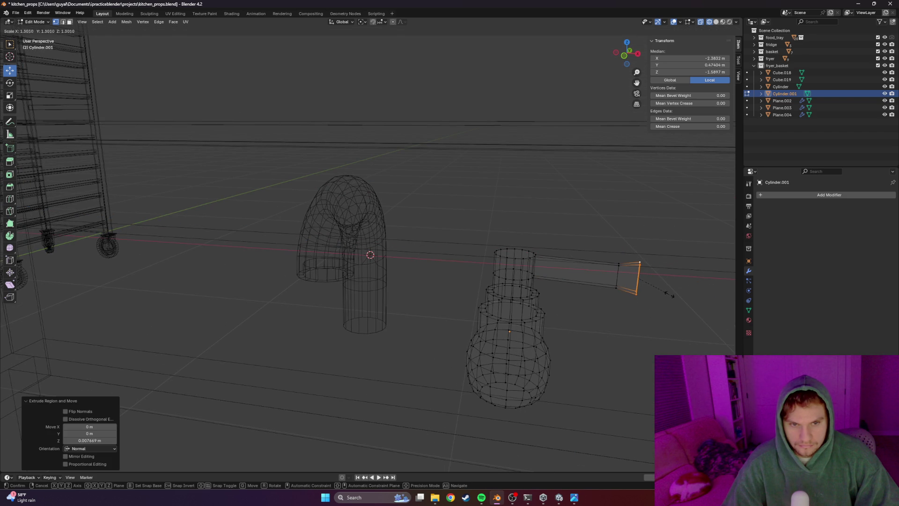
click(673, 295)
Undo the scale and slide the arm's end loop along X to set the lever length
key(ctrl+z)
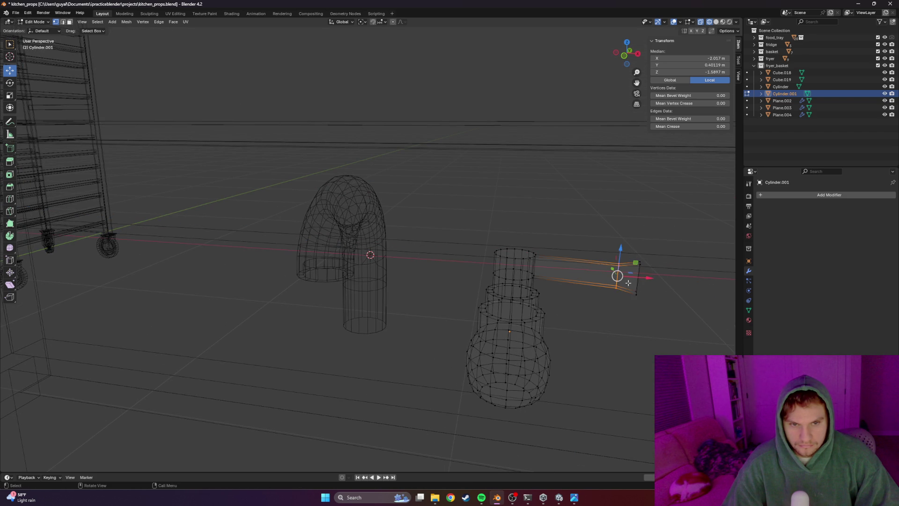
key(g)
key(x)
click(616, 279)
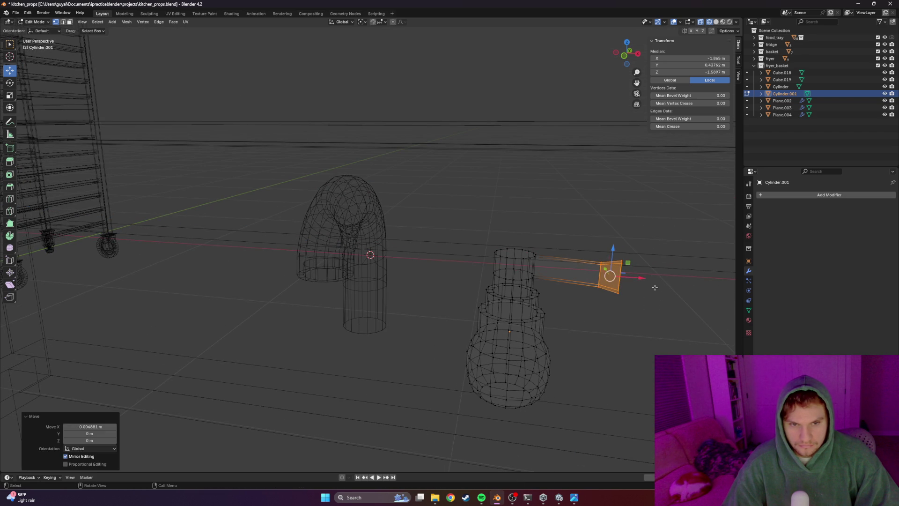
drag(635, 252, 610, 315)
key(g)
key(x)
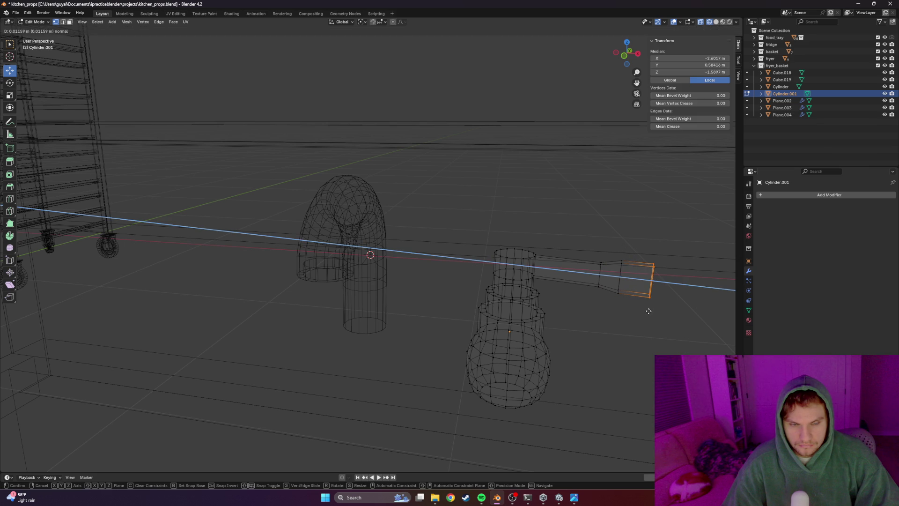
click(648, 311)
middle_drag(648, 311, 589, 298)
Extrude a tapered tip on the arm, position it along X, check from the back and return to Object Mode
key(e)
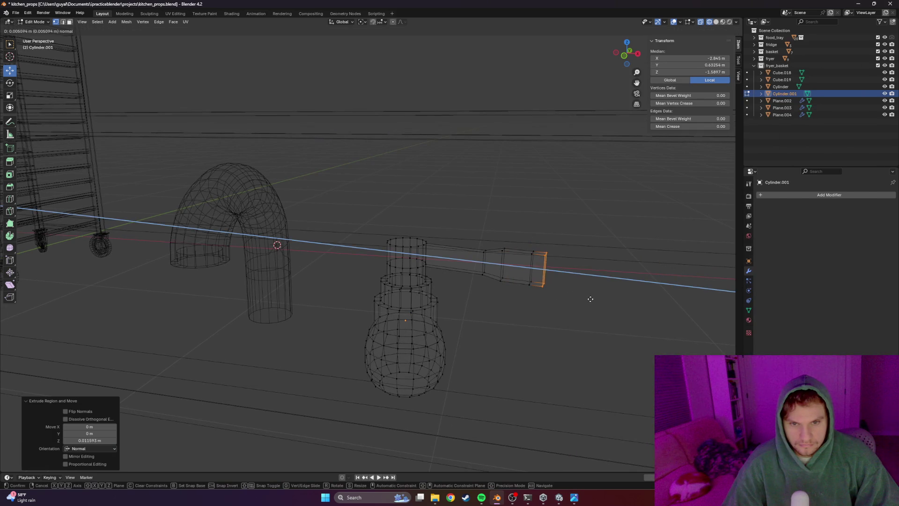
click(601, 301)
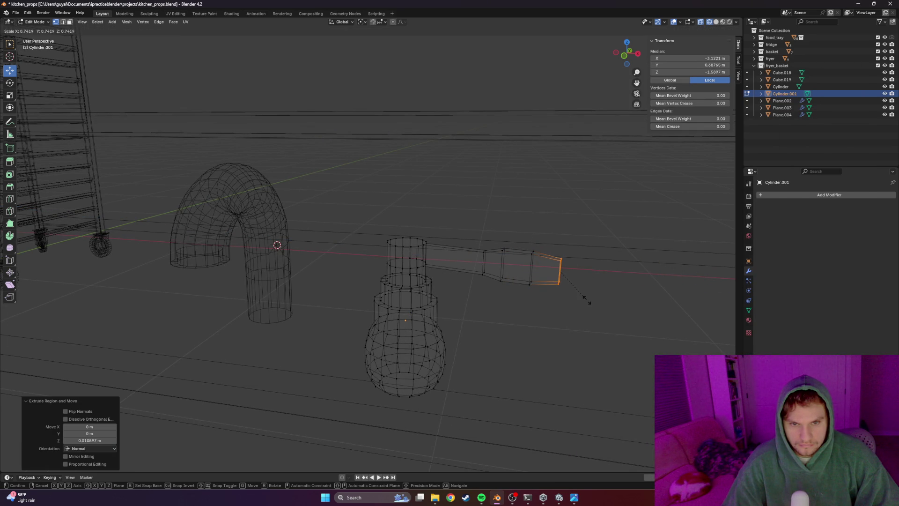
click(579, 301)
key(g)
key(x)
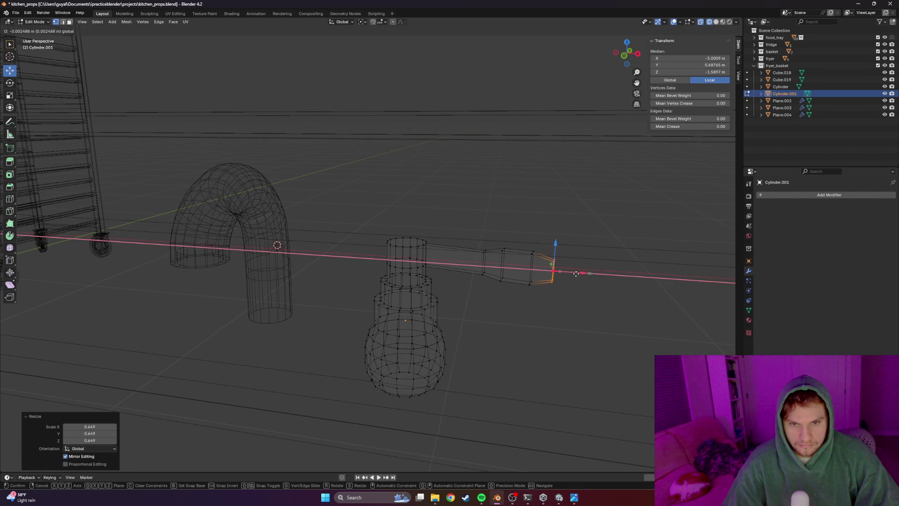
click(579, 302)
key(grave)
click(594, 292)
key(Tab)
mouse_move(511, 305)
middle_down()
mouse_move(478, 307)
mouse_move(543, 303)
middle_up()
key(z)
In solid shading, select only the lever handle and raise it along Z
click(534, 306)
shift+click(544, 303)
scroll(470, 281, up, 3)
shift+click(397, 287)
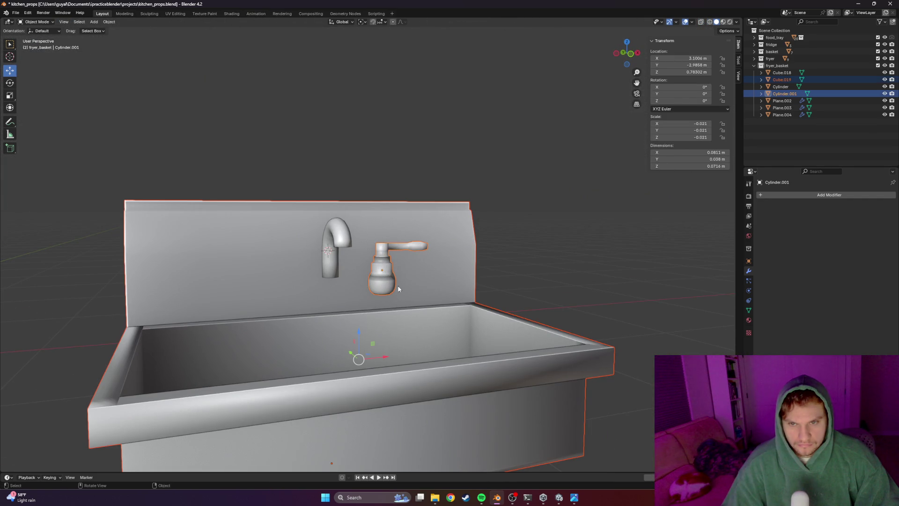
click(382, 272)
key(g)
key(z)
click(470, 235)
Push the handle and then the curved spout back along Y against the backsplash
mouse_move(470, 235)
middle_down()
mouse_move(450, 269)
mouse_move(394, 263)
middle_up()
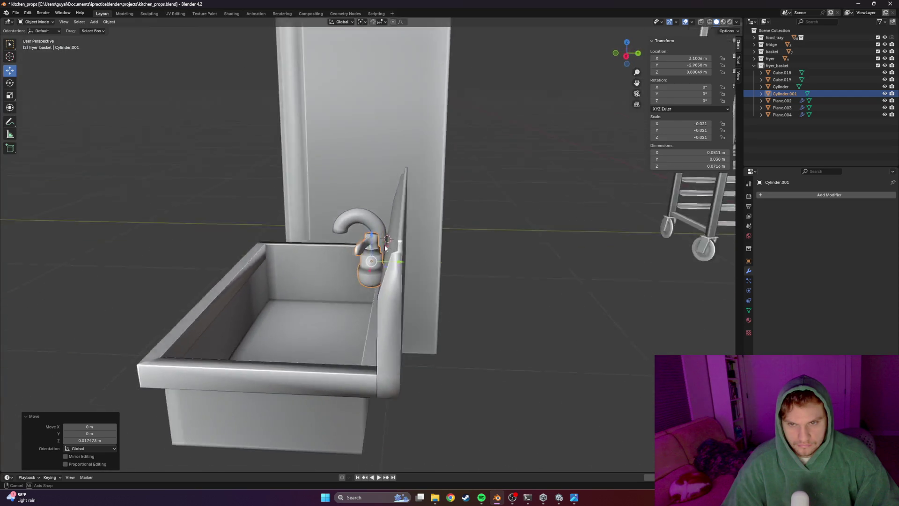
key(g)
key(y)
click(398, 261)
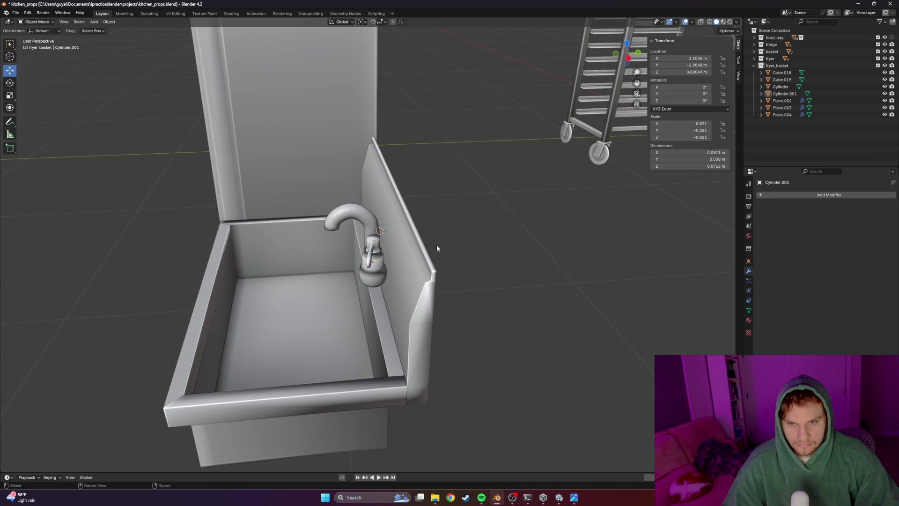
middle_drag(483, 243, 402, 229)
click(402, 229)
key(g)
key(y)
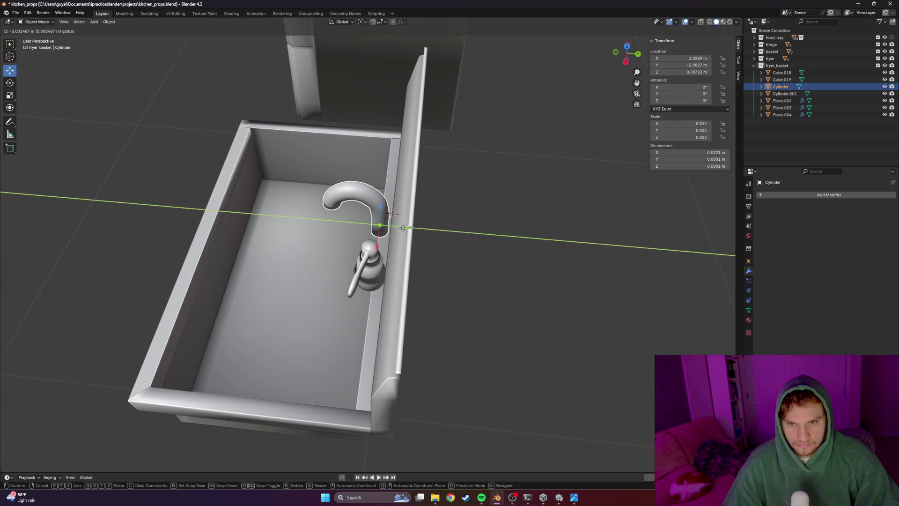
click(464, 240)
click(465, 239)
Compare the faucet from the front with the two-handle reference photo
middle_drag(465, 240, 471, 249)
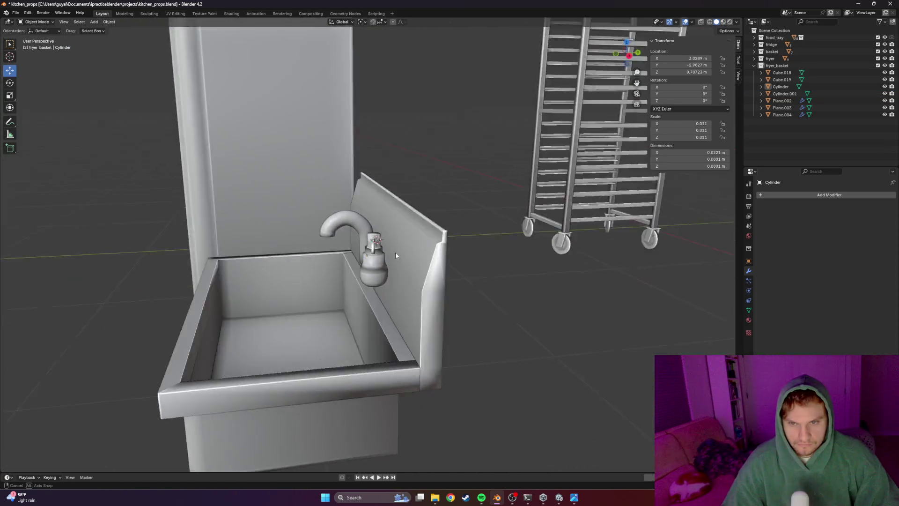
key(alt+Tab)
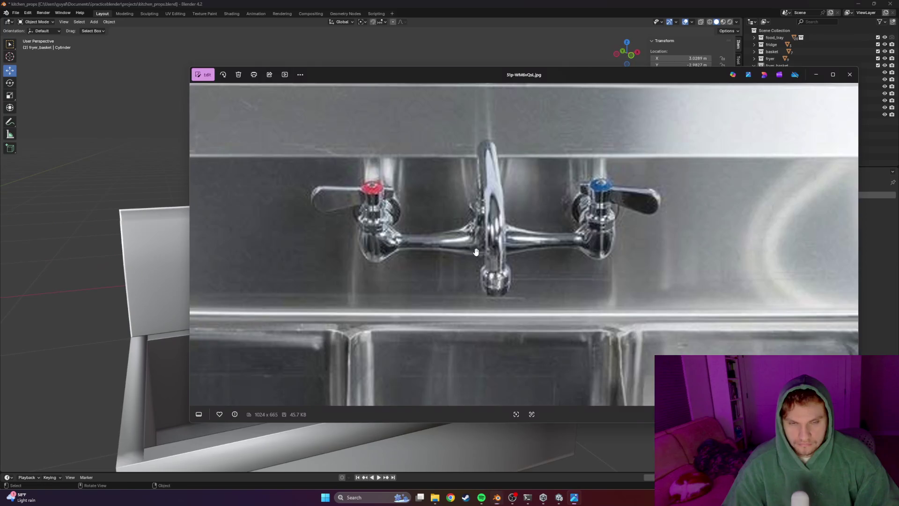
key(alt+Tab)
middle_drag(471, 250, 367, 272)
scroll(440, 249, up, 3)
click(388, 289)
key(alt+Tab)
key(alt+Tab)
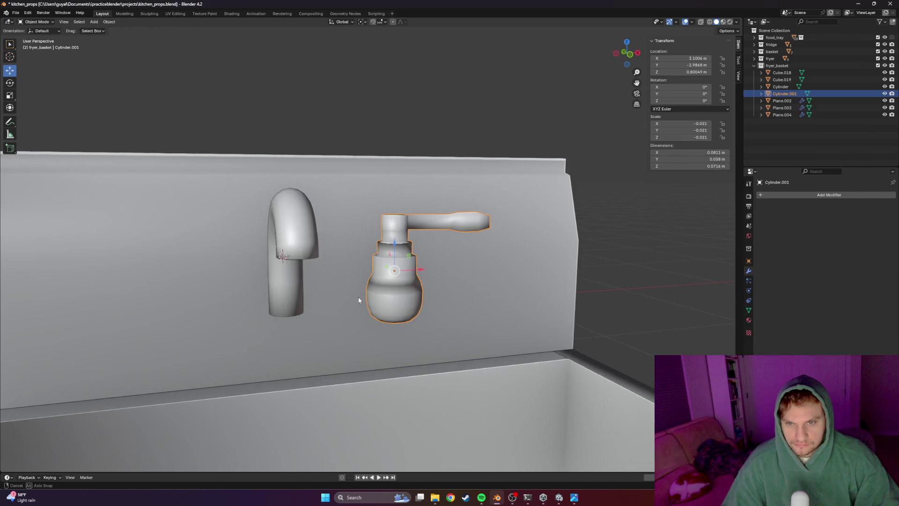
scroll(399, 295, down, 3)
Duplicate the handle to the spout's left side and set its Z rotation to -173° so it points outward
key(ctrl+c)
key(ctrl+v)
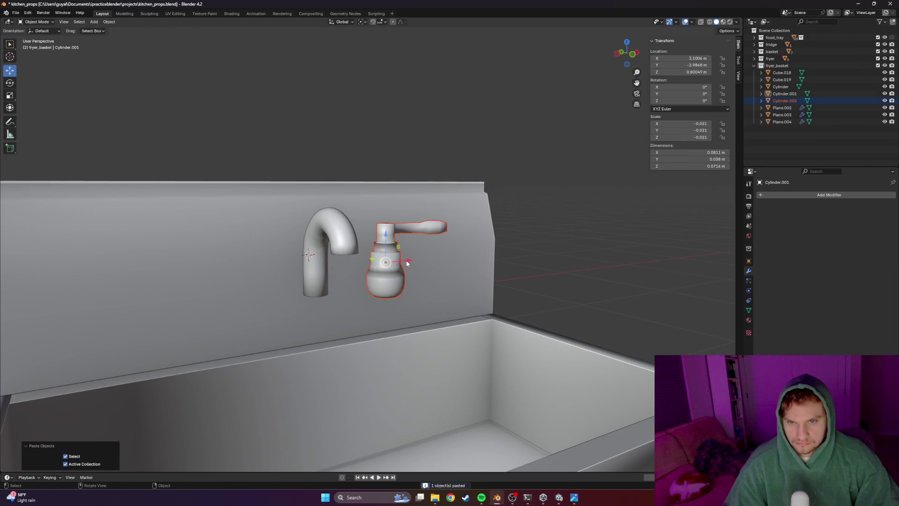
key(g)
key(x)
click(322, 278)
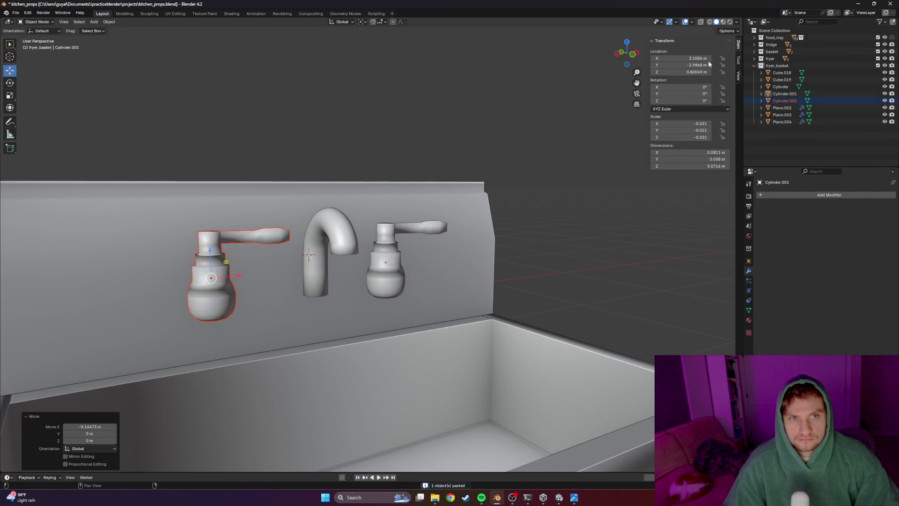
click(251, 279)
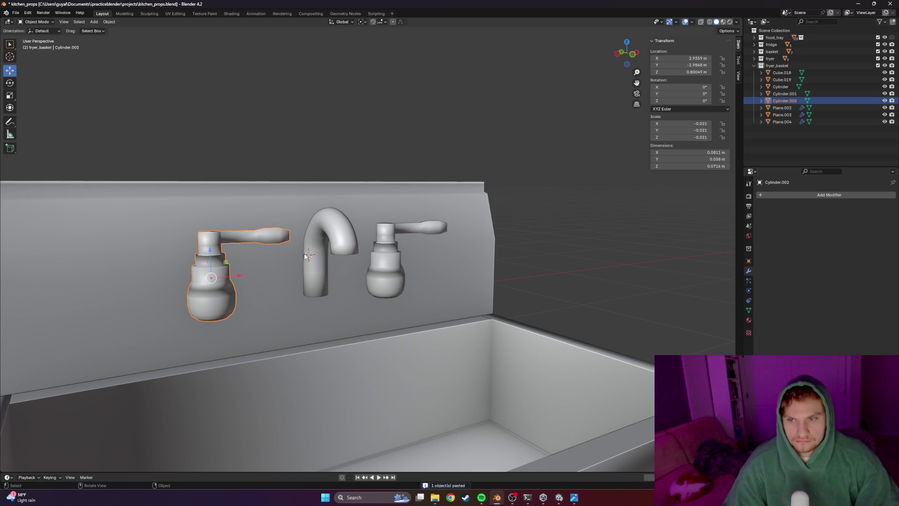
mouse_move(693, 100)
mouse_down()
mouse_move(653, 101)
mouse_move(693, 100)
mouse_up()
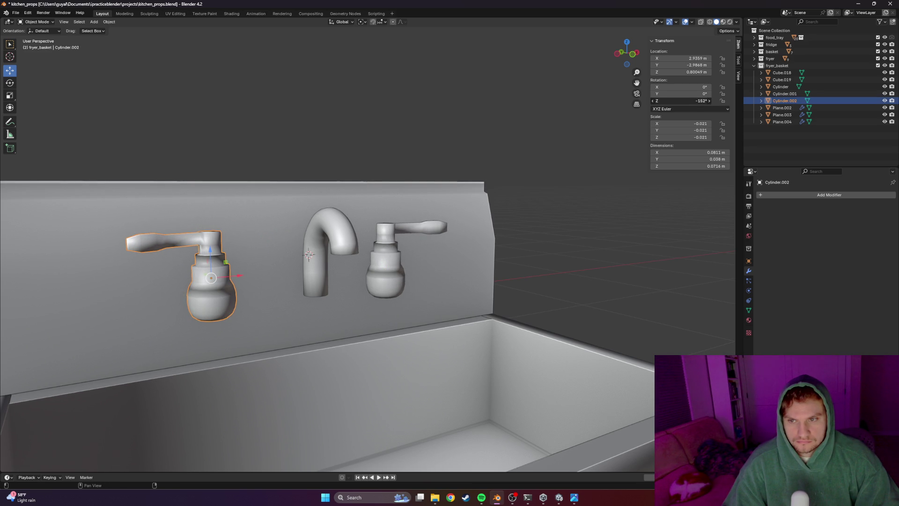
Select both handles and the spout and join them into one object with Ctrl+J
click(611, 233)
key(Tab)
key(Tab)
middle_drag(587, 248, 305, 262)
scroll(305, 262, up, 5)
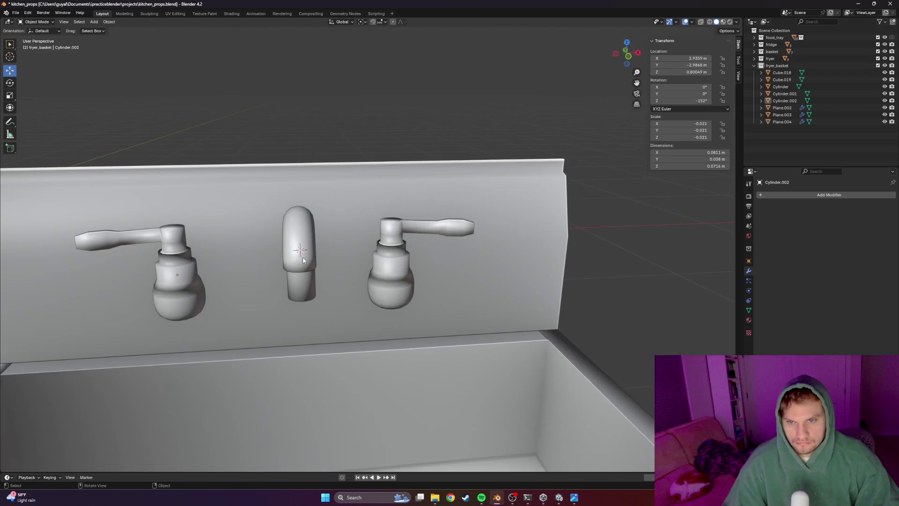
click(395, 278)
key(Tab)
key(Tab)
shift+click(299, 253)
shift+click(185, 279)
key(ctrl+j)
key(Tab)
scroll(449, 281, up, 2)
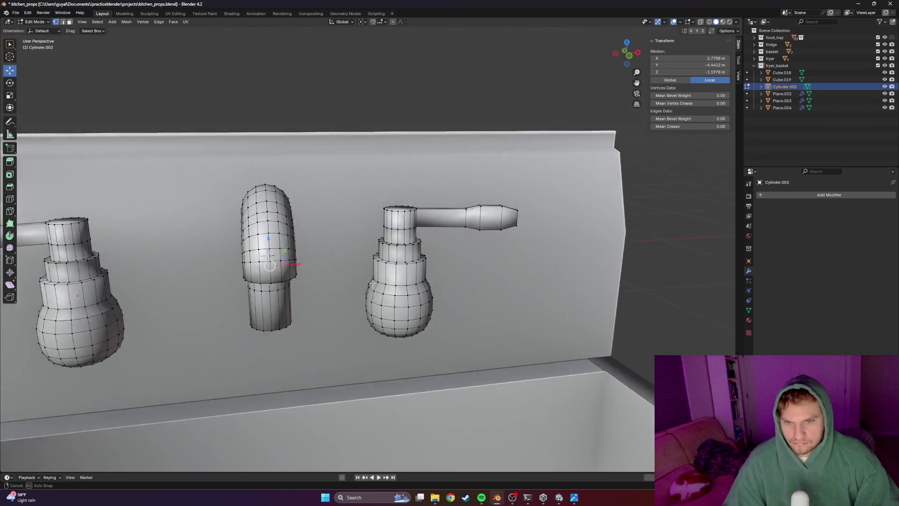
Check the joined faucet against the reference photo and orbit to the spout-handle junction
middle_drag(316, 266, 358, 292)
key(alt+Tab)
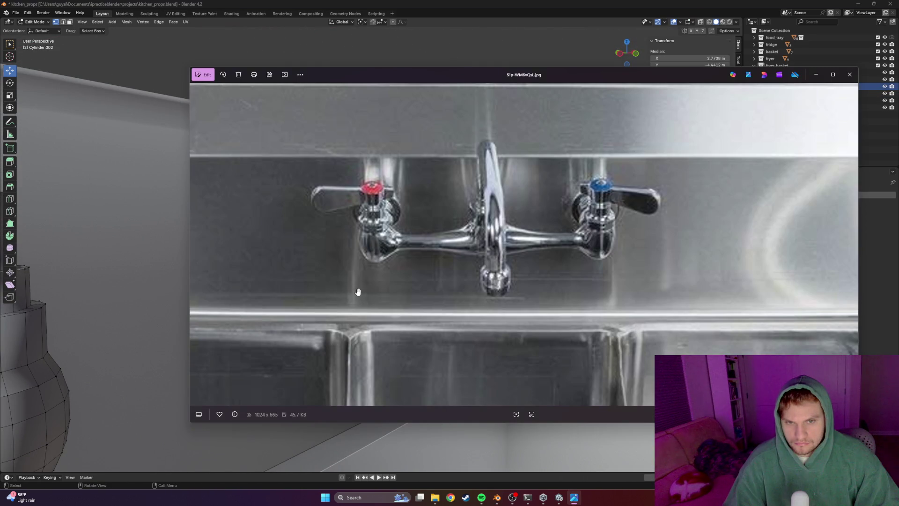
key(alt+Tab)
middle_drag(363, 294, 342, 292)
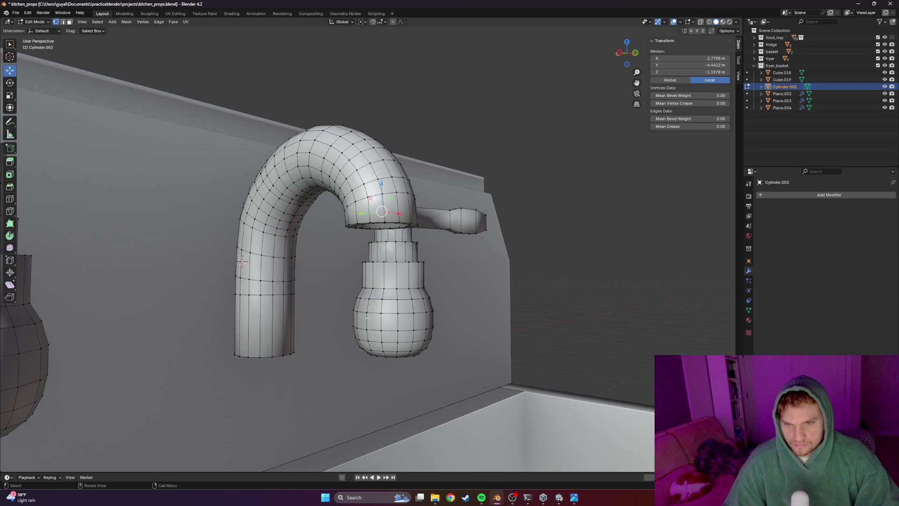
Delete faces on the handle bulbs to open the left bulb's side
click(376, 299)
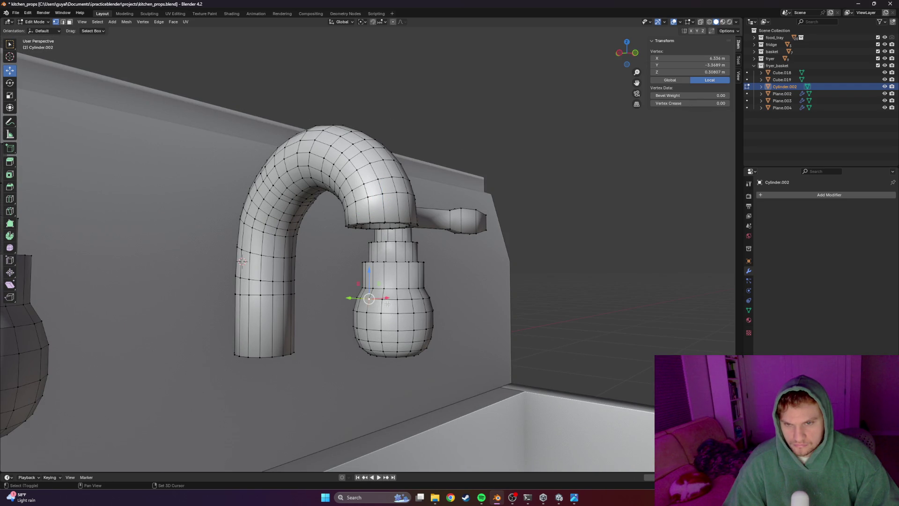
shift+click(381, 330)
middle_drag(381, 329, 389, 319)
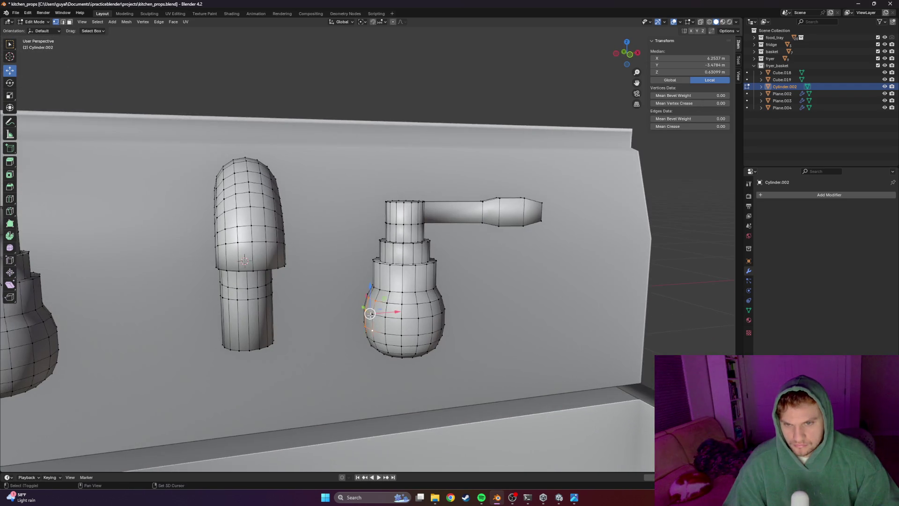
key(x)
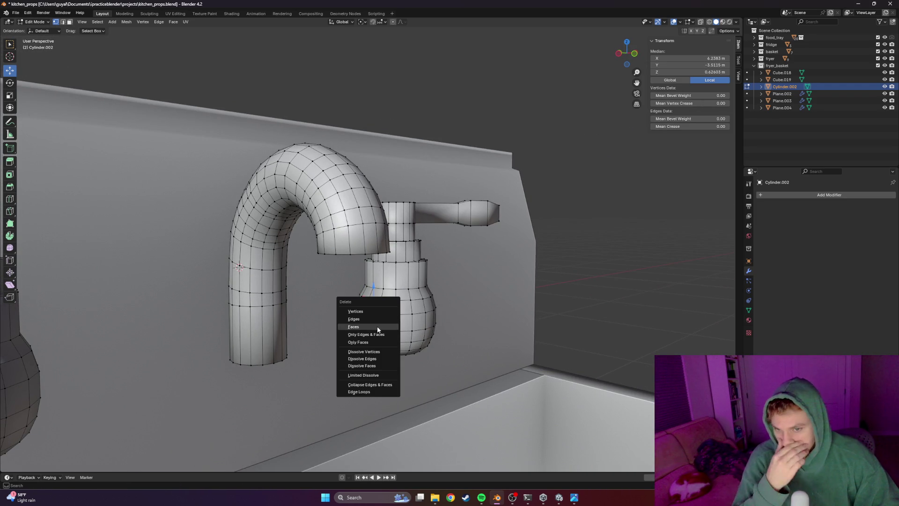
click(375, 327)
middle_drag(374, 326, 223, 326)
shift+click(238, 333)
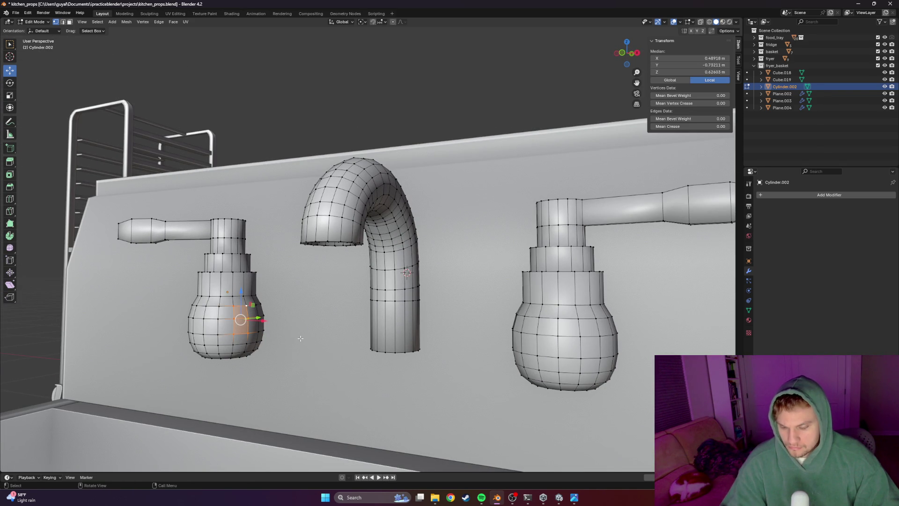
key(x)
click(281, 339)
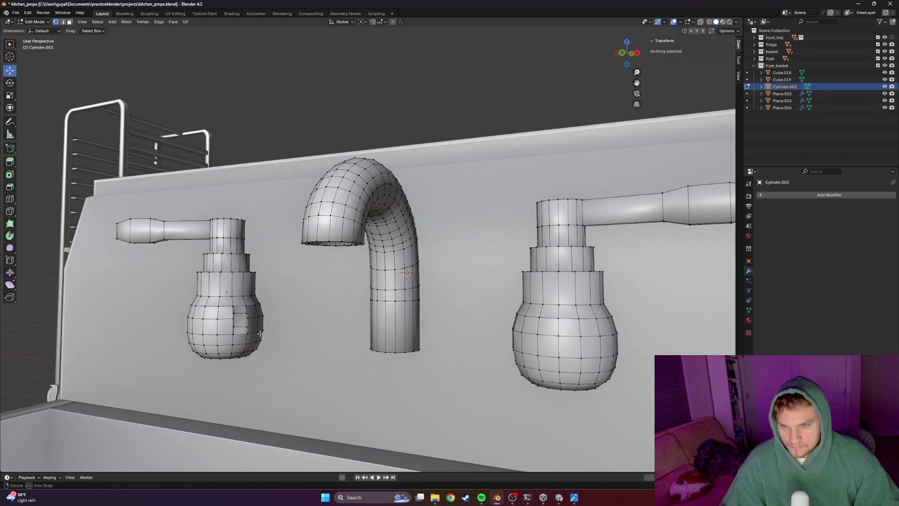
middle_drag(281, 339, 225, 335)
Extrude the left bulb's side faces into a short spout and straighten its end along Y in top view
shift+click(223, 336)
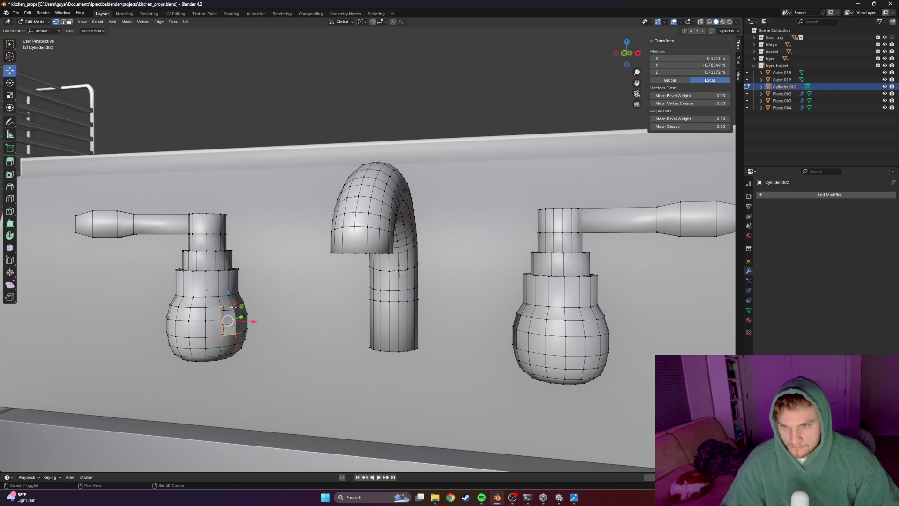
middle_drag(235, 320, 336, 343)
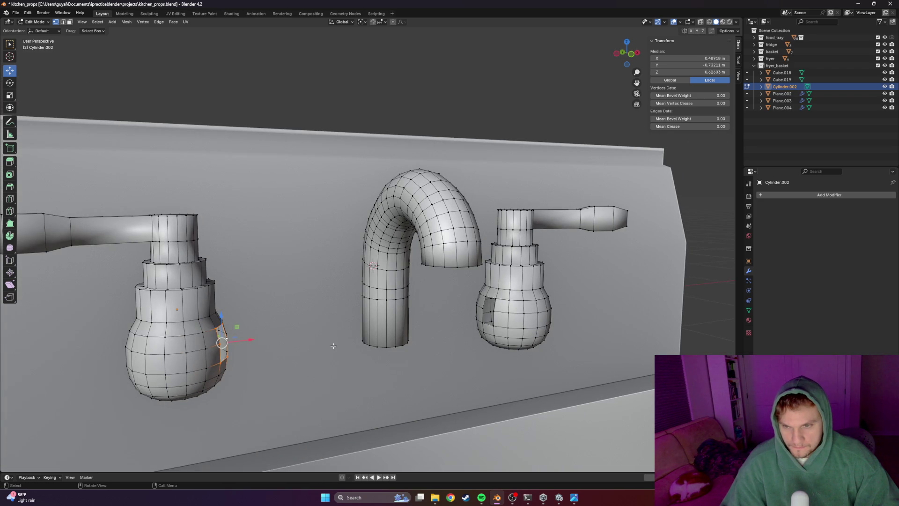
key(e)
click(429, 331)
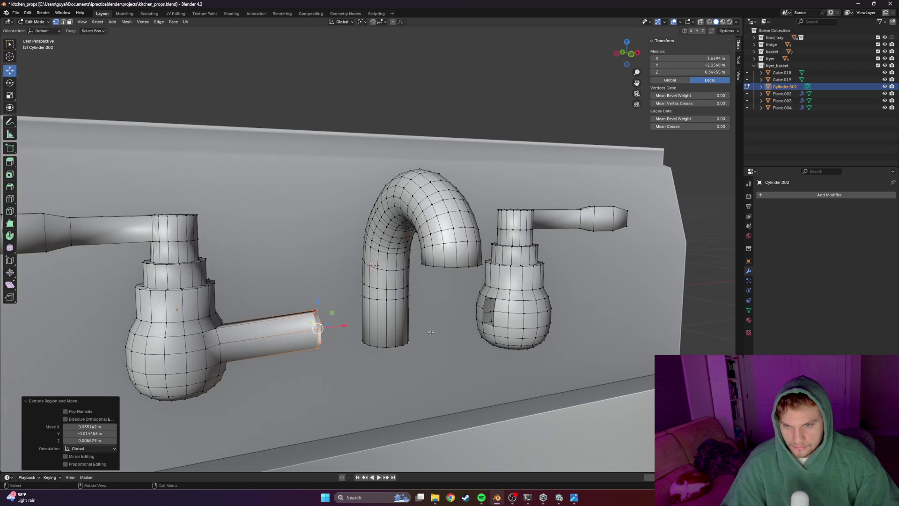
middle_drag(429, 332, 380, 295)
key(KP_7)
scroll(349, 266, up, 2)
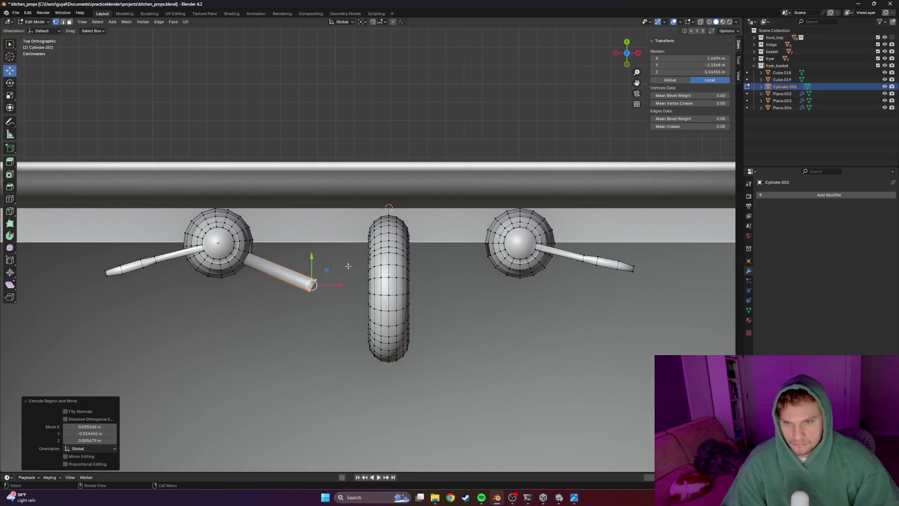
key(g)
key(y)
click(332, 258)
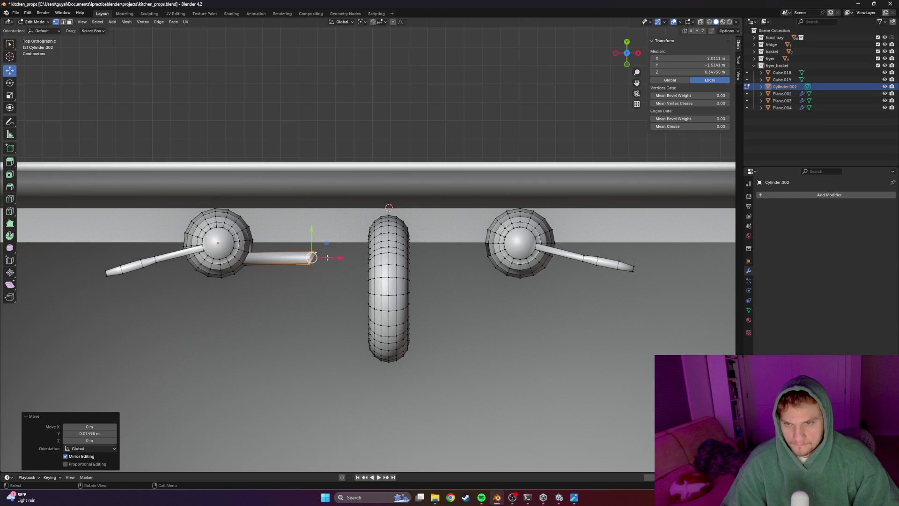
In wireframe top view, slide the spout's tip and corner vertices to square it off
click(345, 260)
key(shift+z)
scroll(302, 261, up, 2)
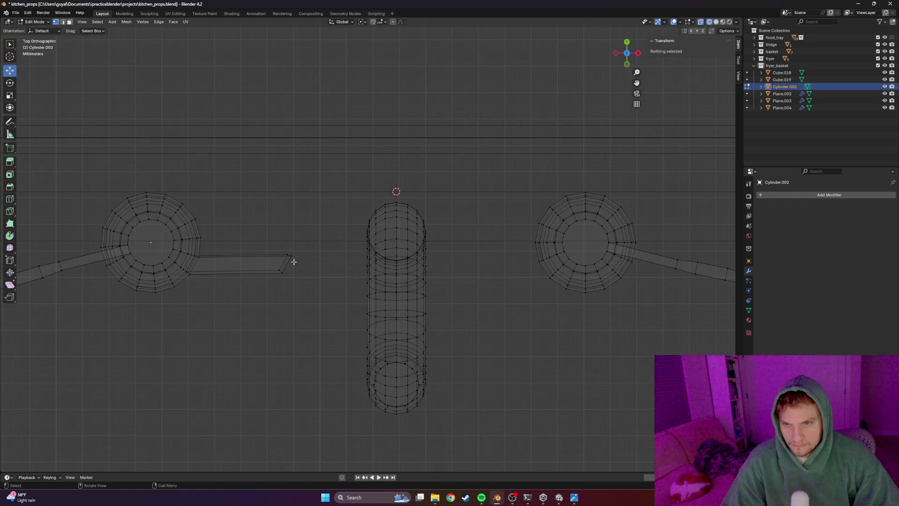
mouse_move(310, 256)
mouse_down()
mouse_move(282, 275)
mouse_move(302, 265)
mouse_up()
click(288, 248)
click(271, 285)
scroll(218, 317, up, 3)
scroll(233, 304, up, 3)
scroll(295, 298, up, 2)
click(296, 280)
mouse_move(316, 279)
mouse_down()
mouse_move(293, 277)
mouse_move(292, 243)
mouse_up()
click(291, 362)
drag(290, 338, 289, 328)
shift+middle_drag(102, 331, 243, 361)
scroll(504, 353, down, 3)
scroll(482, 382, down, 3)
Inspect the new spout in Object Mode through the orthographic views and wireframe, then resume editing
middle_drag(482, 381, 649, 346)
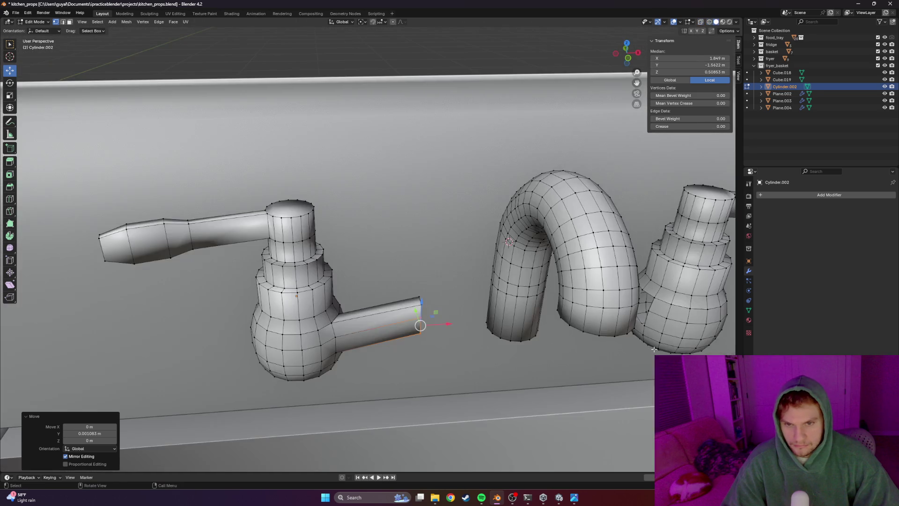
key(Tab)
scroll(472, 336, down, 5)
scroll(454, 314, up, 2)
scroll(441, 302, up, 2)
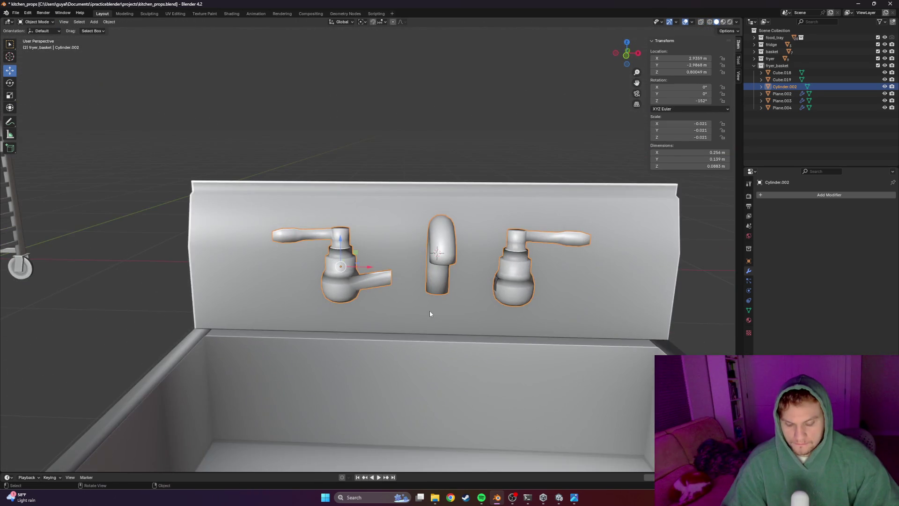
key(KP_7)
key(ctrl+KP_7)
key(KP_1)
key(KP_7)
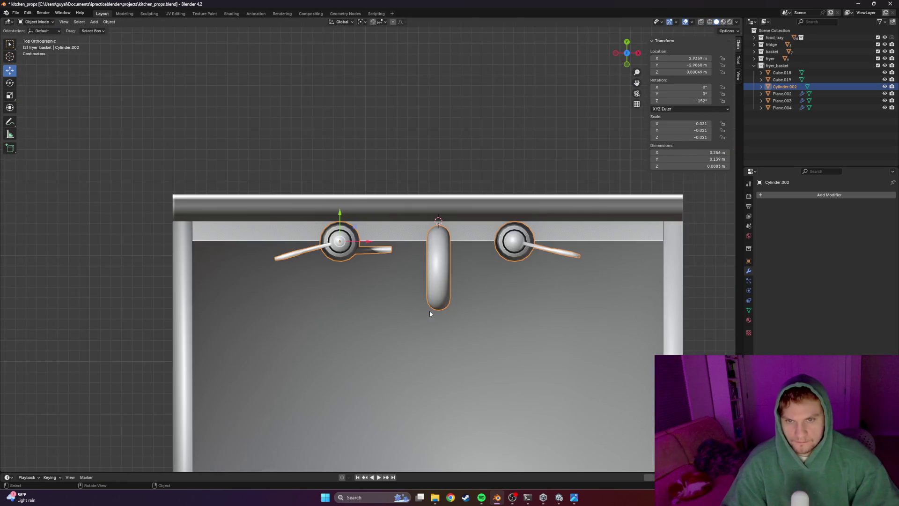
scroll(429, 310, down, 2)
middle_drag(452, 363, 459, 311)
scroll(463, 307, up, 2)
key(shift+z)
scroll(460, 307, up, 2)
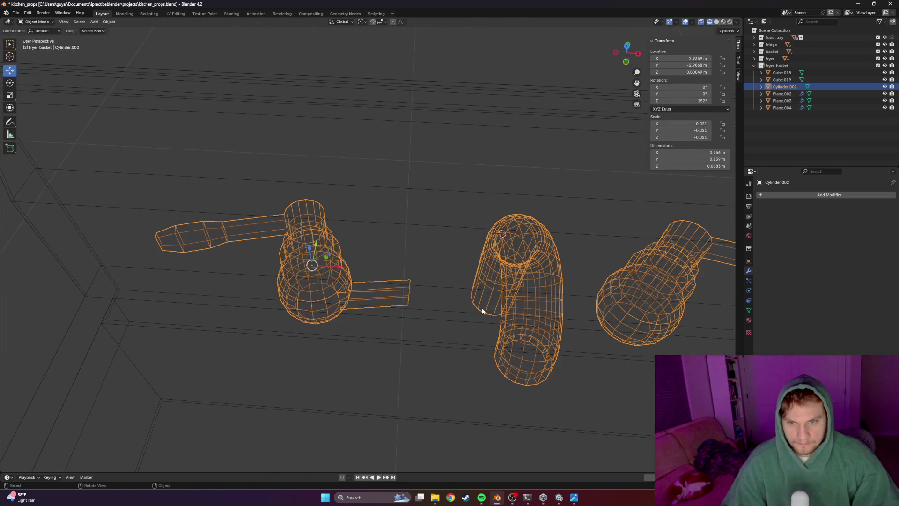
key(shift+z)
scroll(421, 297, down, 1)
key(Tab)
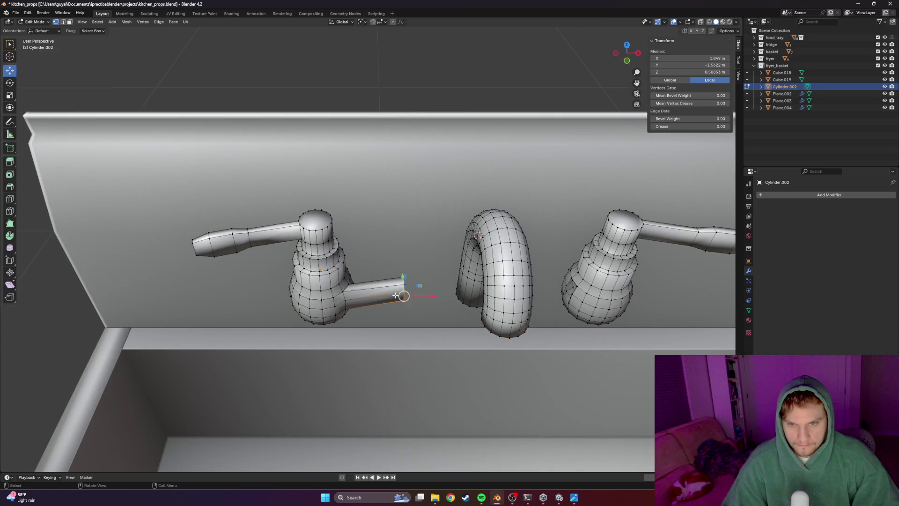
Delete a vertical strip of faces from the lower part of the curved spout
middle_drag(390, 296, 464, 281)
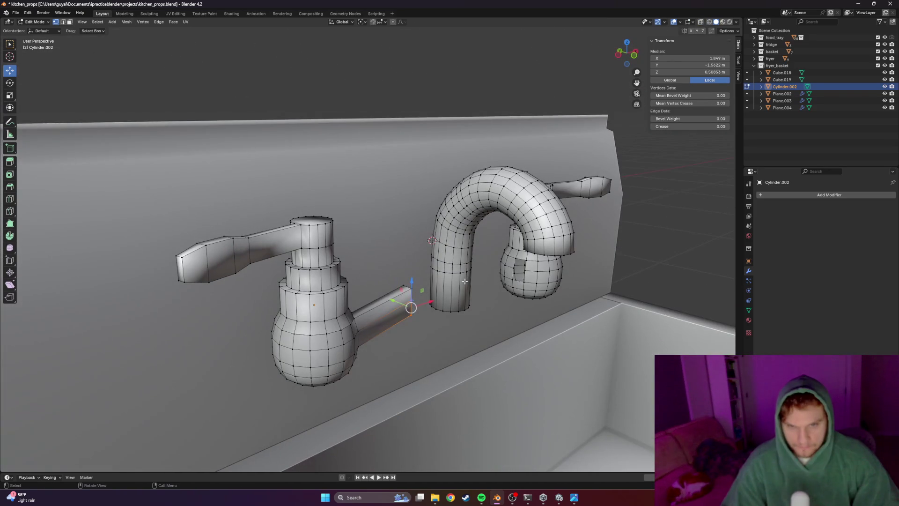
key(alt+a)
alt+click(455, 290)
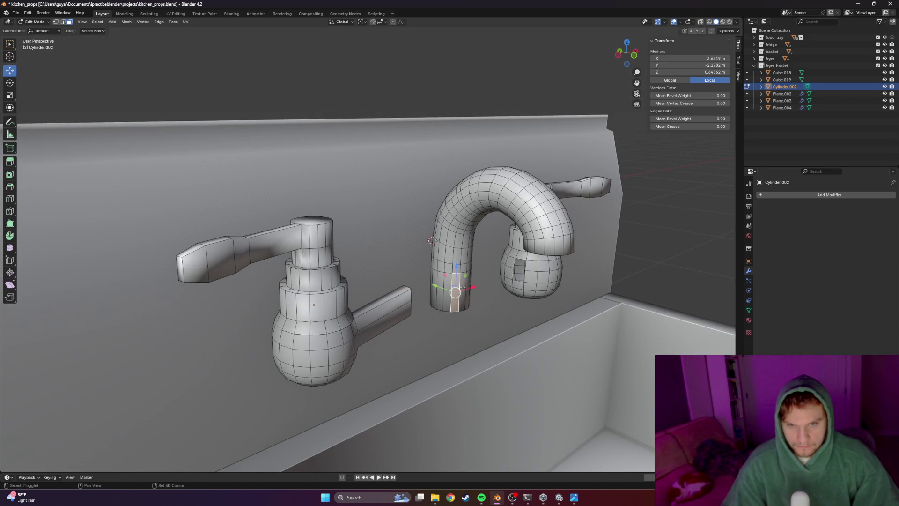
middle_drag(447, 288, 494, 265)
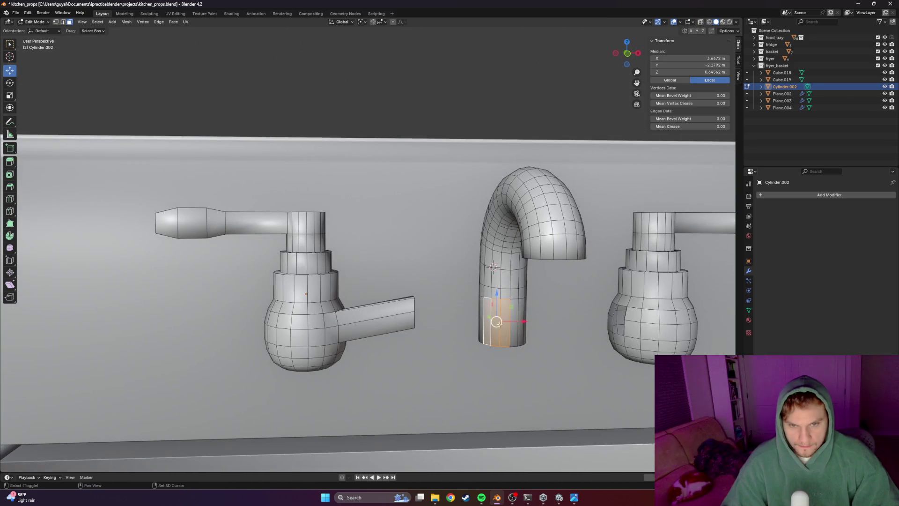
middle_drag(524, 330, 529, 324)
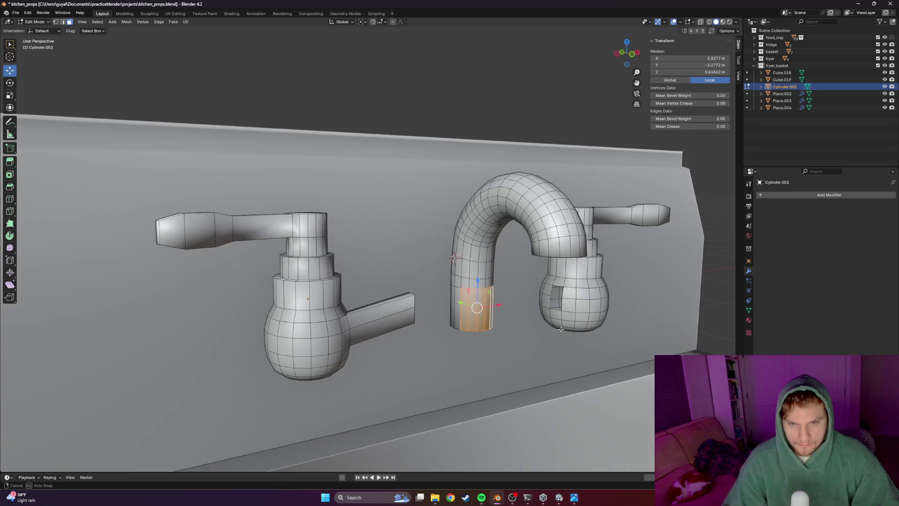
key(x)
click(510, 318)
mouse_move(509, 319)
middle_down()
mouse_move(470, 323)
mouse_move(482, 318)
mouse_move(463, 291)
mouse_move(508, 302)
middle_up()
Extrude the opening's edge into a short stub and adjust a stub vertex's height along Z
click(456, 285)
scroll(507, 301, up, 3)
shift+click(507, 300)
key(e)
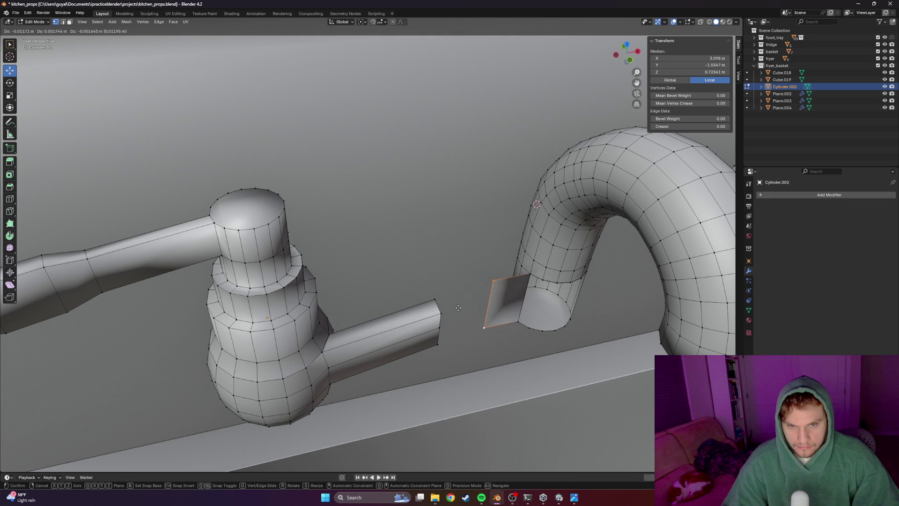
click(448, 311)
mouse_move(447, 311)
middle_down()
mouse_move(471, 316)
mouse_move(473, 301)
middle_up()
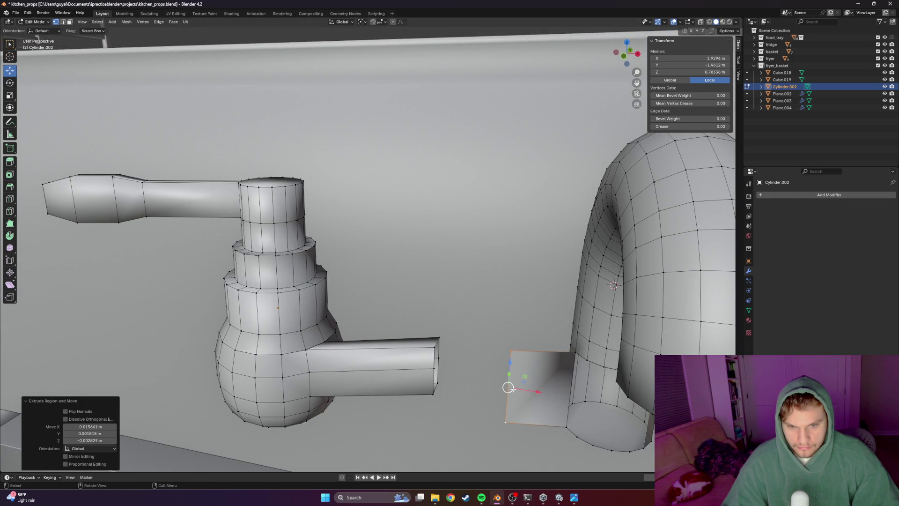
click(504, 423)
key(g)
key(z)
click(506, 419)
middle_drag(505, 418, 492, 324)
click(490, 333)
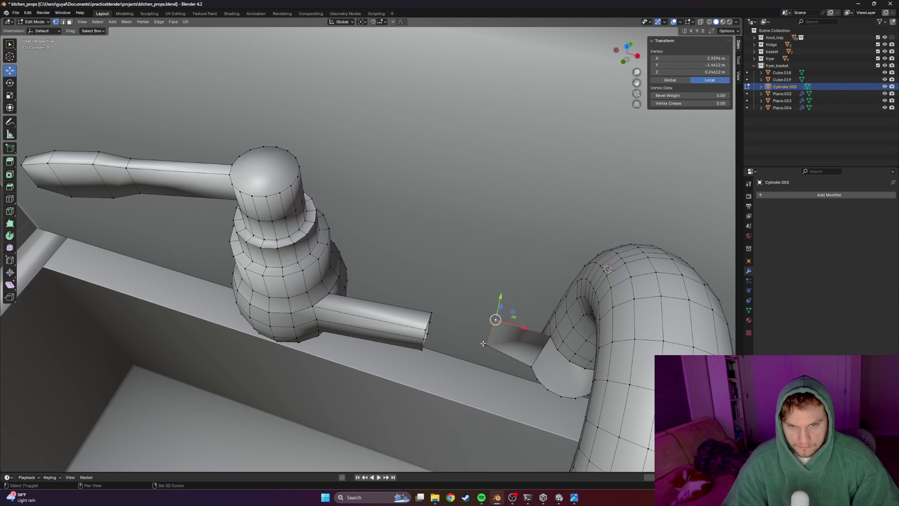
Add a centered loop cut across the new stub
mouse_move(430, 334)
middle_down()
mouse_move(439, 385)
mouse_move(492, 380)
middle_up()
scroll(534, 389, up, 3)
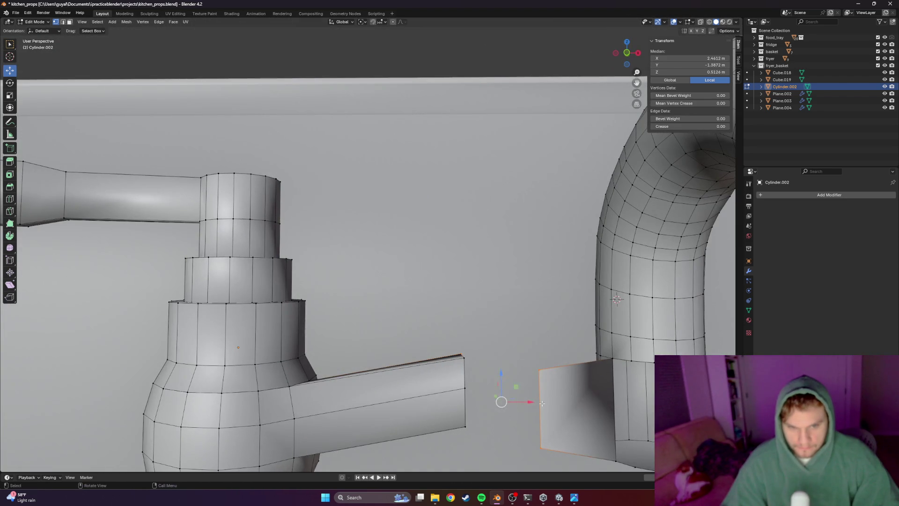
click(540, 391)
key(ctrl+r)
click(540, 393)
right_click(540, 394)
middle_drag(540, 393, 540, 442)
click(538, 411)
middle_drag(538, 412, 455, 360)
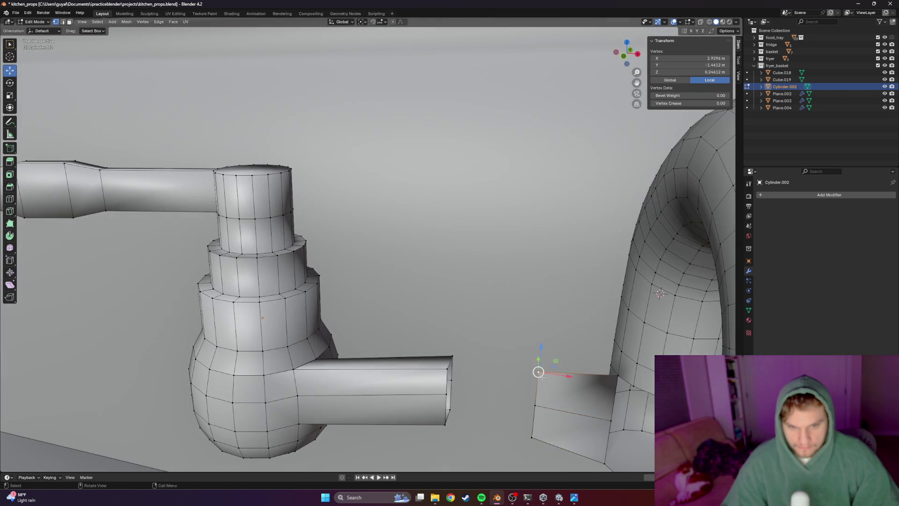
key(m)
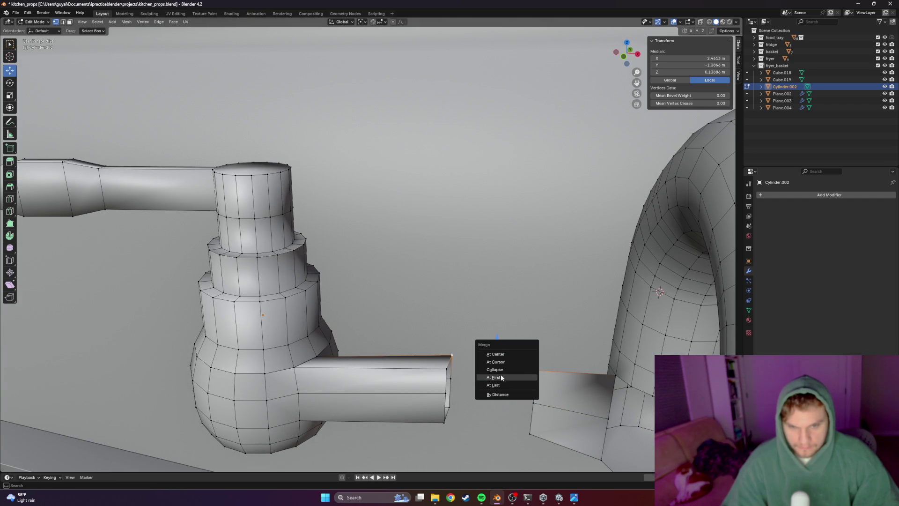
Undo a Merge At First attempt and instead grab the stub vertex into place
click(500, 377)
key(ctrl+z)
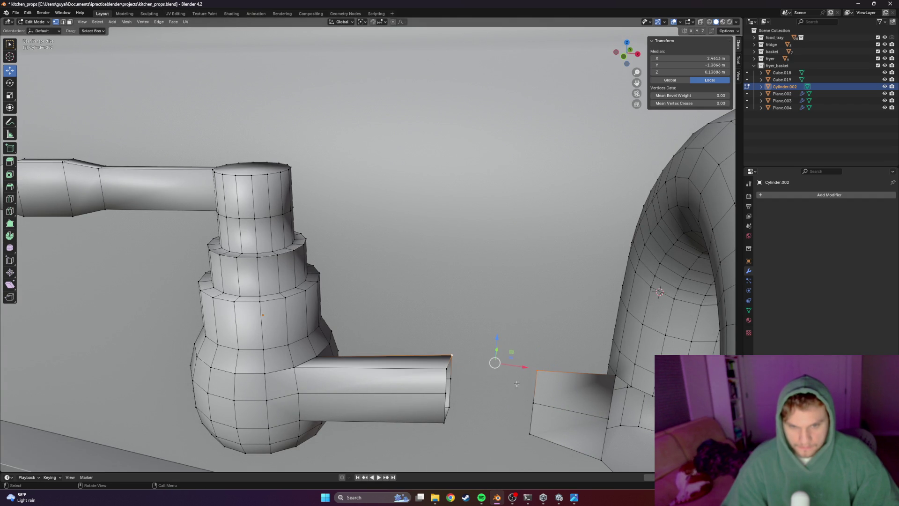
key(g)
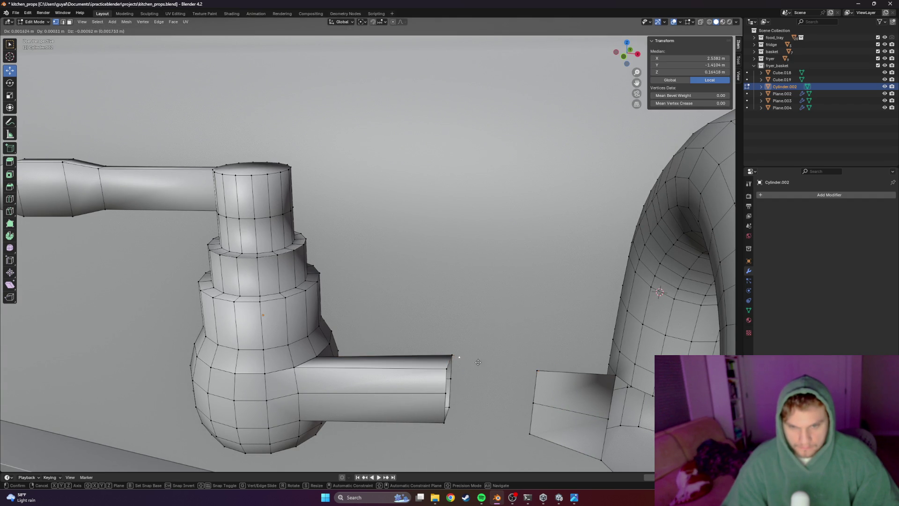
click(525, 367)
middle_drag(525, 368, 500, 265)
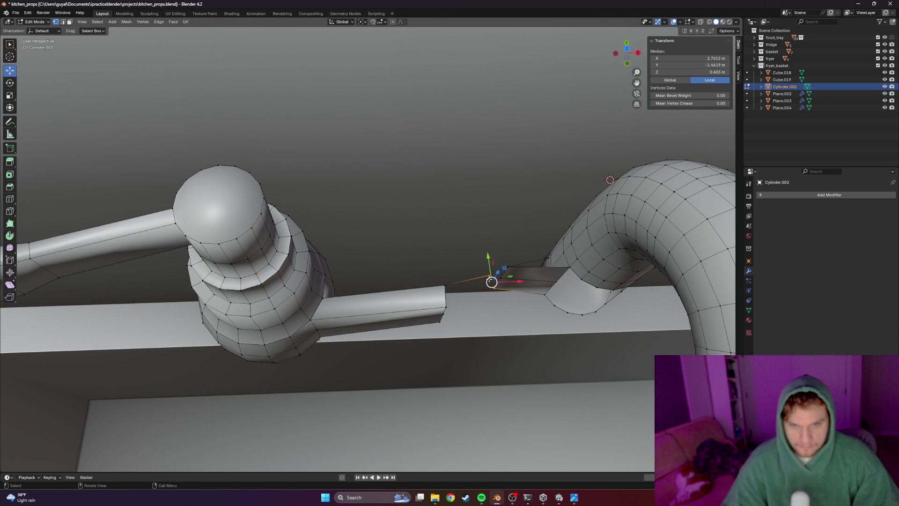
mouse_move(494, 266)
middle_down()
mouse_move(466, 402)
mouse_move(336, 435)
mouse_move(523, 435)
mouse_move(402, 321)
mouse_move(427, 151)
middle_up()
Move the stub vertices along Y so the flap reaches toward the valve's arm
key(g)
key(y)
click(352, 436)
key(Tab)
key(Tab)
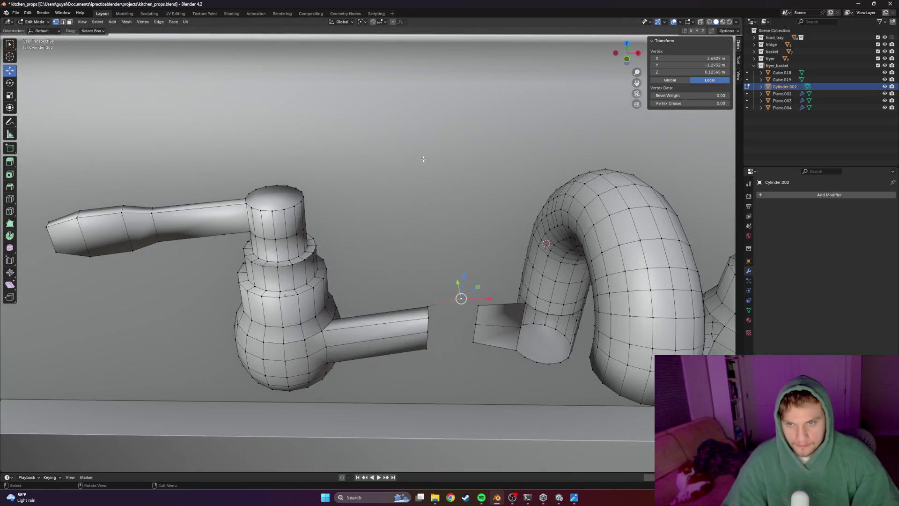
drag(386, 184, 173, 383)
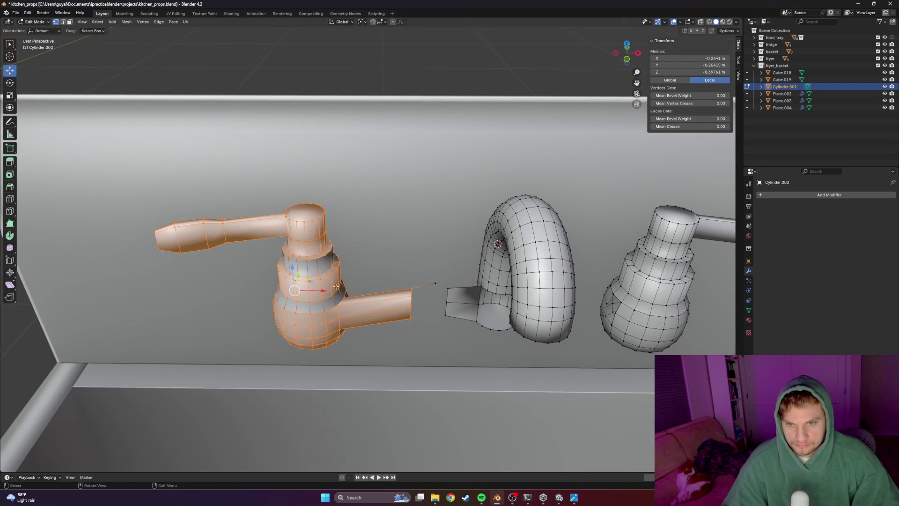
In wireframe, box-select the whole left faucet and nudge it along Y toward the stub
middle_drag(173, 383, 312, 296)
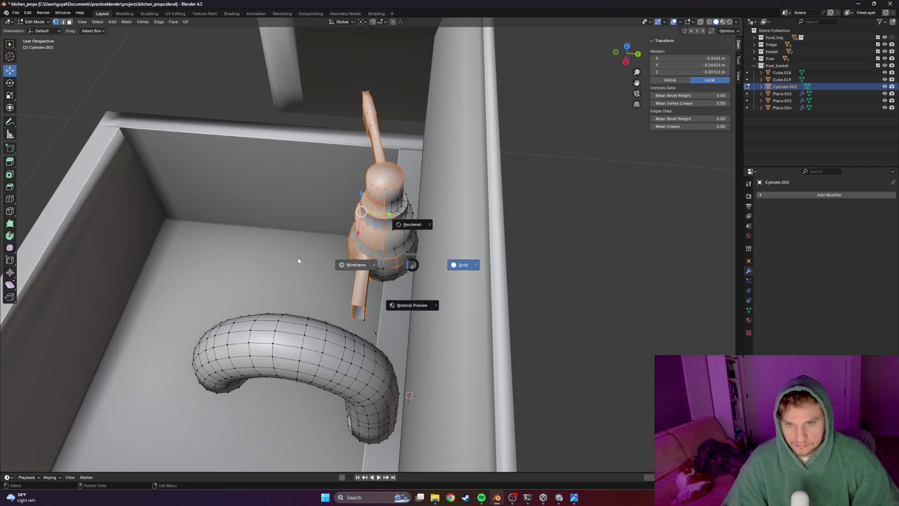
key(shift+z)
drag(444, 120, 215, 298)
mouse_move(483, 52)
mouse_down()
mouse_move(258, 324)
mouse_move(341, 324)
mouse_up()
key(g)
key(y)
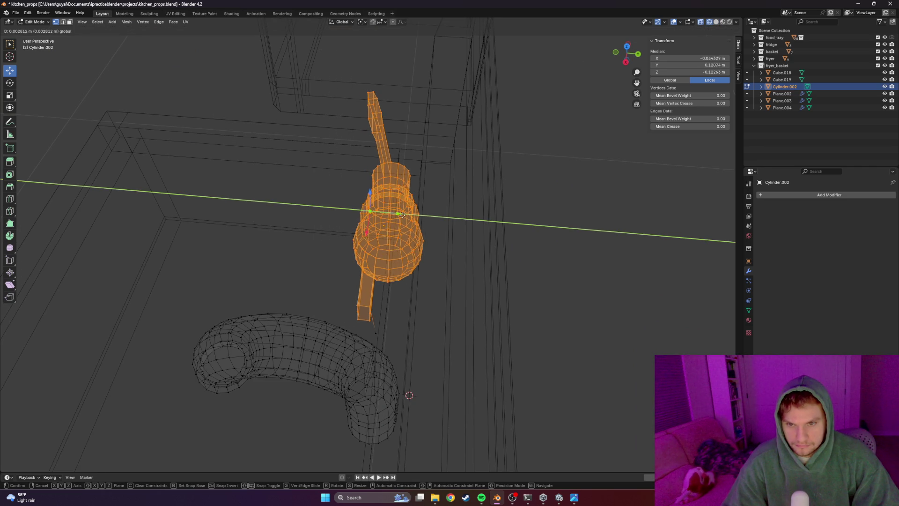
click(410, 214)
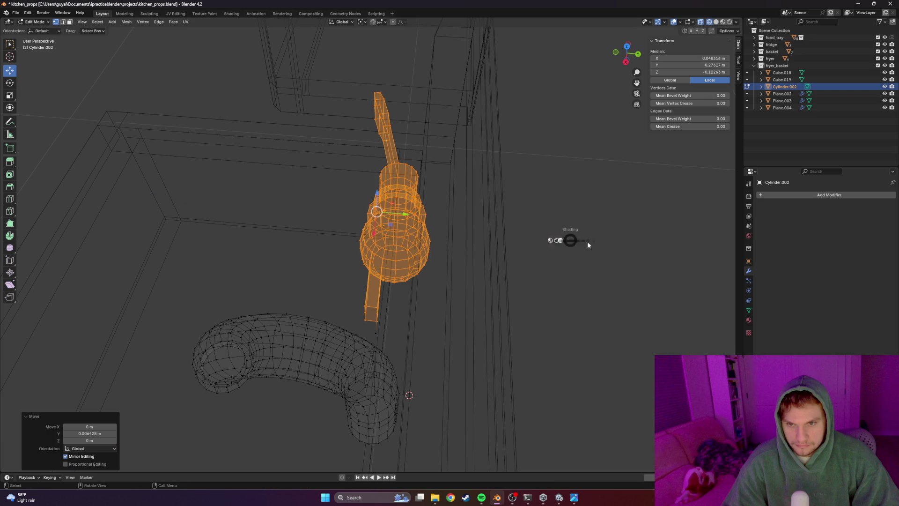
key(shift+z)
mouse_move(527, 217)
middle_down()
mouse_move(628, 213)
mouse_move(450, 302)
middle_up()
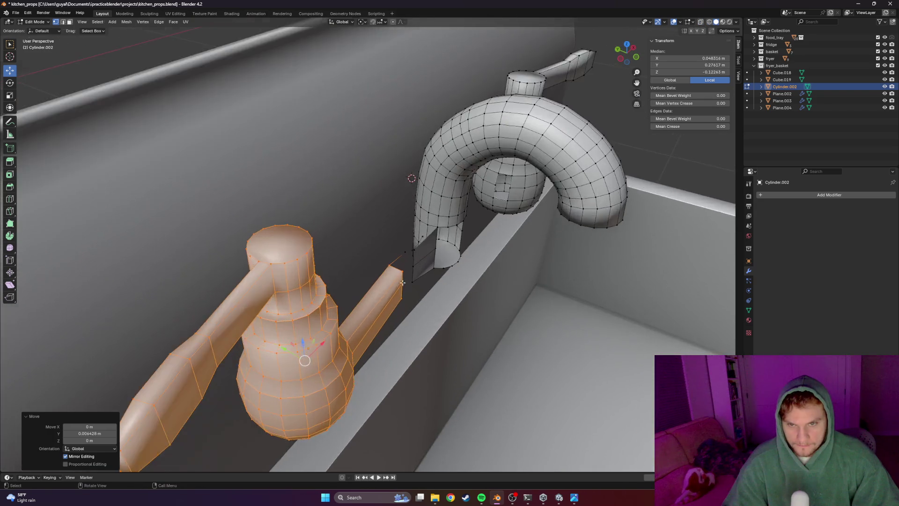
scroll(450, 302, up, 4)
click(468, 316)
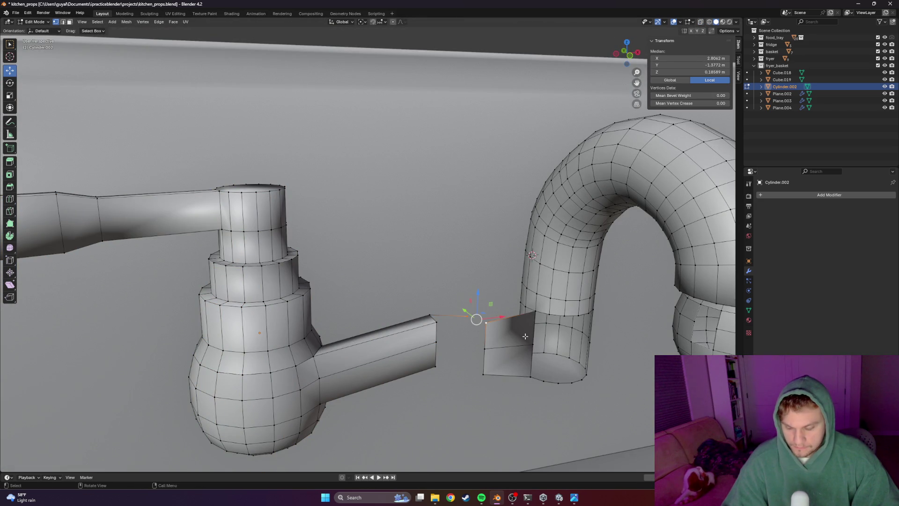
Merge the first pairs of gap vertices At First, joining the stub to the arm
key(m)
click(504, 321)
middle_drag(504, 322, 463, 363)
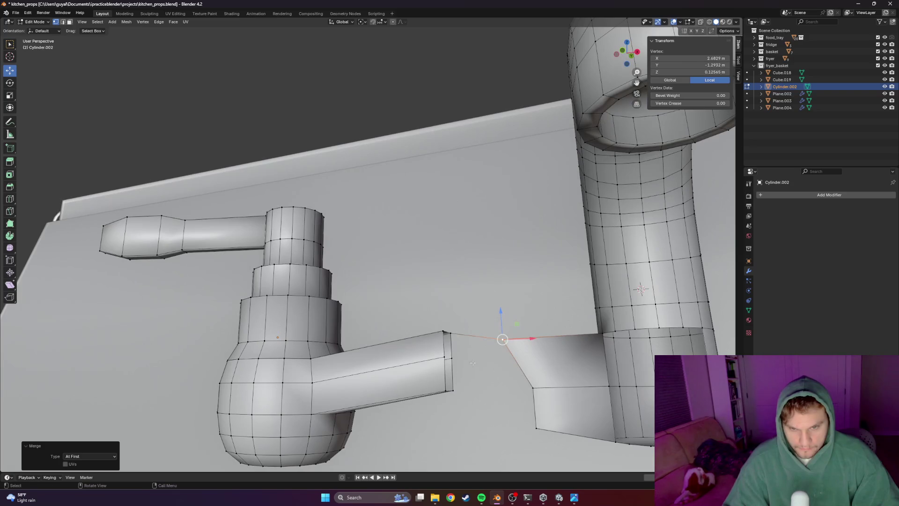
click(462, 363)
key(n)
click(532, 367)
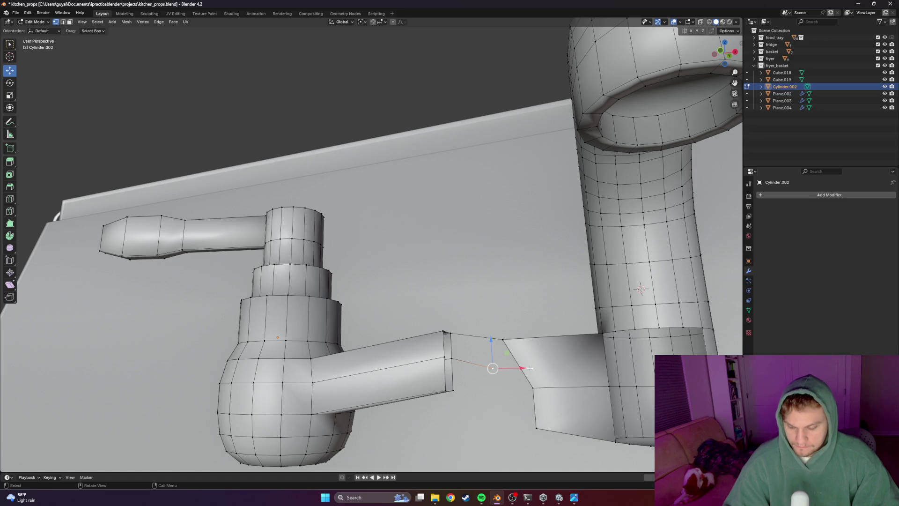
key(m)
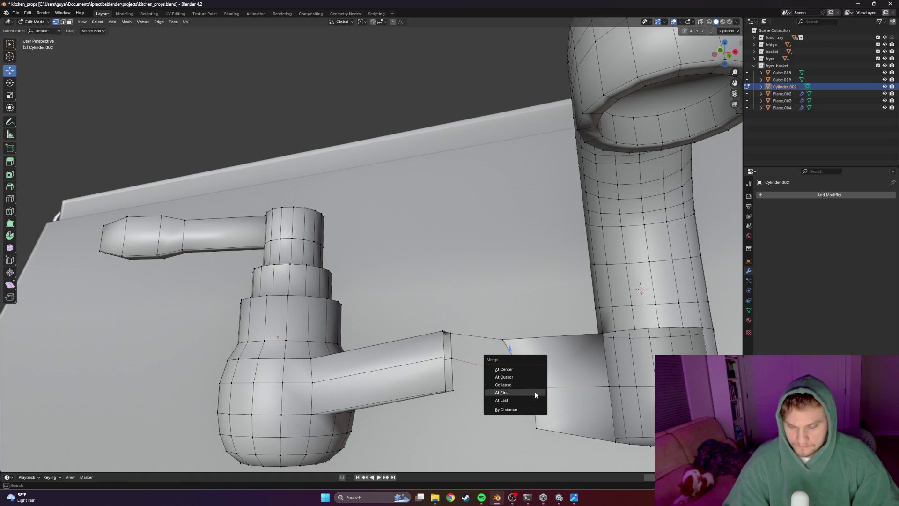
click(516, 393)
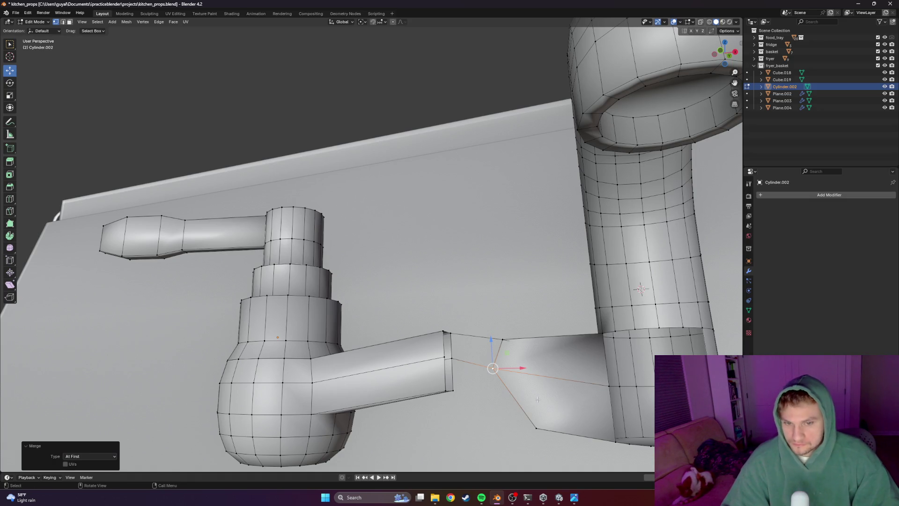
Grab and merge the remaining arm-end vertices so the junction closes completely
click(452, 391)
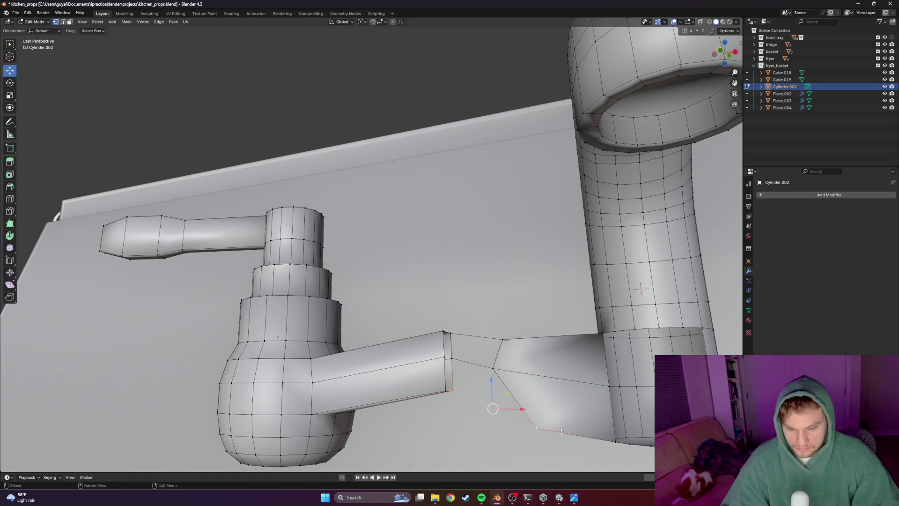
key(m)
click(529, 428)
mouse_move(530, 428)
middle_down()
mouse_move(482, 360)
mouse_move(524, 430)
middle_up()
shift+click(523, 429)
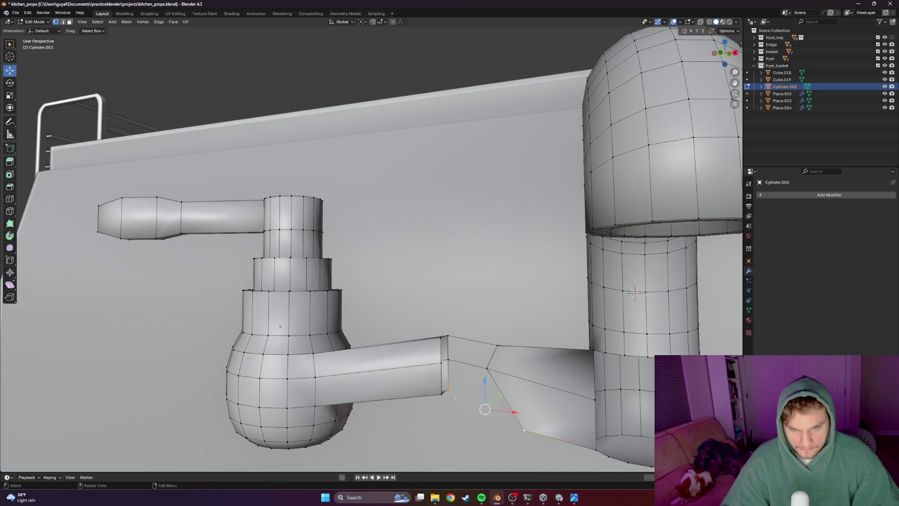
key(g)
click(496, 398)
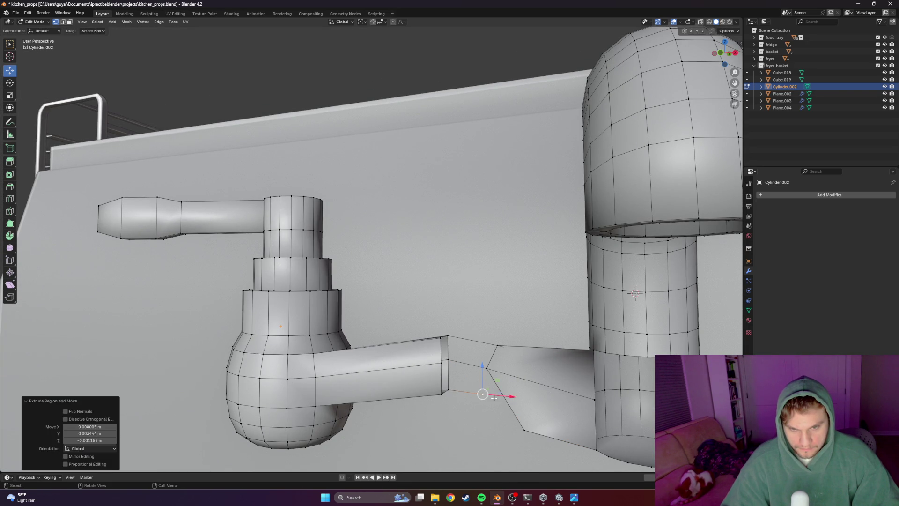
key(m)
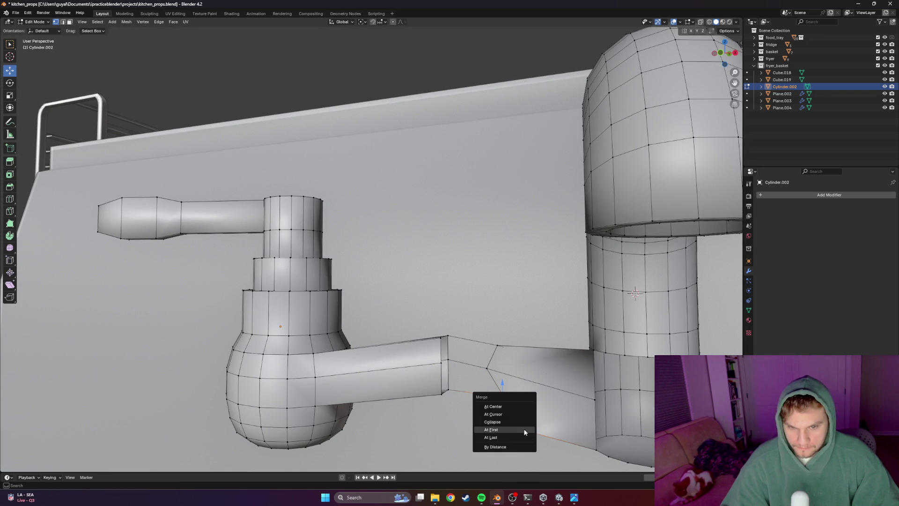
click(499, 425)
scroll(499, 426, down, 3)
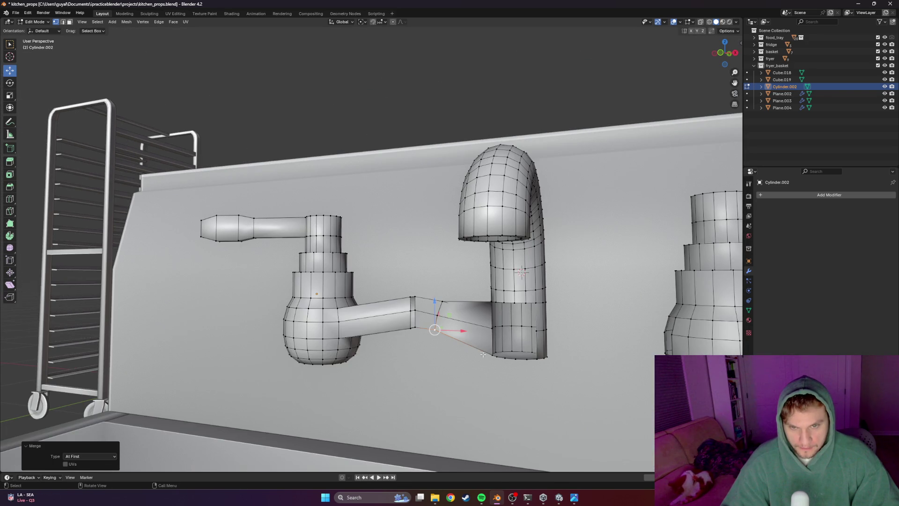
mouse_move(499, 425)
middle_down()
mouse_move(496, 285)
mouse_move(473, 288)
mouse_move(575, 342)
middle_up()
scroll(472, 287, up, 5)
scroll(472, 287, up, 2)
scroll(472, 288, down, 5)
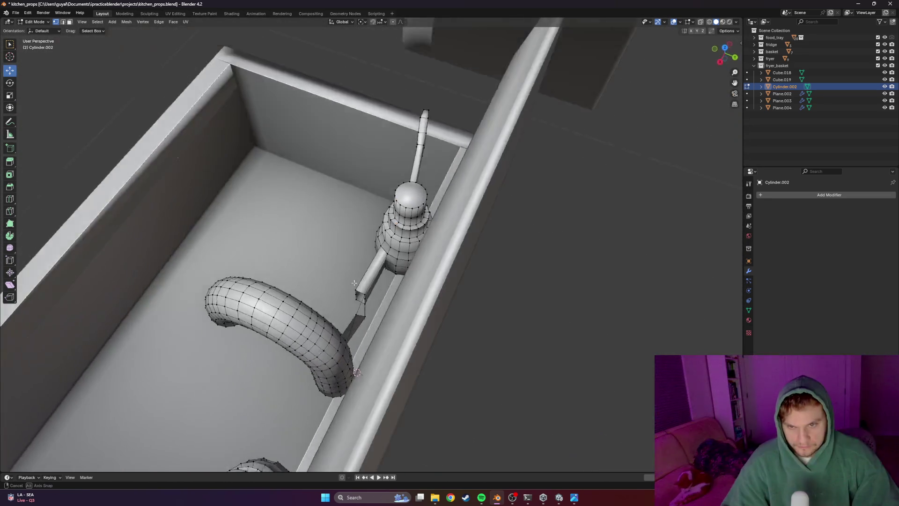
scroll(378, 323, up, 3)
mouse_move(574, 341)
middle_down()
mouse_move(378, 322)
mouse_move(496, 338)
mouse_move(476, 305)
middle_up()
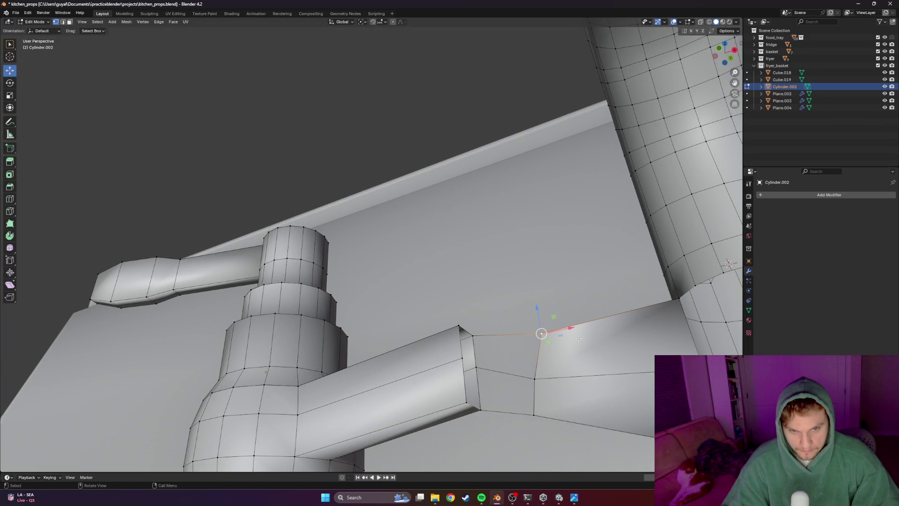
middle_drag(576, 337, 529, 347)
key(x)
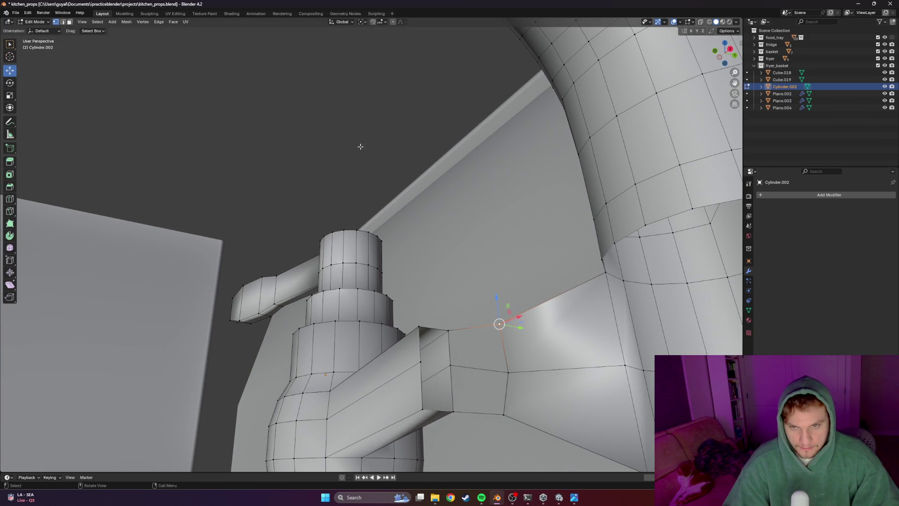
mouse_move(467, 267)
middle_down()
mouse_move(429, 297)
mouse_move(499, 293)
middle_up()
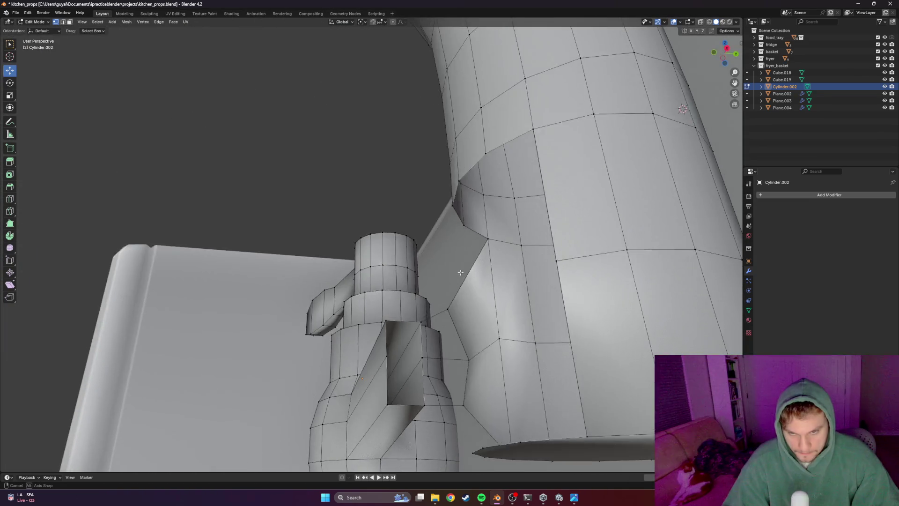
middle_drag(499, 293, 464, 277)
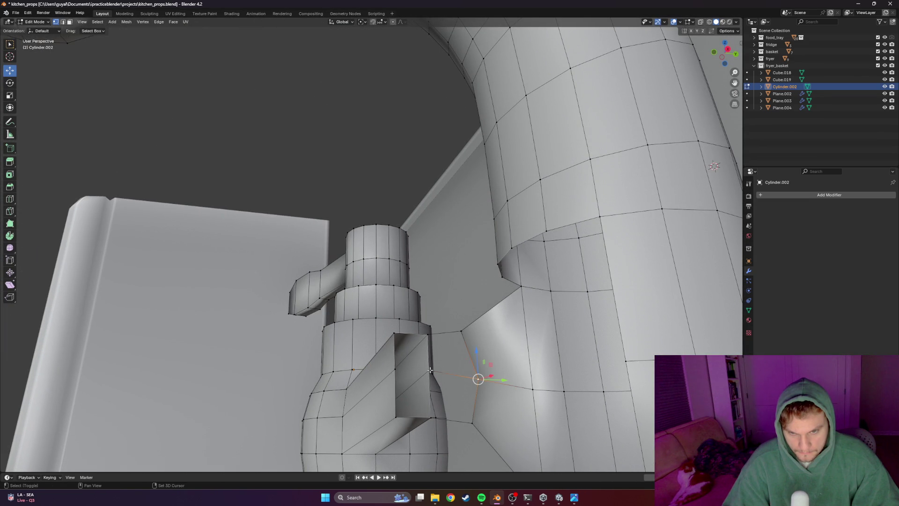
mouse_move(481, 389)
middle_down()
mouse_move(457, 395)
mouse_move(430, 338)
middle_up()
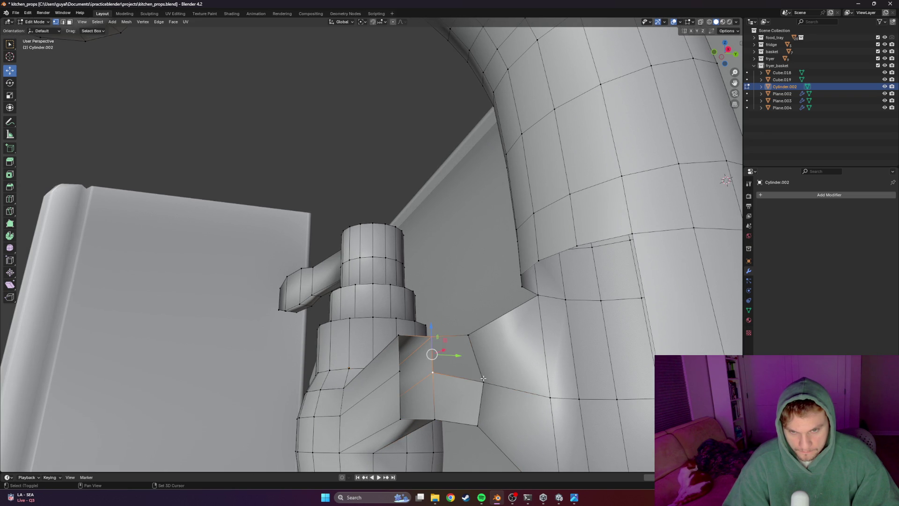
shift+click(468, 335)
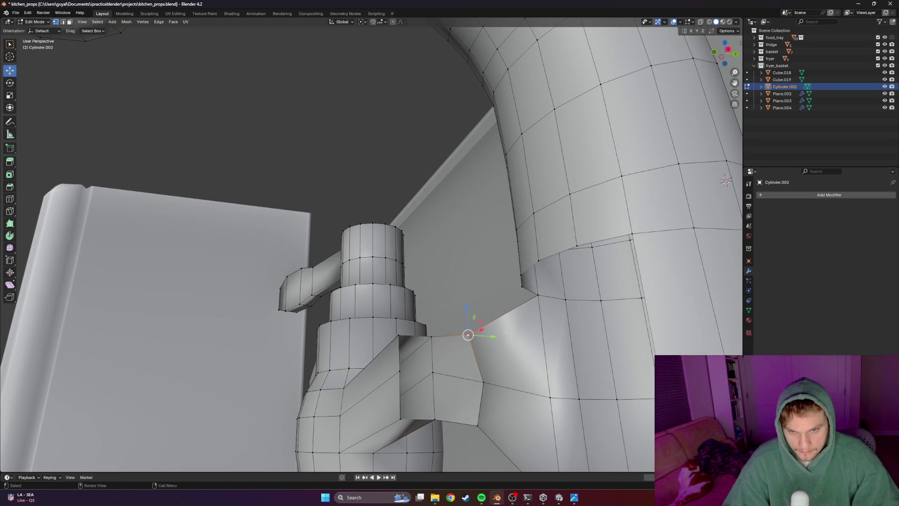
middle_drag(507, 335, 539, 343)
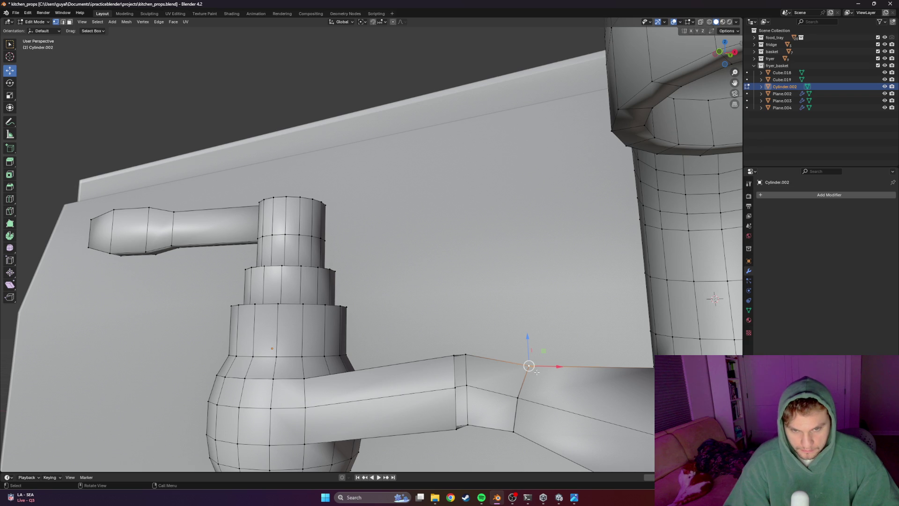
click(532, 367)
key(2)
Delete the stray face at the left pipe junction
click(546, 370)
key(x)
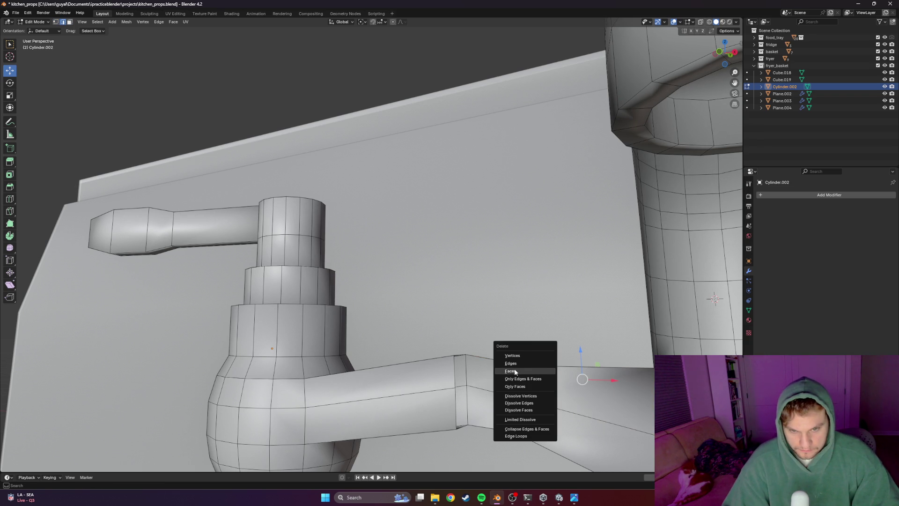
click(517, 366)
scroll(517, 367, down, 5)
middle_drag(516, 367, 494, 353)
Return to Object Mode and deselect the faucet objects
key(Tab)
key(z)
click(494, 353)
scroll(477, 345, down, 3)
middle_drag(457, 327, 429, 339)
scroll(428, 339, up, 3)
click(581, 109)
mouse_move(581, 109)
middle_down()
mouse_move(578, 304)
mouse_move(581, 272)
mouse_move(567, 273)
mouse_move(586, 249)
mouse_move(617, 286)
middle_up()
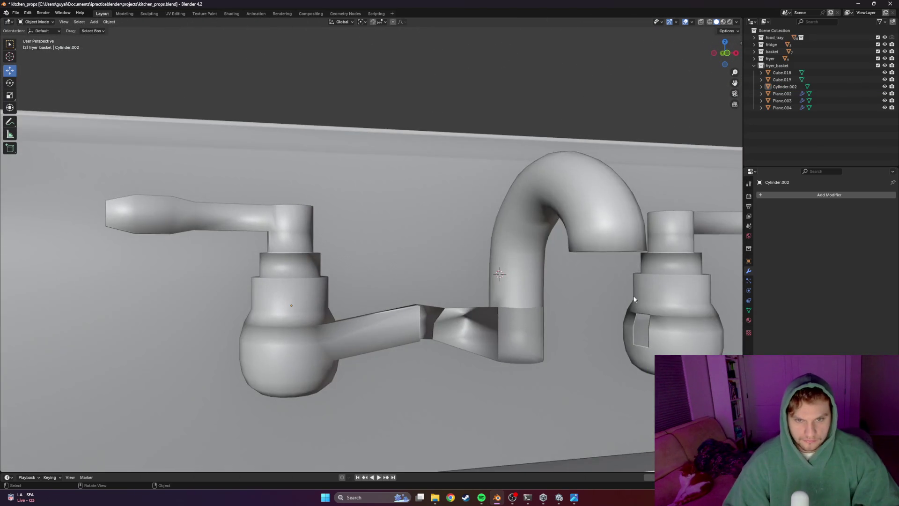
Extrude the right handle's pipe end face out toward the spout connector
key(Tab)
scroll(656, 322, up, 2)
mouse_move(681, 335)
shift+middle_down()
mouse_move(522, 305)
mouse_move(556, 321)
shift+middle_up()
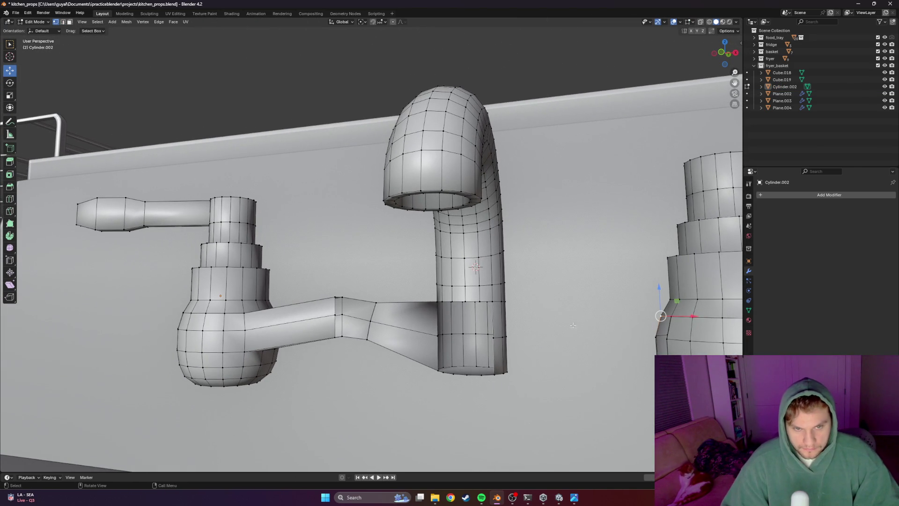
middle_drag(659, 332, 660, 342)
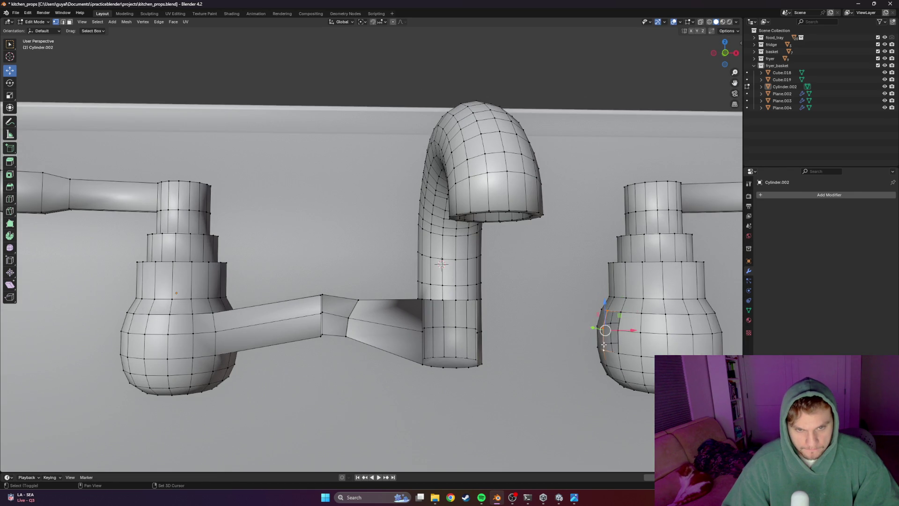
key(e)
click(546, 329)
middle_drag(545, 329, 571, 341)
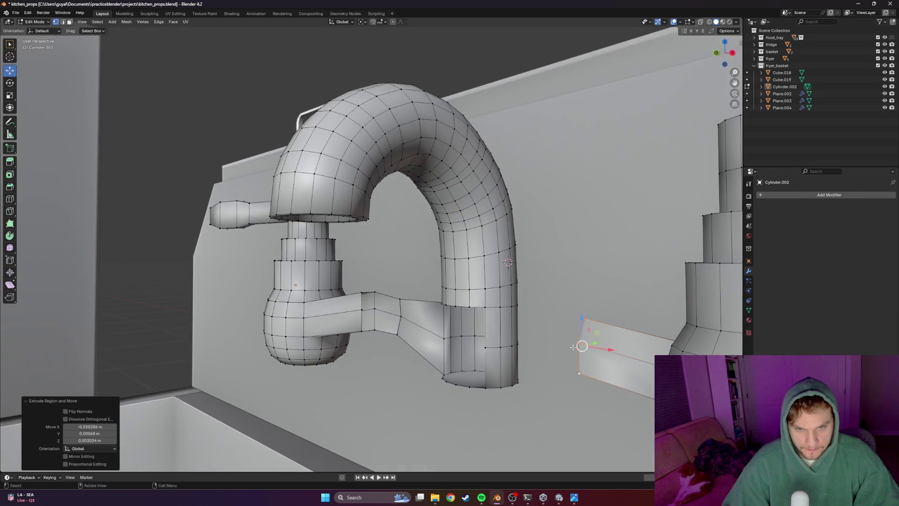
Merge the first vertex pair At First, undoing a stretched At Last merge
click(485, 307)
key(m)
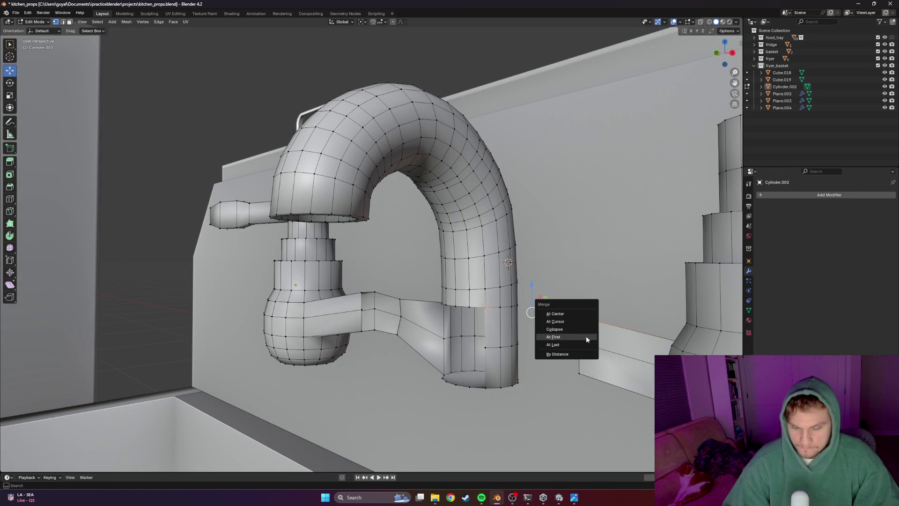
click(559, 346)
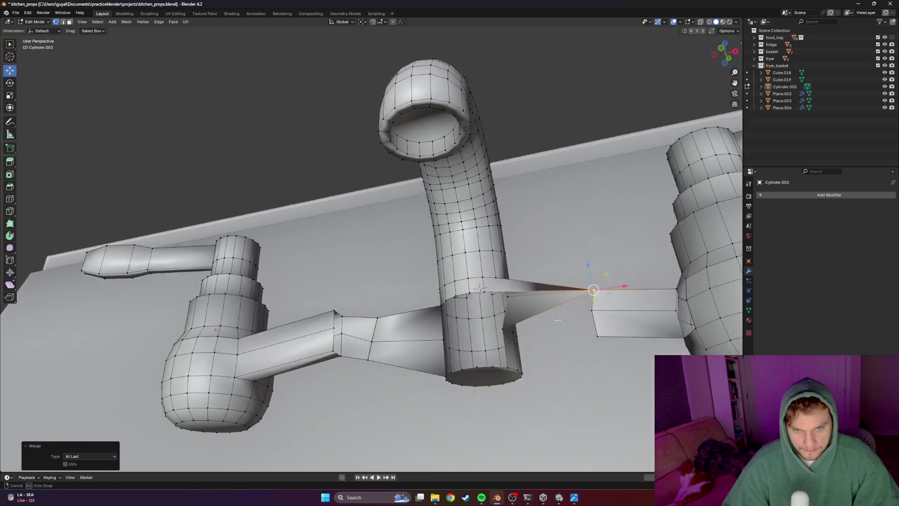
mouse_move(529, 345)
middle_down()
mouse_move(554, 328)
mouse_move(542, 346)
middle_up()
key(ctrl+z)
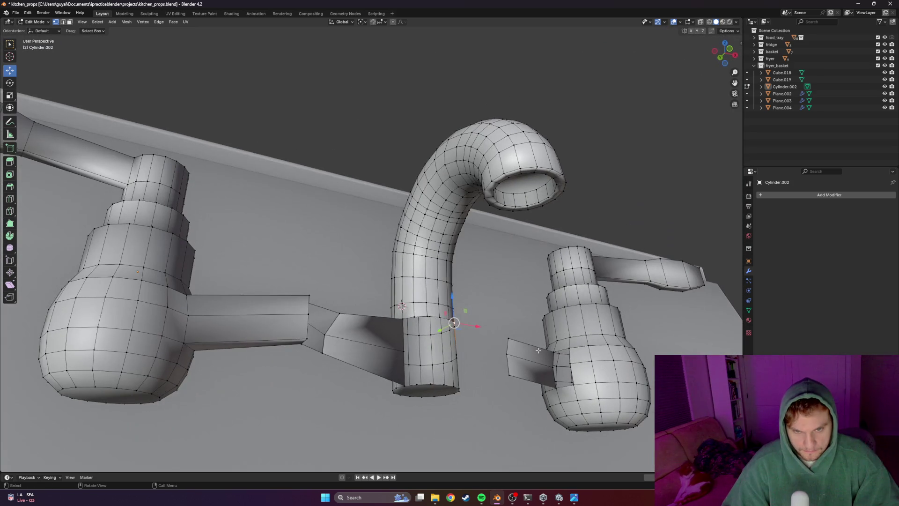
key(m)
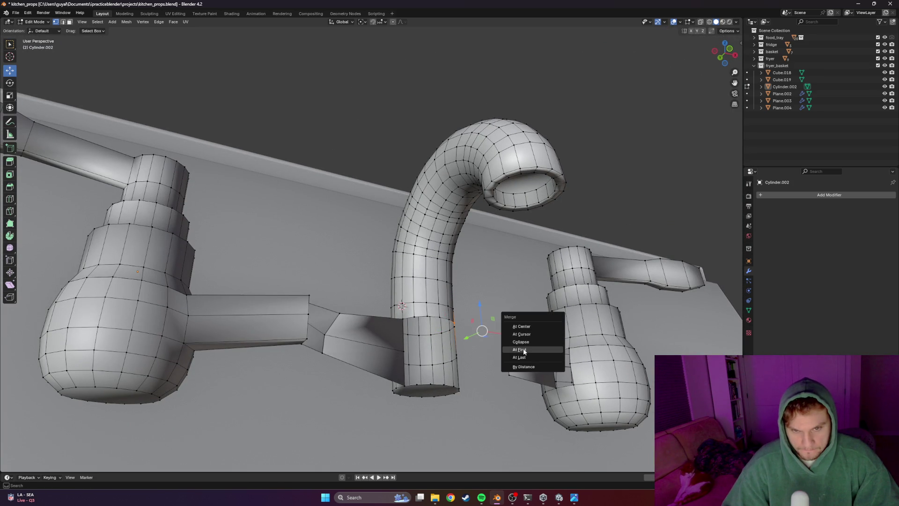
click(524, 349)
middle_drag(523, 349, 525, 347)
Merge the remaining pipe-end vertices onto the connector, closing the right-side gap
click(487, 340)
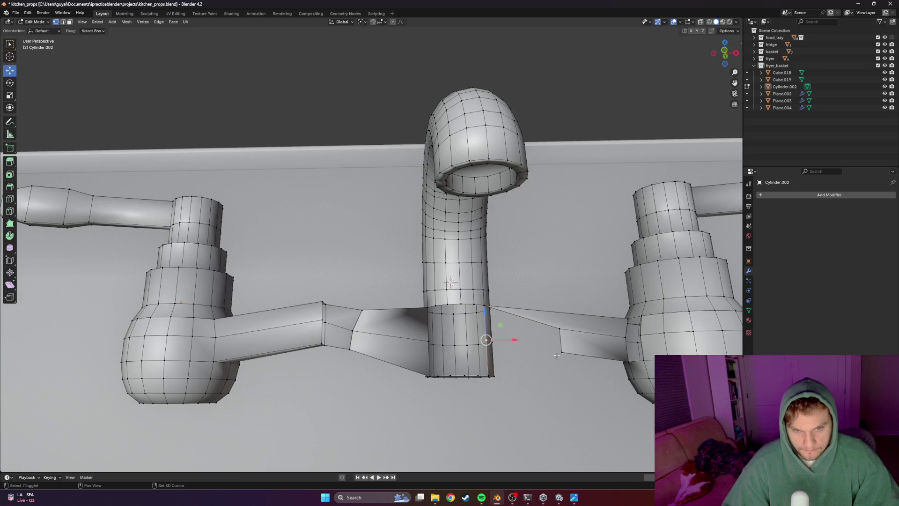
key(m)
click(575, 360)
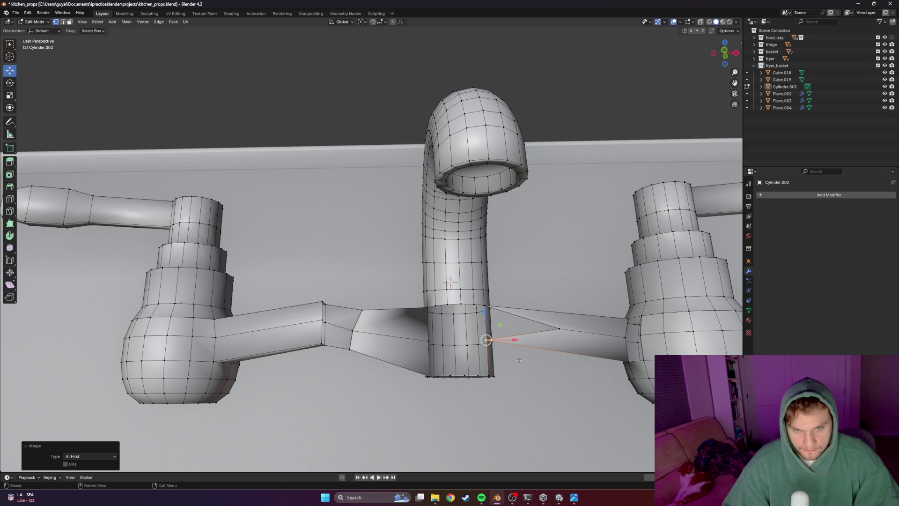
ctrl+click(559, 336)
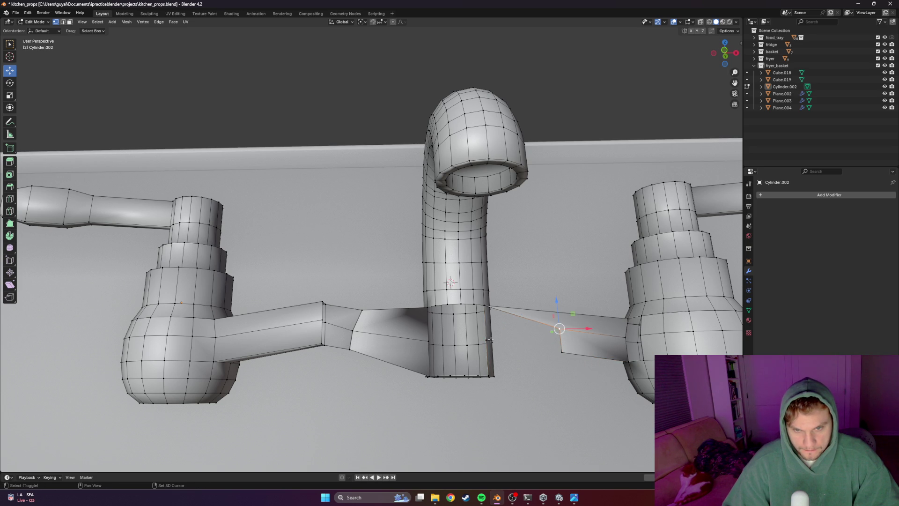
key(m)
click(563, 346)
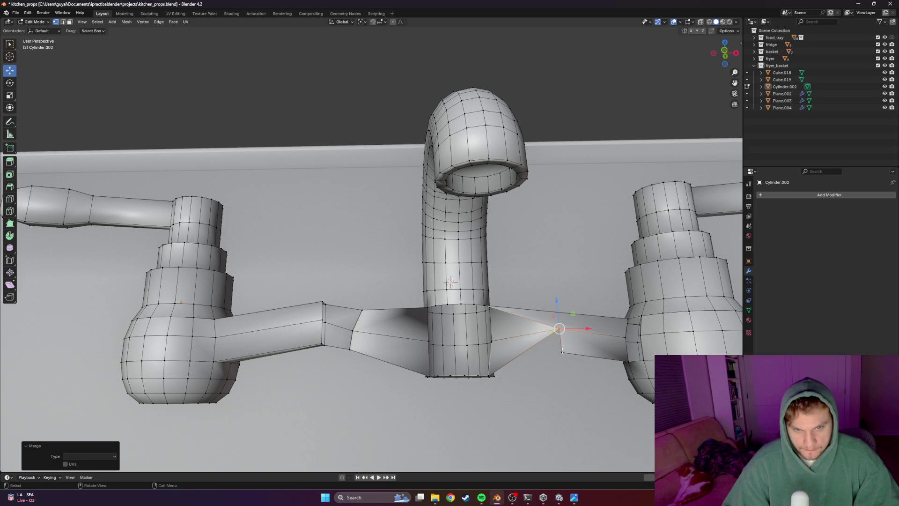
click(561, 350)
key(m)
click(530, 371)
scroll(530, 371, down, 3)
middle_drag(530, 372, 539, 322)
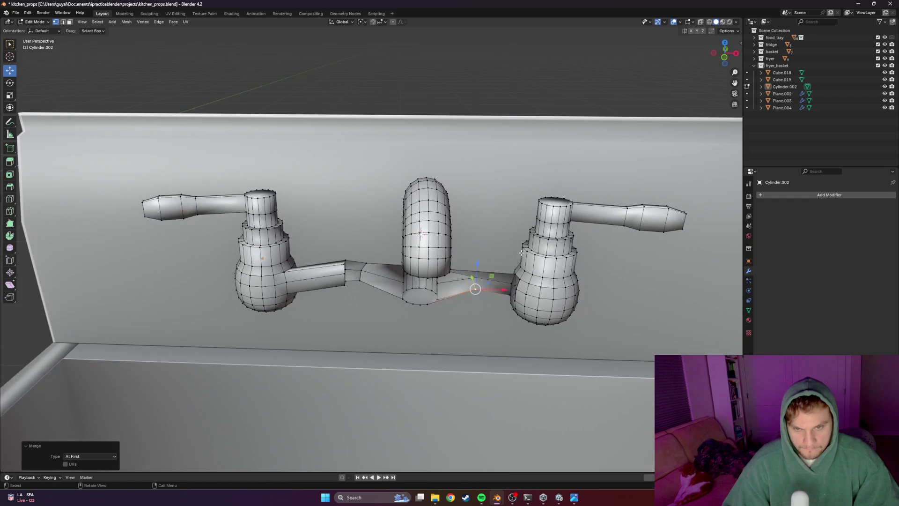
scroll(515, 123, down, 4)
Leave mesh editing, frame the faucet, and re-enter Edit Mode on the faucet mesh
key(ctrl+Tab)
click(580, 324)
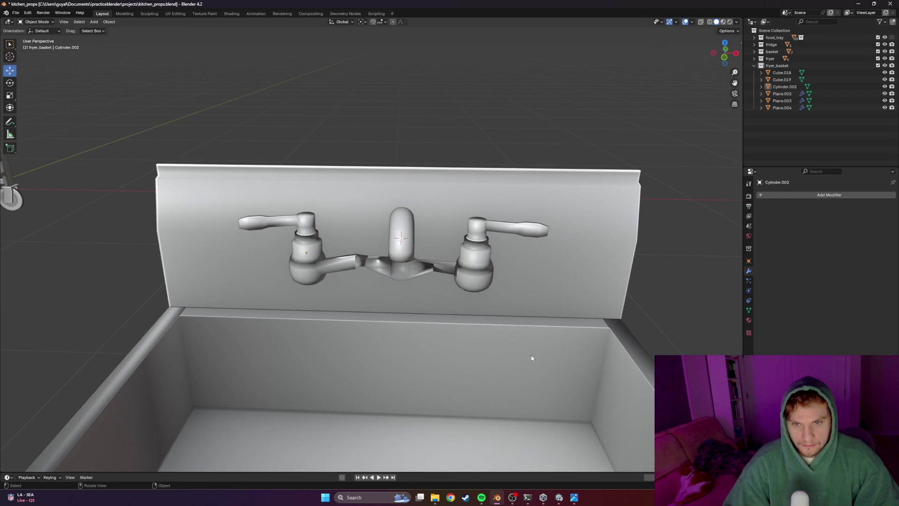
middle_drag(556, 329, 541, 306)
scroll(541, 305, up, 2)
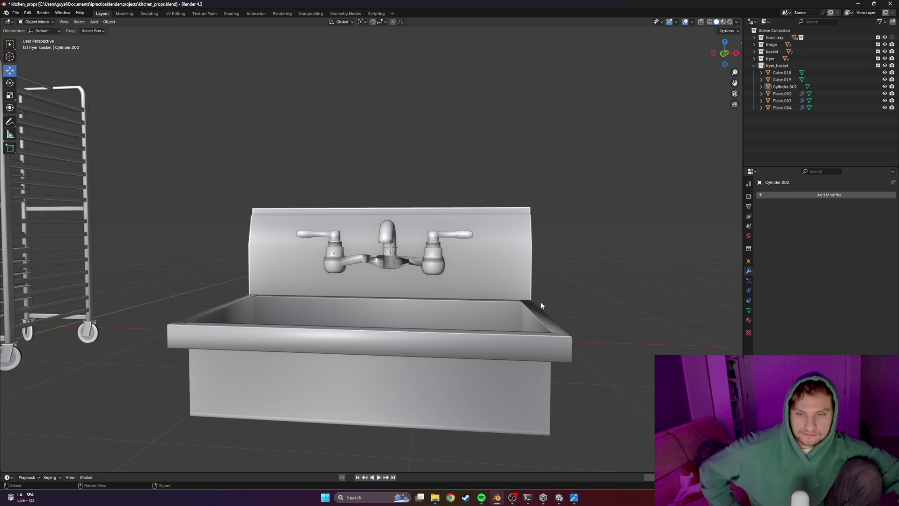
scroll(459, 278, up, 1)
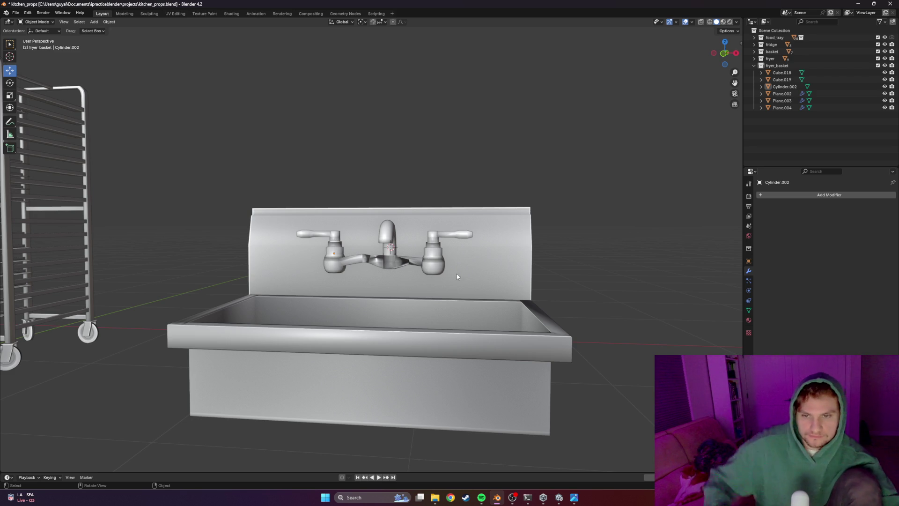
scroll(460, 277, up, 2)
scroll(460, 277, up, 3)
mouse_move(460, 277)
middle_down()
mouse_move(417, 292)
mouse_move(501, 324)
mouse_move(466, 299)
mouse_move(329, 350)
mouse_move(452, 310)
middle_up()
key(Tab)
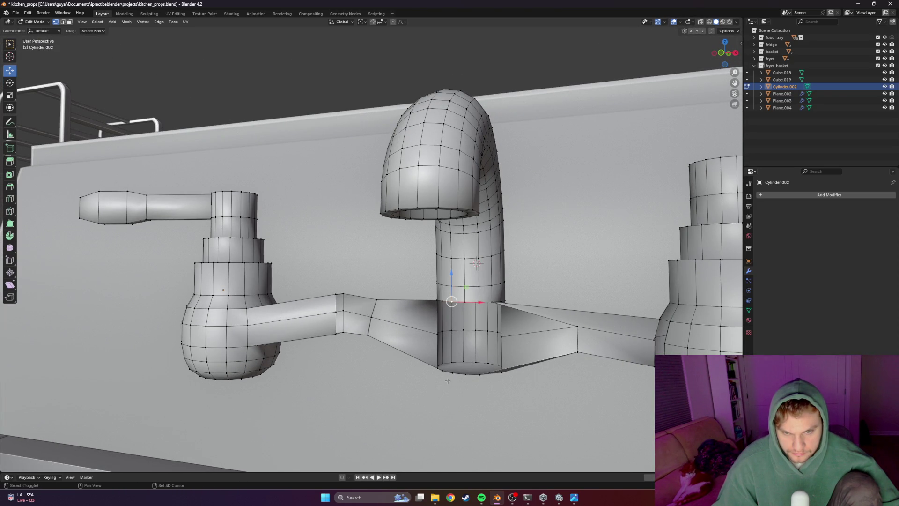
Extrude the vertical face strip at the spout base toward the pipes
shift+click(466, 300)
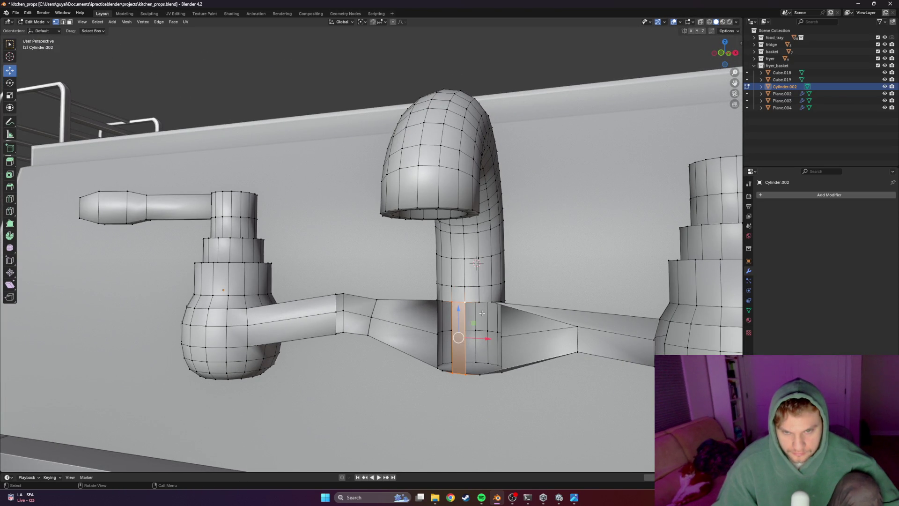
key(e)
click(475, 262)
mouse_move(475, 261)
middle_down()
mouse_move(422, 248)
mouse_move(484, 255)
mouse_move(456, 334)
middle_up()
Delete only the unneeded junction face and select the junction vertices around it
key(x)
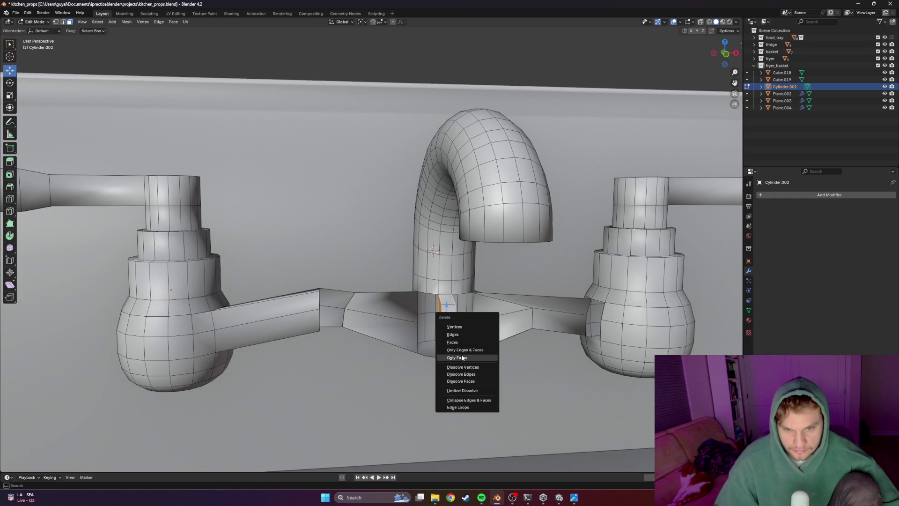
click(459, 339)
mouse_move(459, 340)
middle_down()
mouse_move(434, 305)
mouse_move(445, 305)
middle_up()
click(445, 305)
key(1)
click(425, 307)
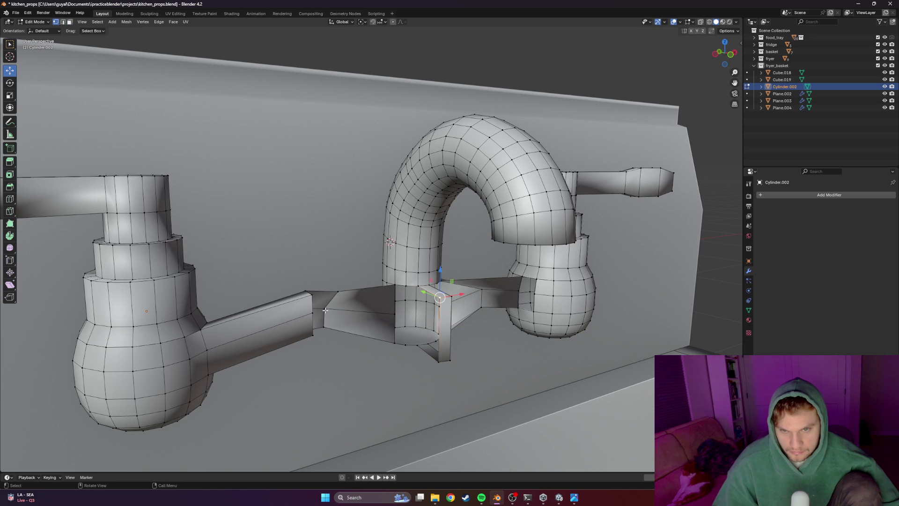
ctrl+click(439, 329)
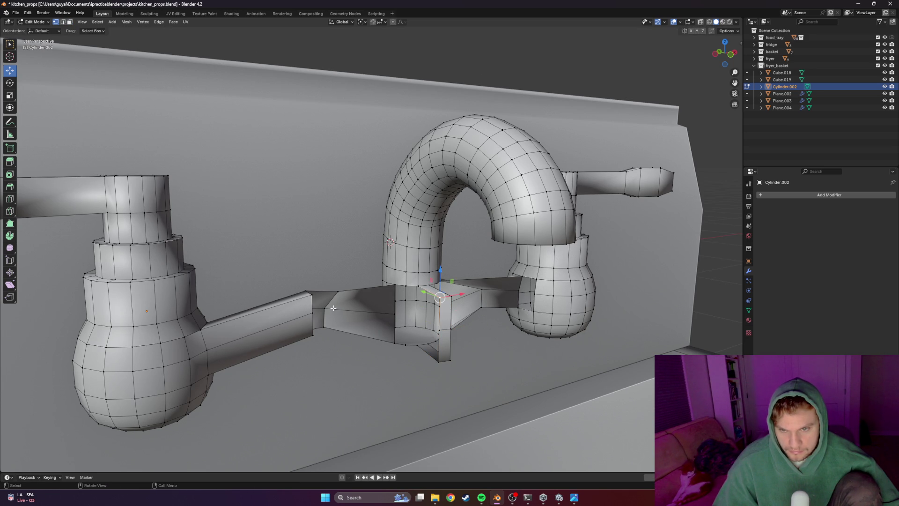
Pull the left pipe's end edges outward and merge them to close the first gap
middle_drag(323, 307, 385, 307)
key(g)
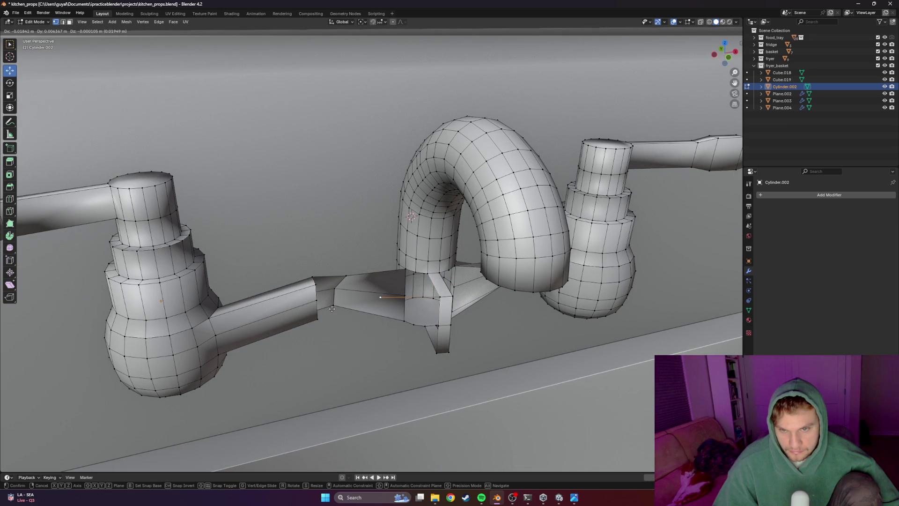
click(331, 307)
shift+click(316, 285)
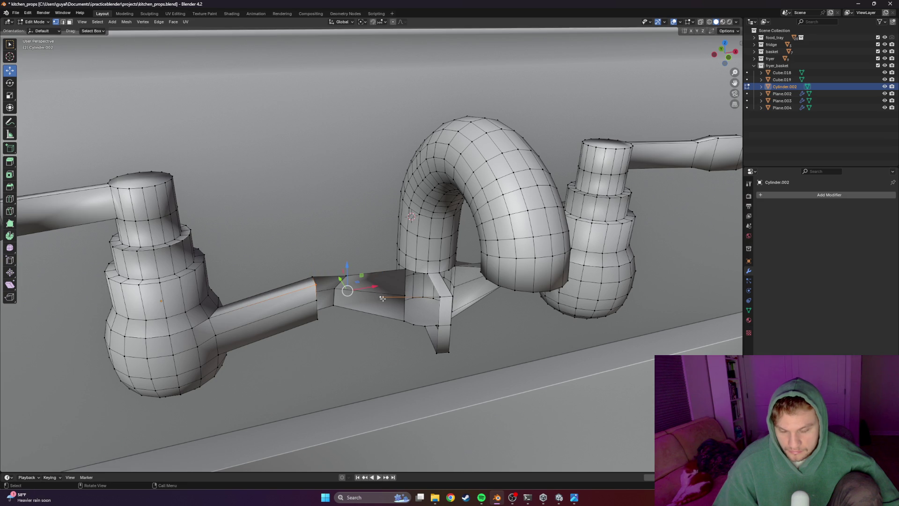
key(m)
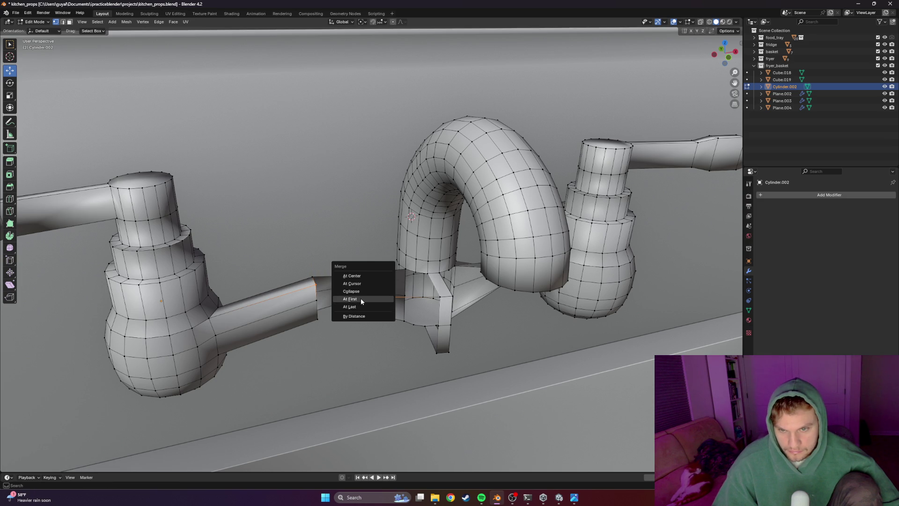
click(360, 304)
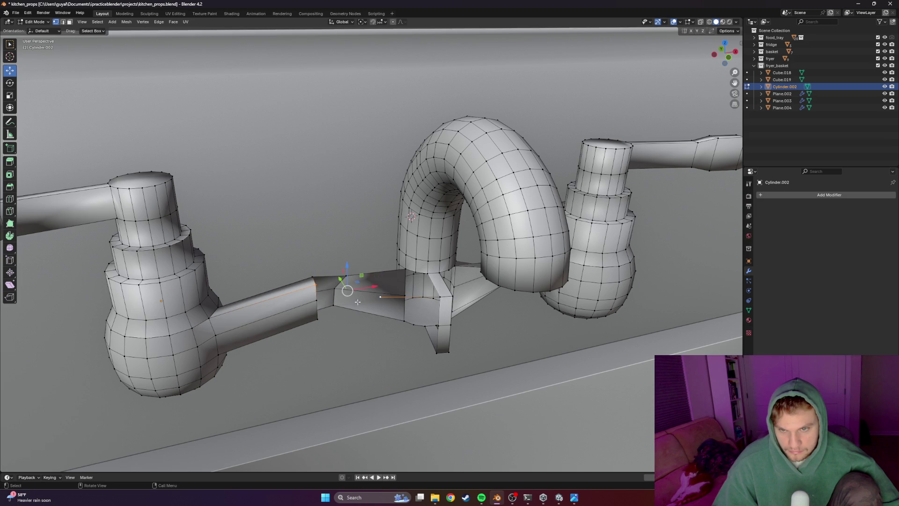
Move the remaining pipe-end edges toward the junction, finishing with a Y-axis slide
key(g)
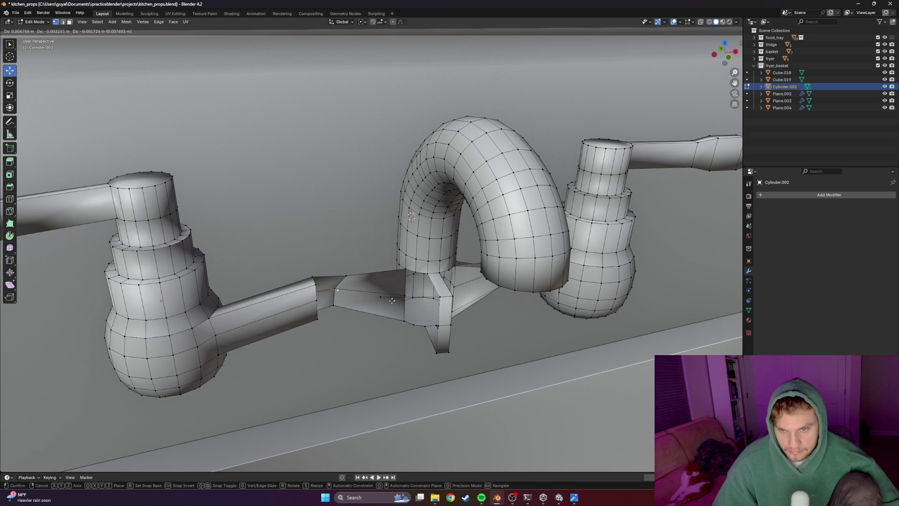
click(399, 298)
click(386, 302)
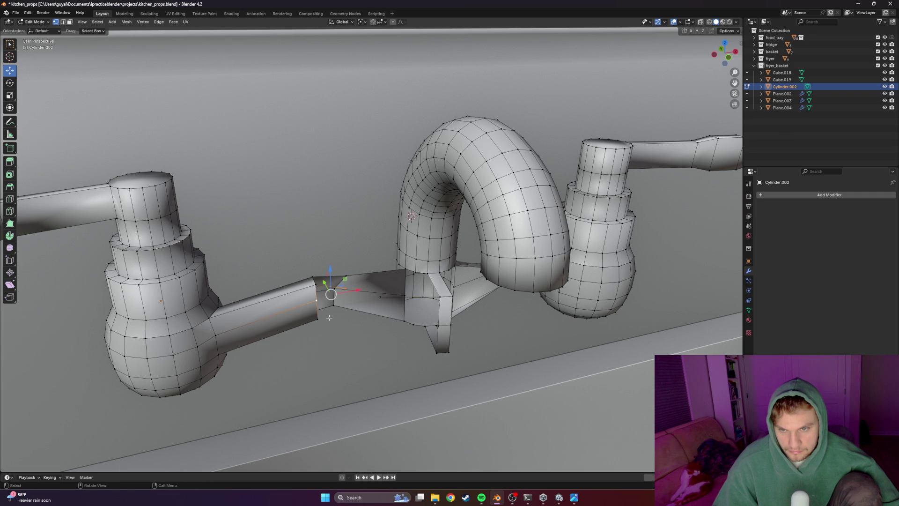
key(g)
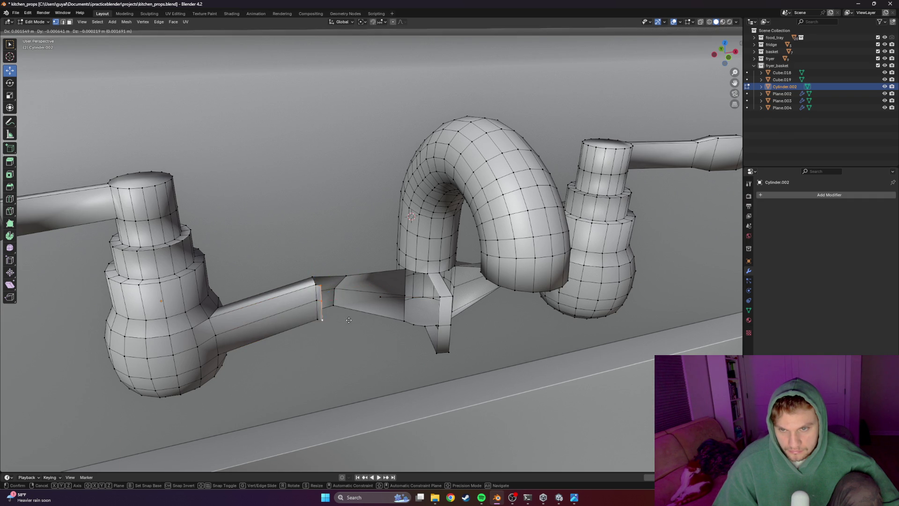
click(372, 328)
mouse_move(374, 328)
middle_down()
mouse_move(431, 294)
mouse_move(421, 293)
middle_up()
key(g)
key(y)
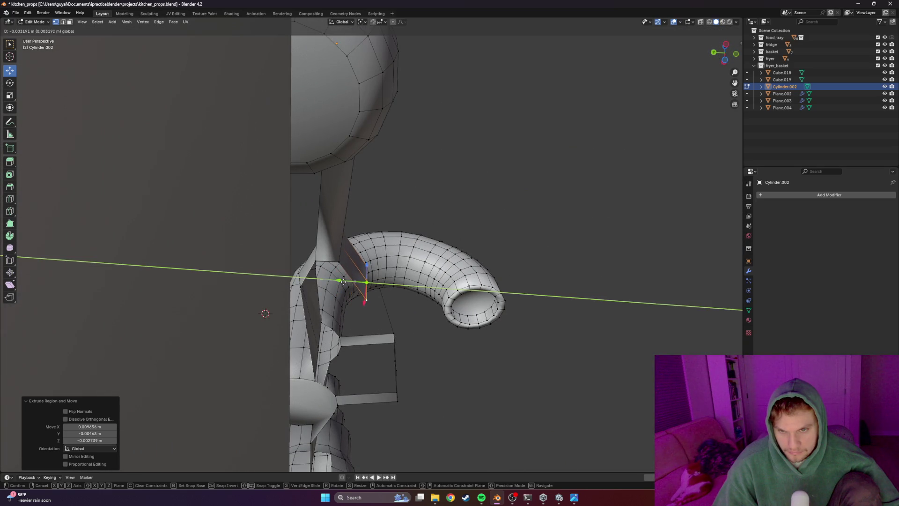
click(264, 313)
Merge the bottom vertices of the new extrusion into the junction
mouse_move(266, 314)
middle_down()
mouse_move(366, 289)
mouse_move(366, 305)
middle_up()
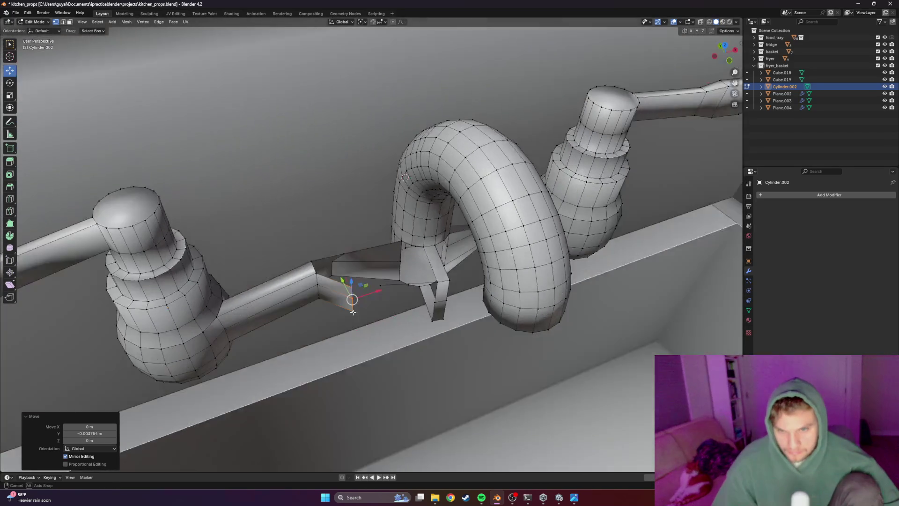
click(348, 295)
alt+click(396, 297)
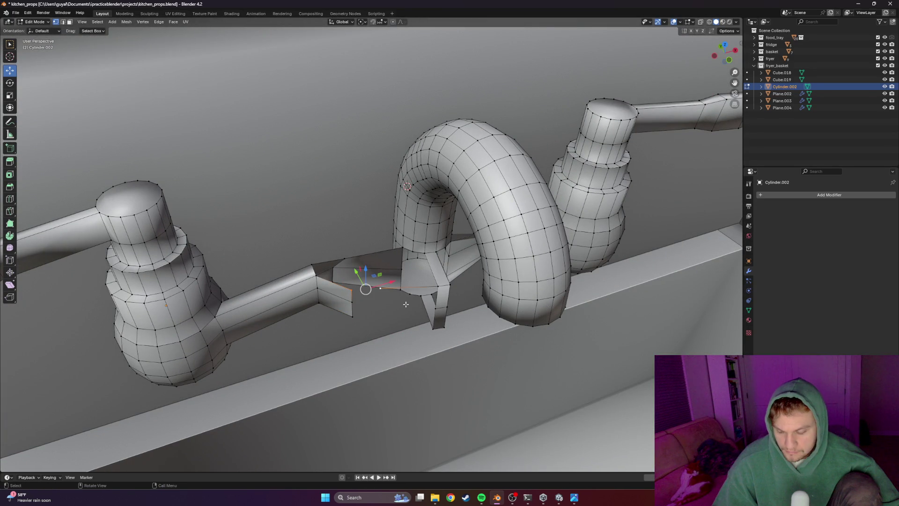
key(m)
click(376, 296)
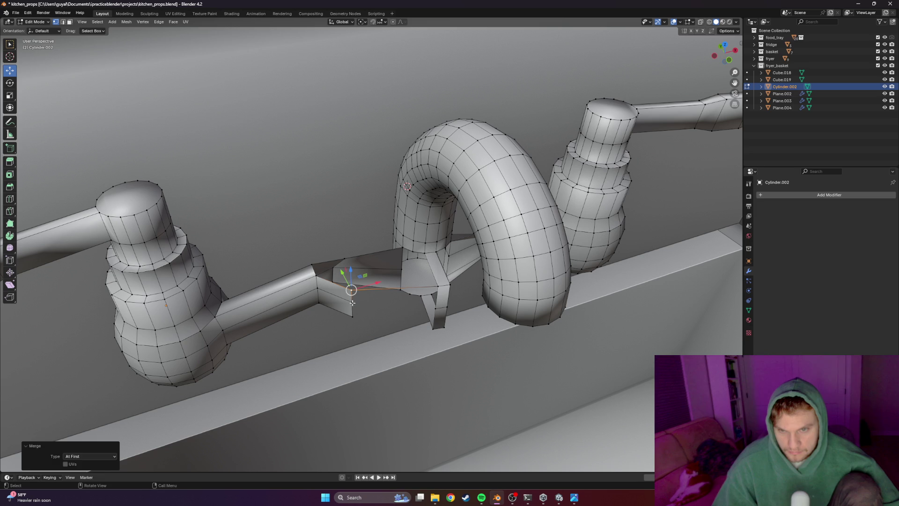
Reposition a lower junction vertex and merge the lower edge At First, undoing two bad tries
shift+click(351, 302)
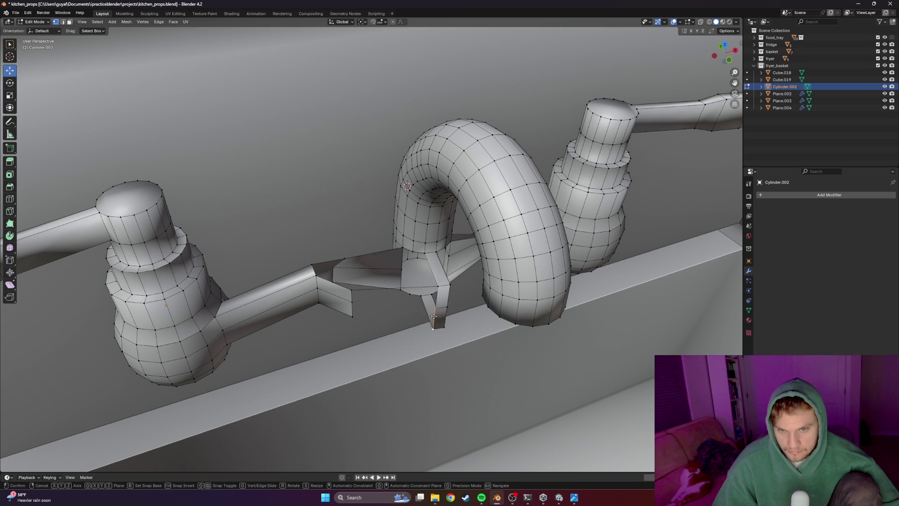
key(g)
click(391, 313)
click(432, 327)
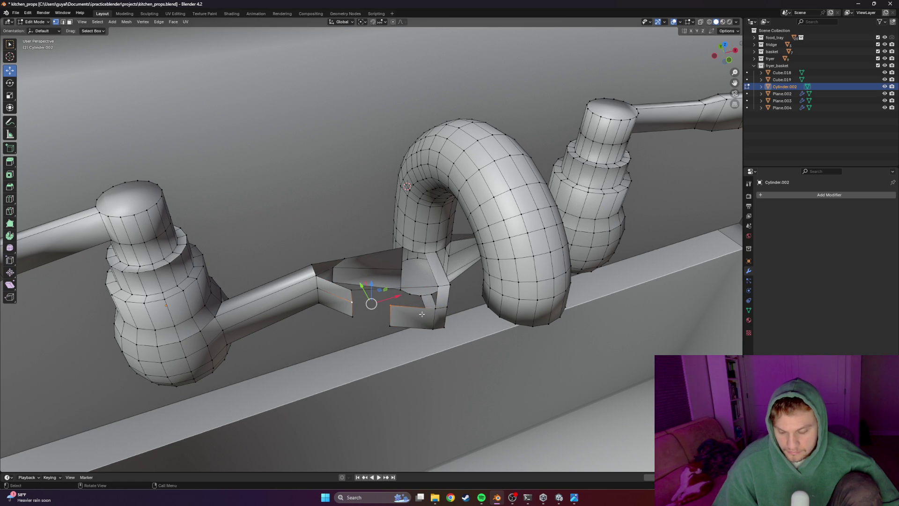
key(m)
click(399, 317)
key(ctrl+z)
key(m)
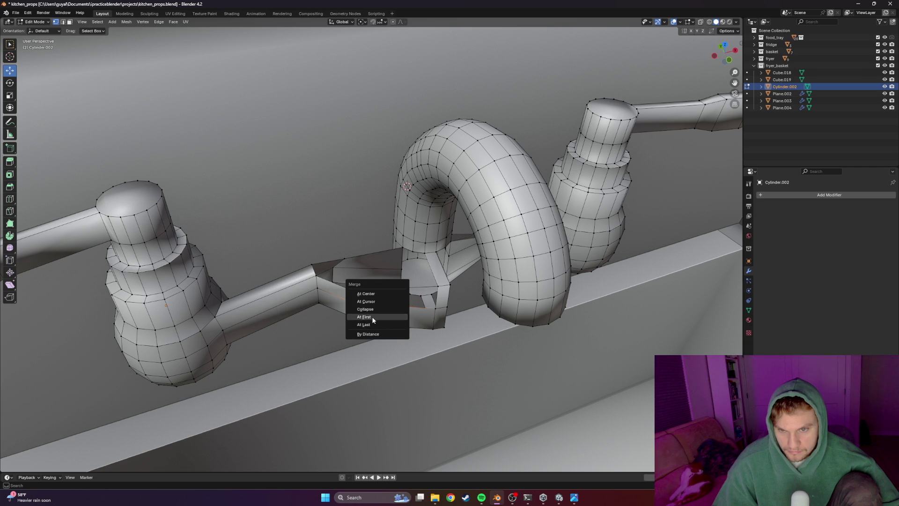
click(374, 321)
key(ctrl+z)
key(m)
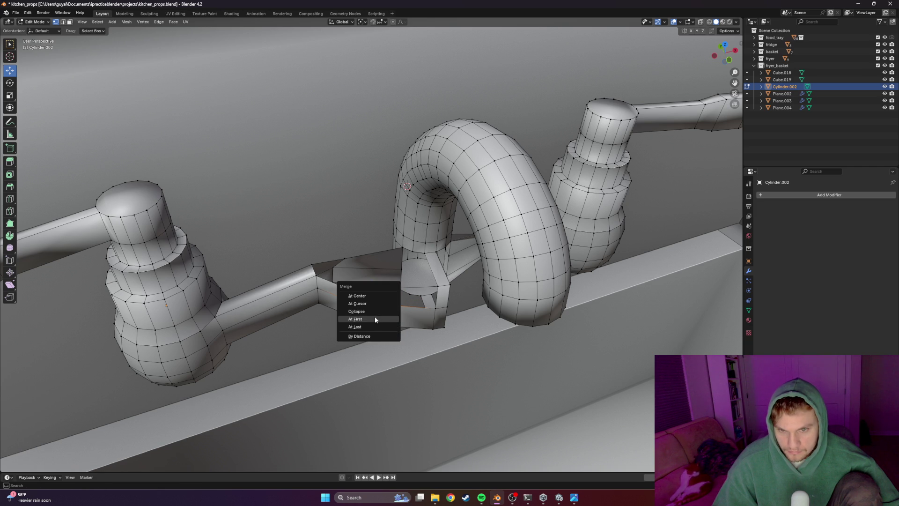
click(375, 320)
Merge the lower junction edge vertices At Last and pick the next bottom vertices to fix
middle_drag(376, 319, 395, 337)
click(395, 337)
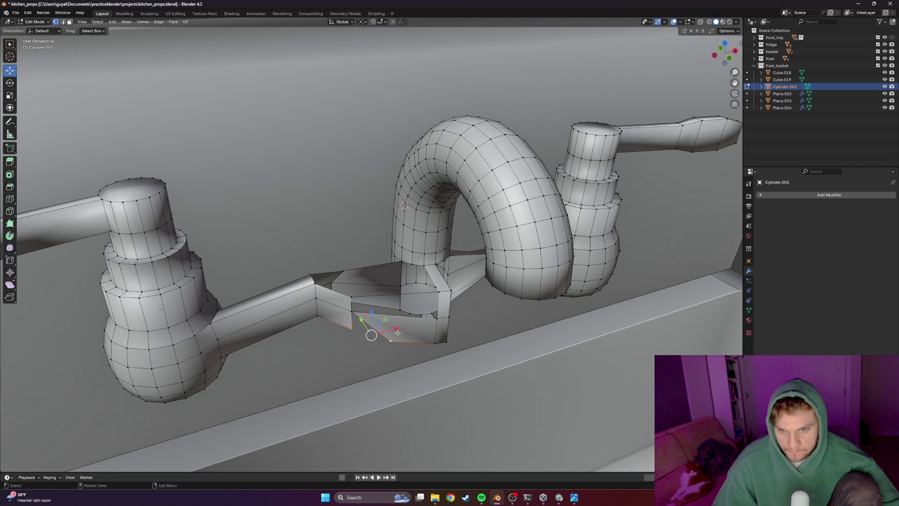
key(m)
click(392, 323)
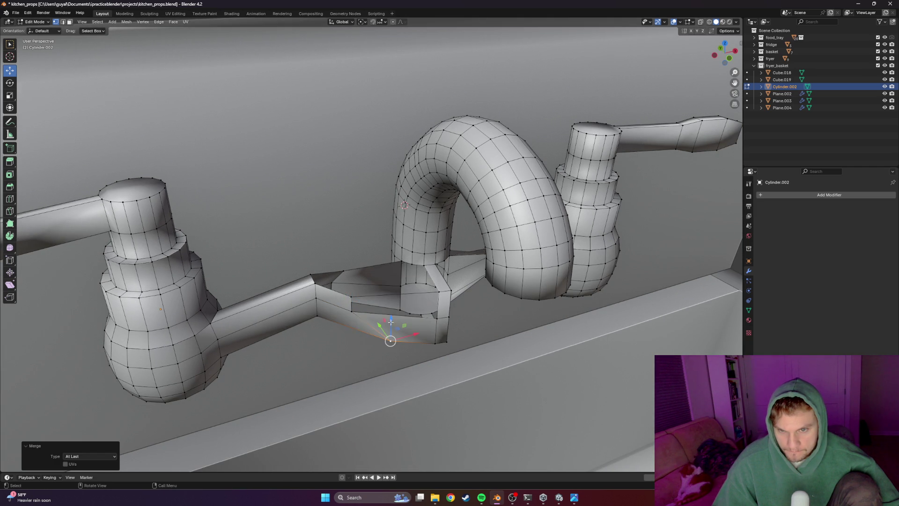
click(353, 314)
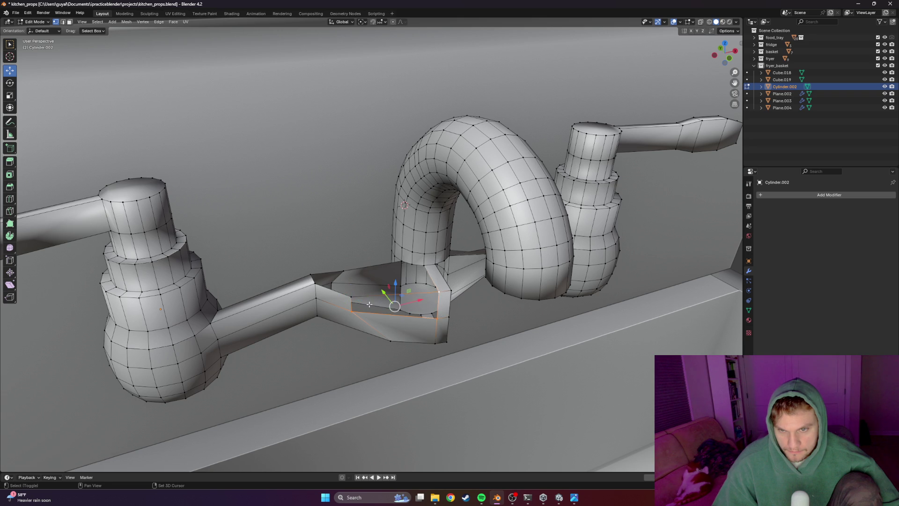
click(386, 351)
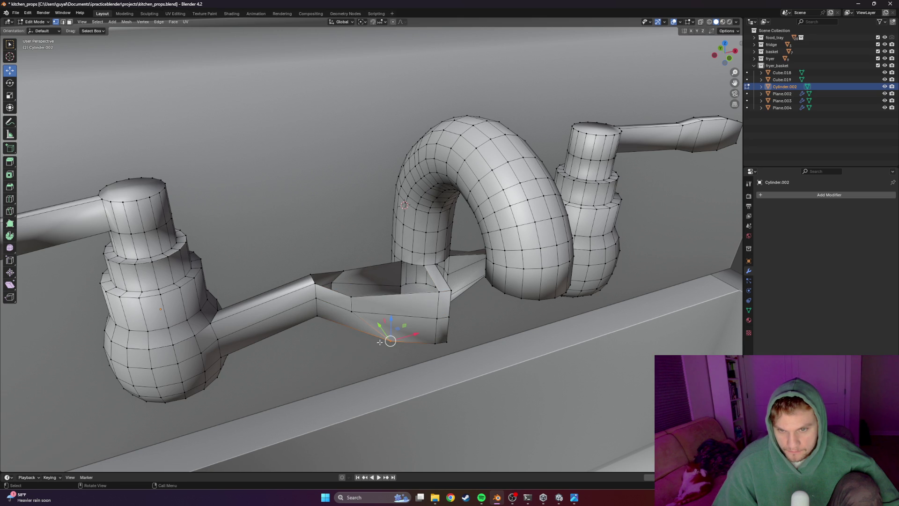
middle_drag(404, 337, 389, 353)
scroll(389, 353, up, 2)
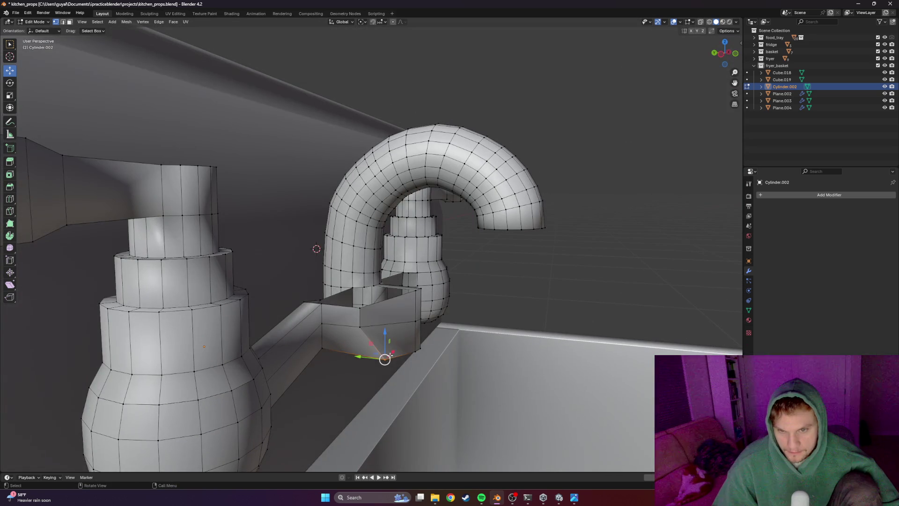
Nudge the first junction vertex into place along X, Z and Y
key(g)
key(x)
click(358, 362)
key(g)
key(y)
key(Escape)
key(g)
key(z)
click(341, 356)
key(g)
key(y)
click(341, 355)
Nudge a second junction vertex along X and Z while facing the taps
mouse_move(341, 356)
middle_down()
mouse_move(405, 140)
mouse_move(385, 317)
middle_up()
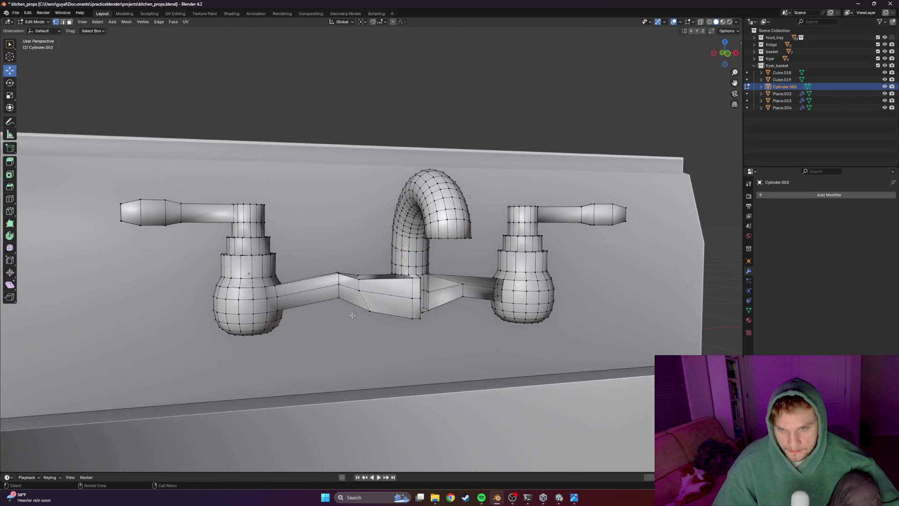
key(g)
key(x)
click(368, 279)
key(g)
key(z)
click(370, 260)
mouse_move(370, 260)
middle_down()
mouse_move(431, 197)
mouse_move(394, 276)
middle_up()
Apply Shade Smooth to the whole faucet assembly and return to mesh editing
key(Tab)
click(432, 197)
click(394, 276)
right_click(394, 277)
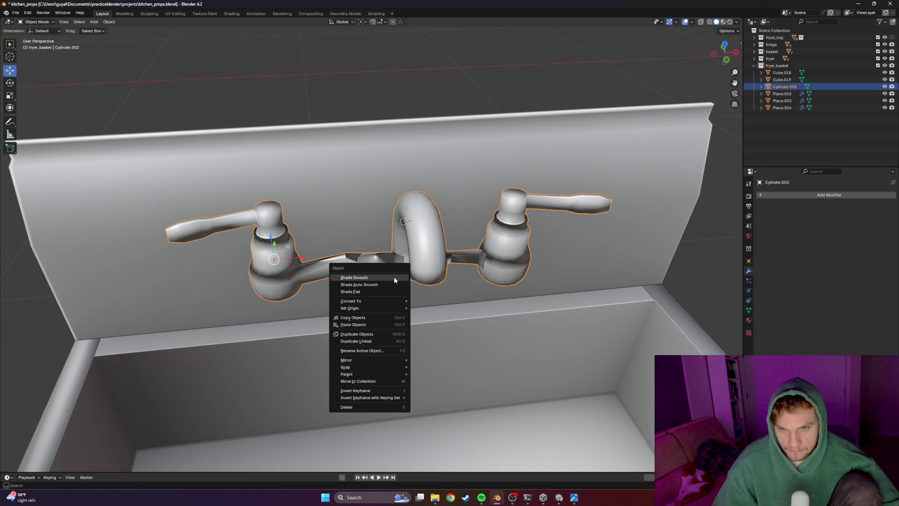
click(359, 285)
scroll(358, 283, up, 5)
mouse_move(360, 284)
middle_down()
mouse_move(472, 232)
mouse_move(431, 319)
mouse_move(535, 304)
middle_up()
key(Tab)
scroll(472, 235, up, 3)
scroll(536, 304, up, 2)
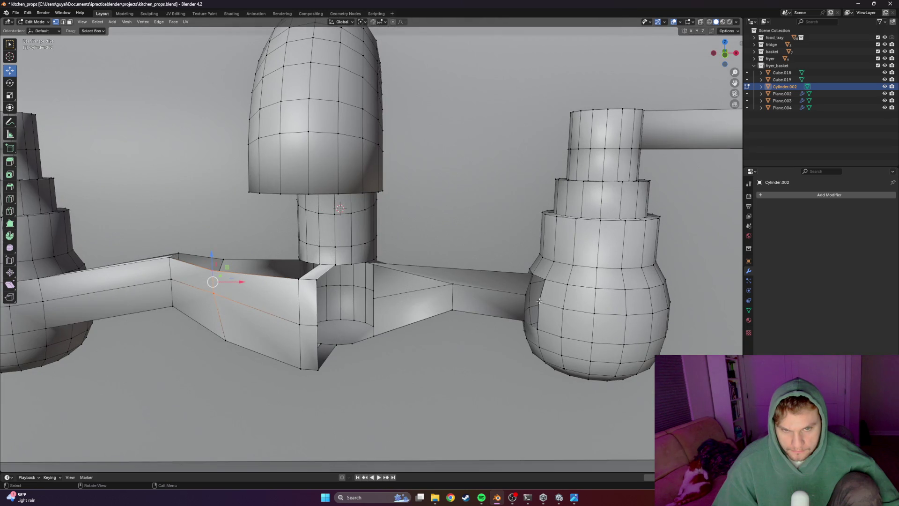
Extrude an edge at the junction, then delete the stray face there
key(e)
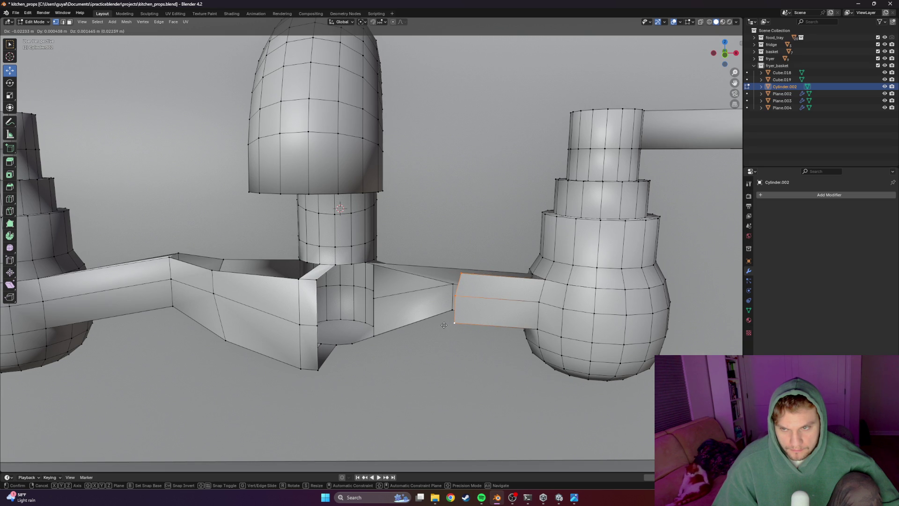
click(443, 323)
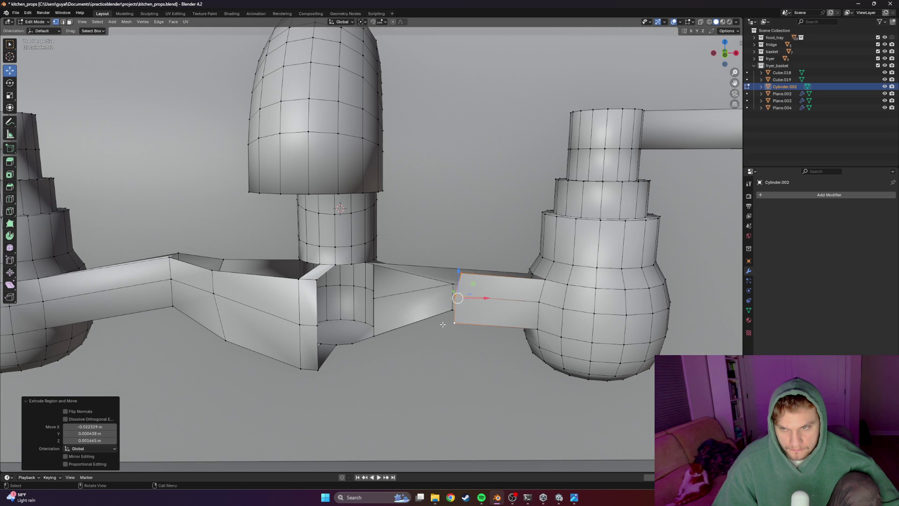
mouse_move(415, 326)
middle_down()
mouse_move(383, 350)
mouse_move(392, 326)
mouse_move(345, 329)
middle_up()
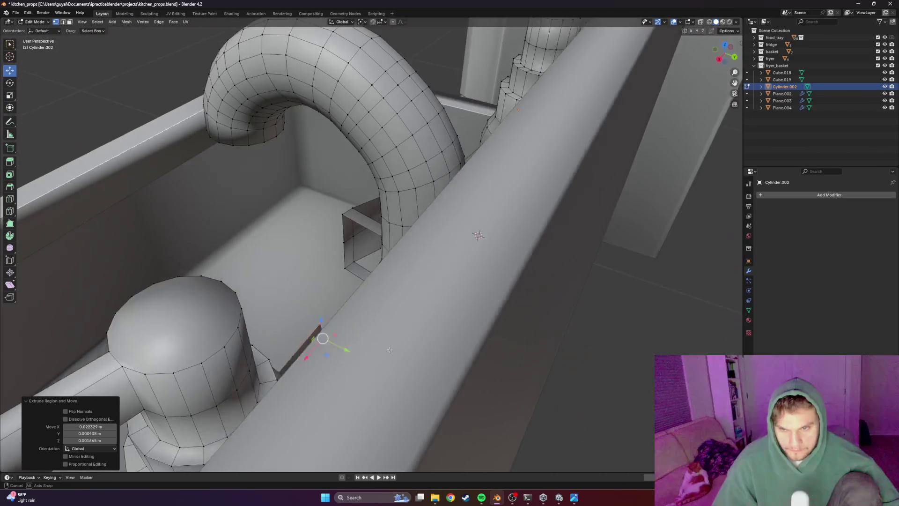
mouse_move(345, 330)
middle_down()
mouse_move(367, 353)
mouse_move(475, 288)
mouse_move(424, 287)
mouse_move(458, 255)
mouse_move(456, 289)
middle_up()
key(x)
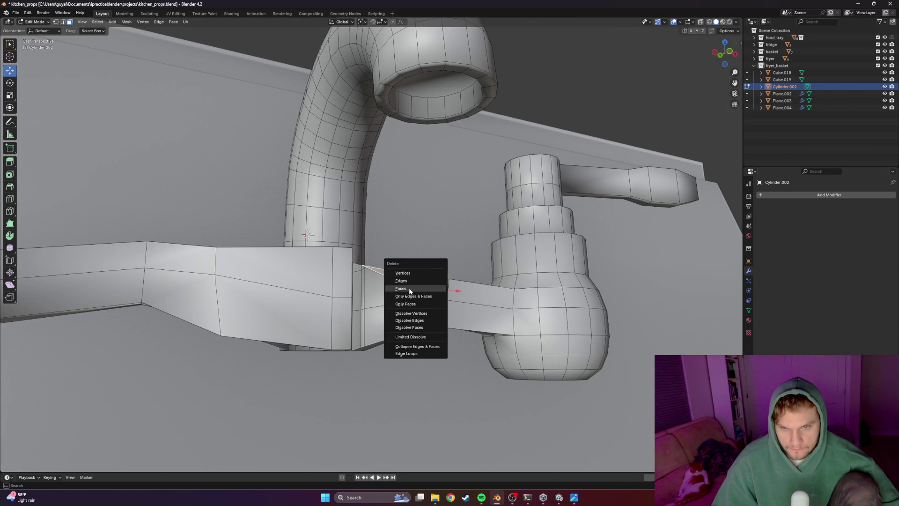
click(409, 289)
Move the right arm's end edge to the spout block and merge its vertices At Last
mouse_move(410, 290)
middle_down()
mouse_move(486, 322)
mouse_move(554, 297)
middle_up()
mouse_move(412, 281)
middle_down()
mouse_move(261, 226)
mouse_move(436, 266)
middle_up()
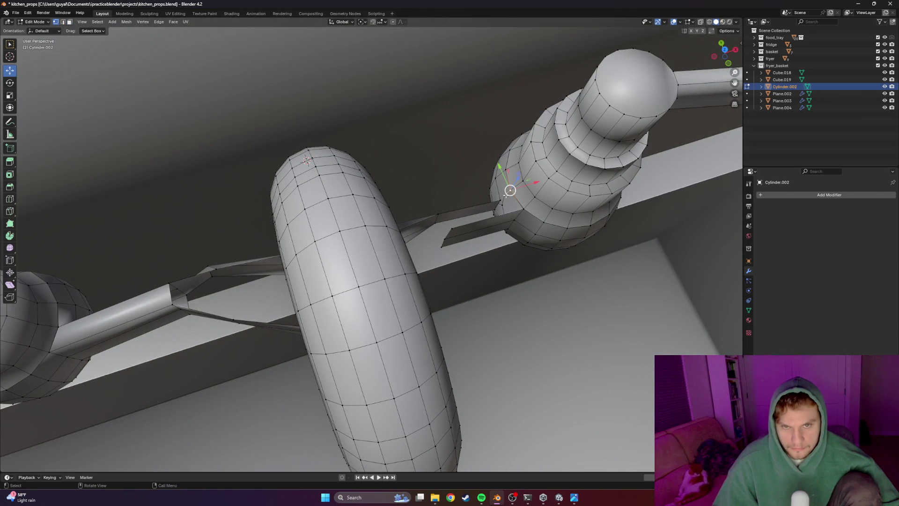
mouse_move(499, 201)
middle_down()
mouse_move(506, 197)
mouse_move(455, 196)
middle_up()
key(g)
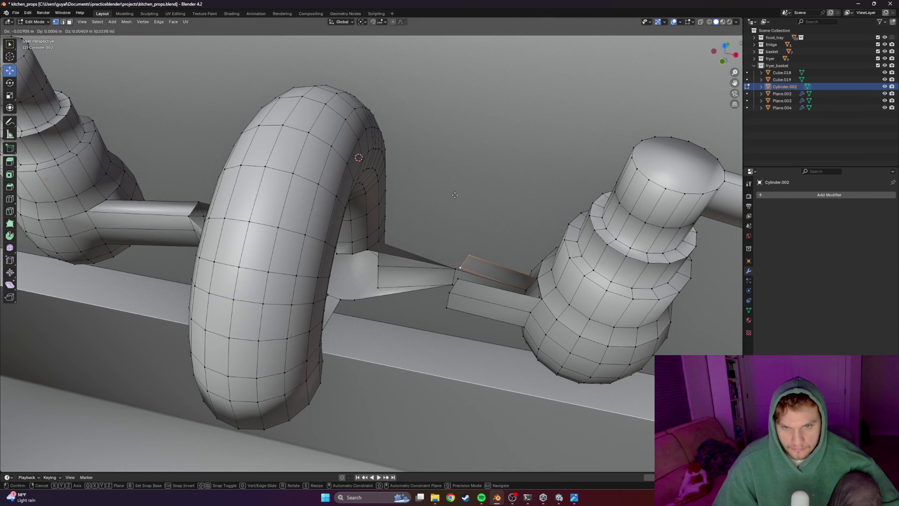
click(477, 261)
mouse_move(477, 261)
middle_down()
mouse_move(492, 295)
mouse_move(540, 304)
mouse_move(486, 245)
middle_up()
scroll(497, 303, up, 3)
key(m)
click(547, 307)
scroll(547, 308, down, 3)
scroll(492, 253, up, 3)
Lower the merged vertex along Z and select the small connector box's top face
drag(459, 232, 461, 240)
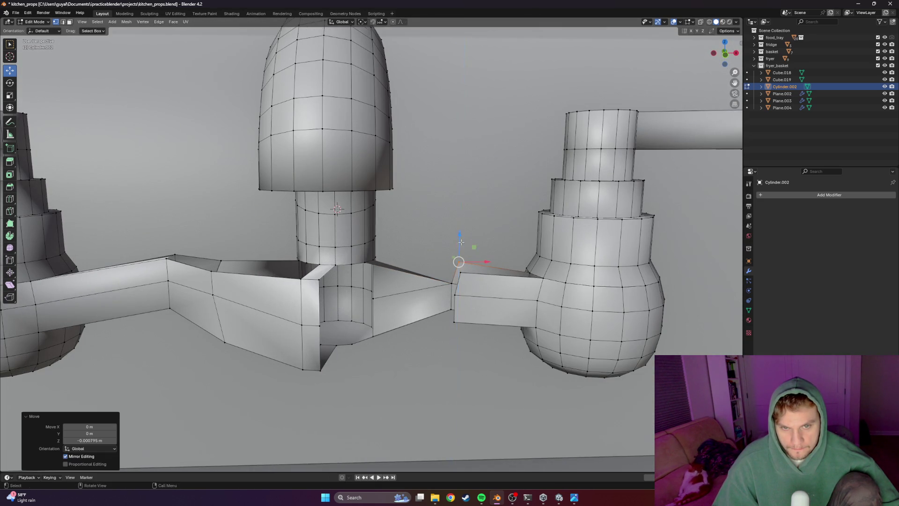
click(461, 242)
middle_drag(461, 241, 508, 284)
shift+click(461, 287)
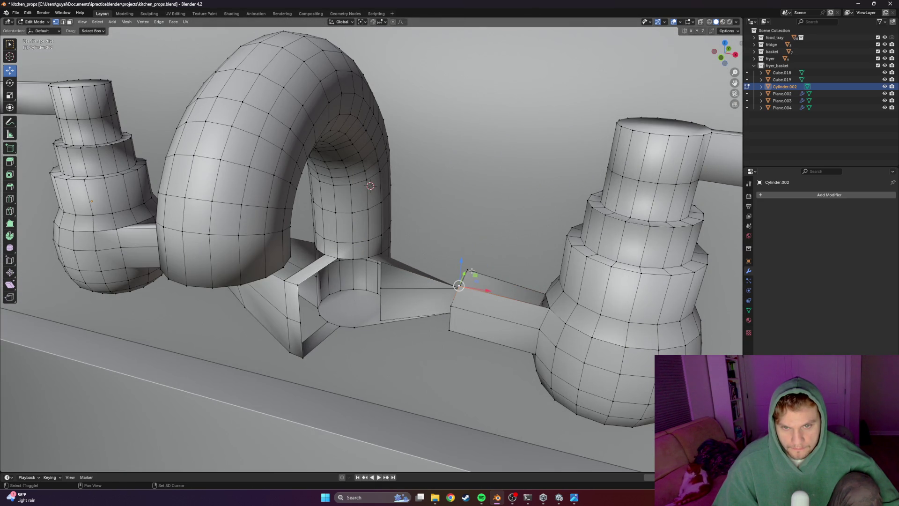
shift+click(544, 296)
mouse_move(544, 295)
middle_down()
mouse_move(302, 321)
mouse_move(421, 321)
middle_up()
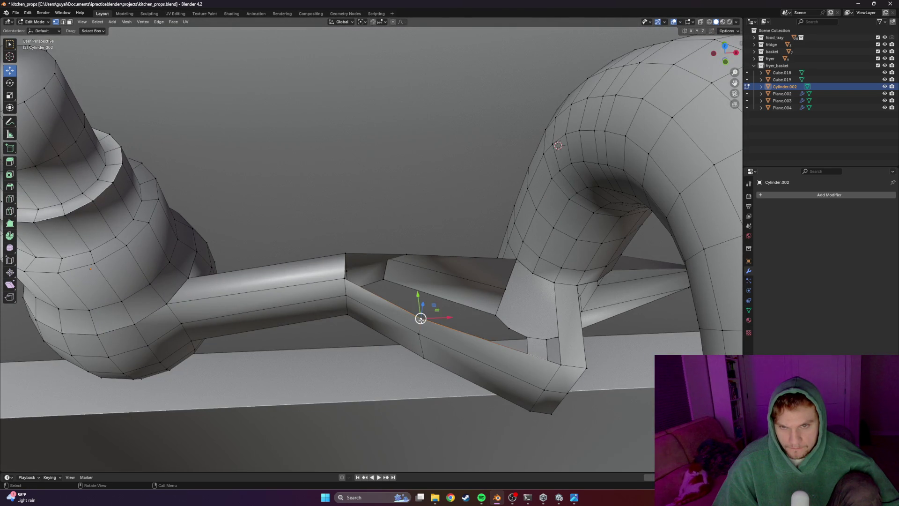
Add a first edge loop across the angled connector bar and slide it into place
shift+click(393, 274)
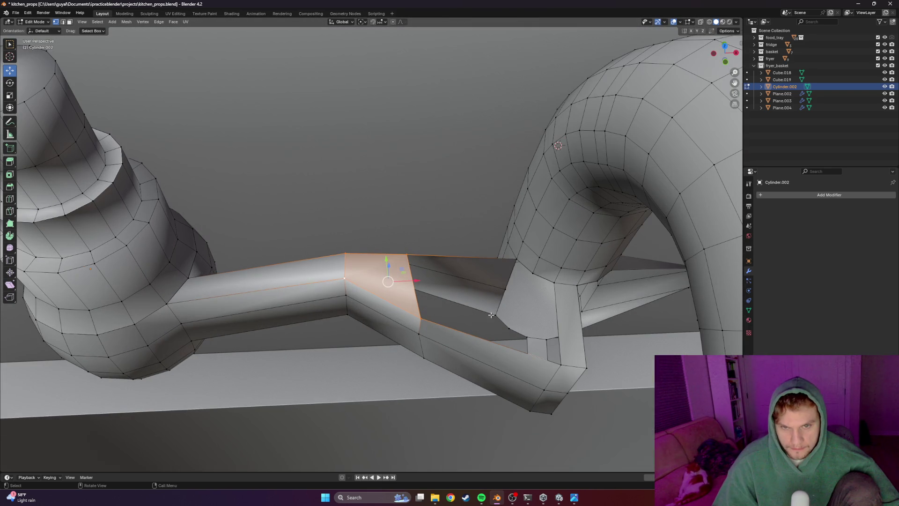
click(514, 260)
key(ctrl+r)
click(510, 380)
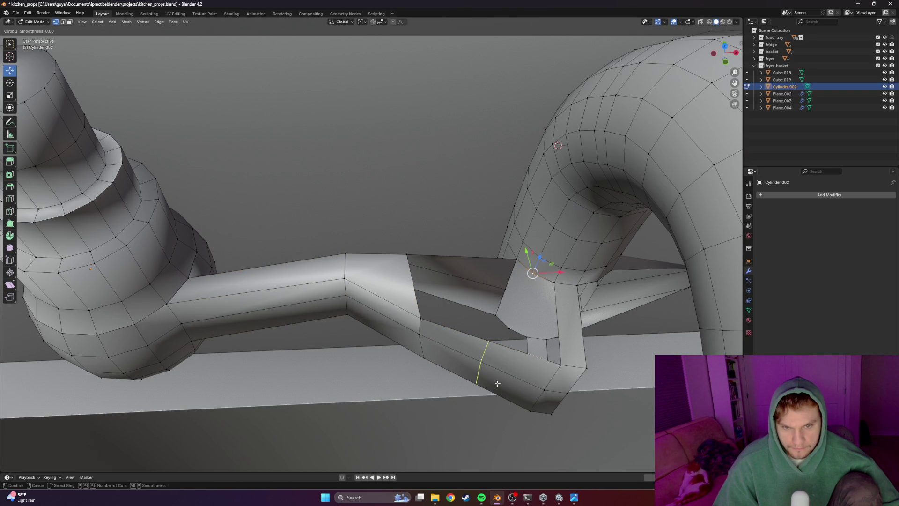
click(530, 392)
Add a second edge loop across the bar nearer the spout
click(554, 281)
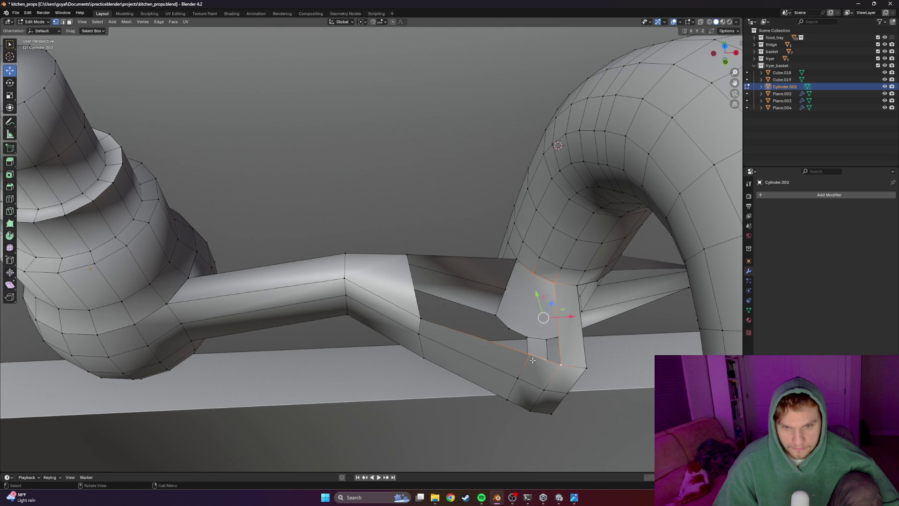
click(551, 337)
click(528, 275)
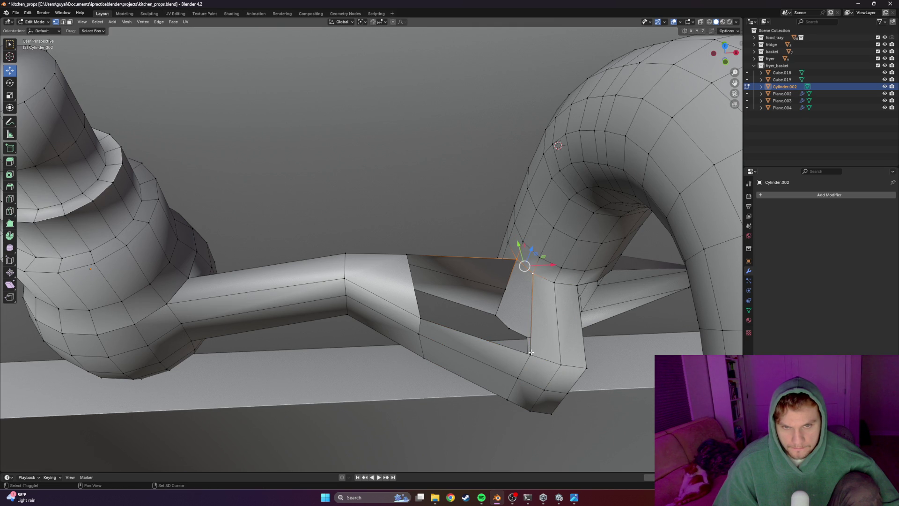
key(ctrl+r)
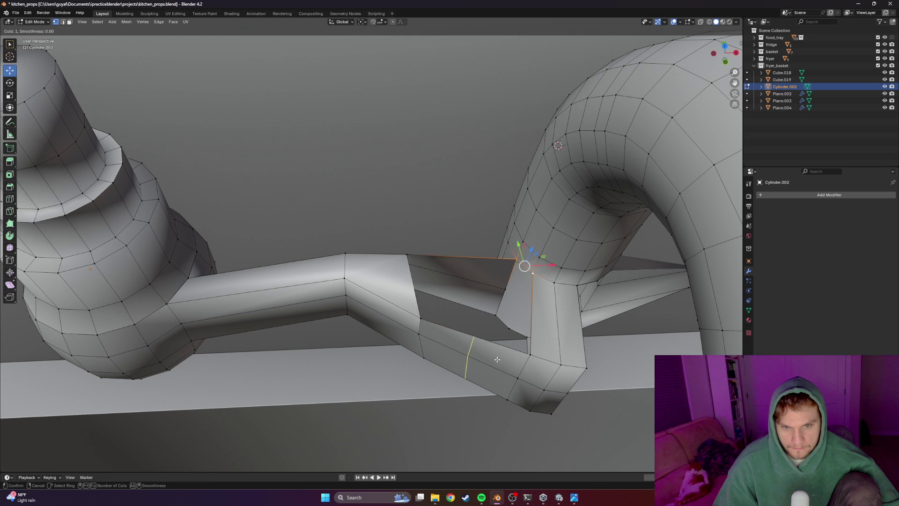
click(498, 360)
click(525, 366)
Adjust the top vertex at the spout joint, reselect the faucet and select all its geometry
click(534, 274)
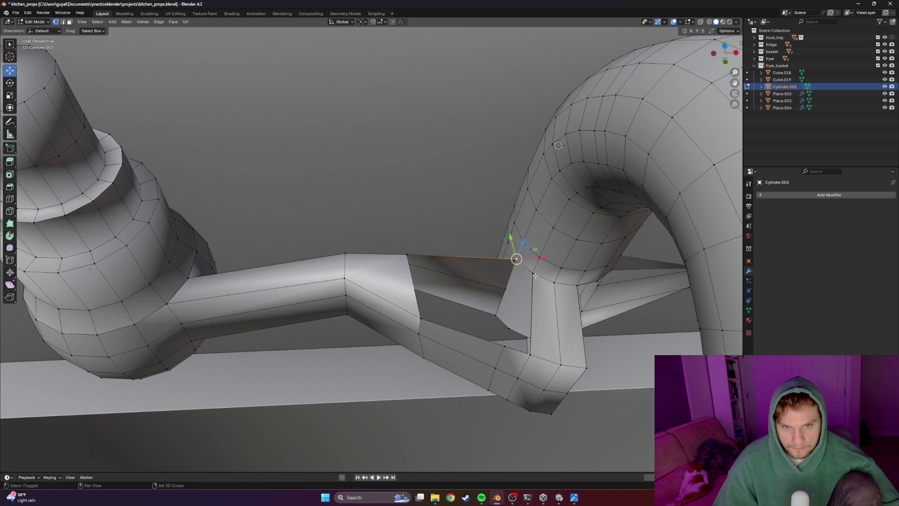
click(516, 259)
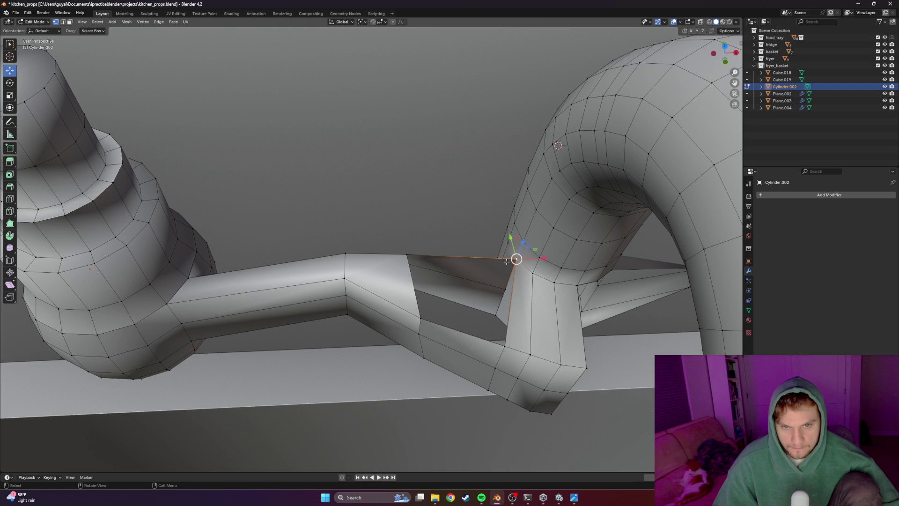
scroll(452, 345, down, 5)
scroll(454, 331, down, 3)
key(Tab)
middle_drag(412, 127, 446, 247)
click(446, 247)
right_click(411, 267)
key(Escape)
key(Tab)
key(a)
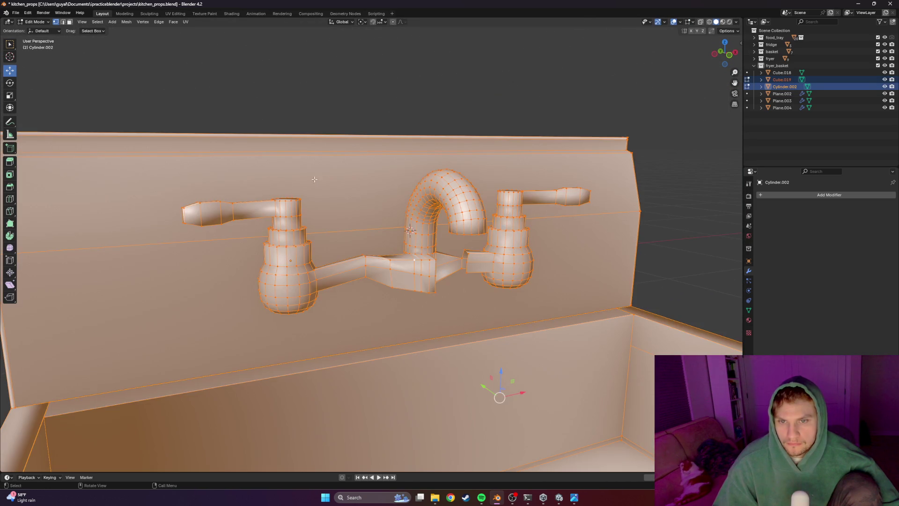
Re-enter the faucet mesh, clear the selection and reselect all of its geometry
key(Tab)
scroll(410, 229, up, 4)
middle_drag(553, 260, 517, 235)
key(Tab)
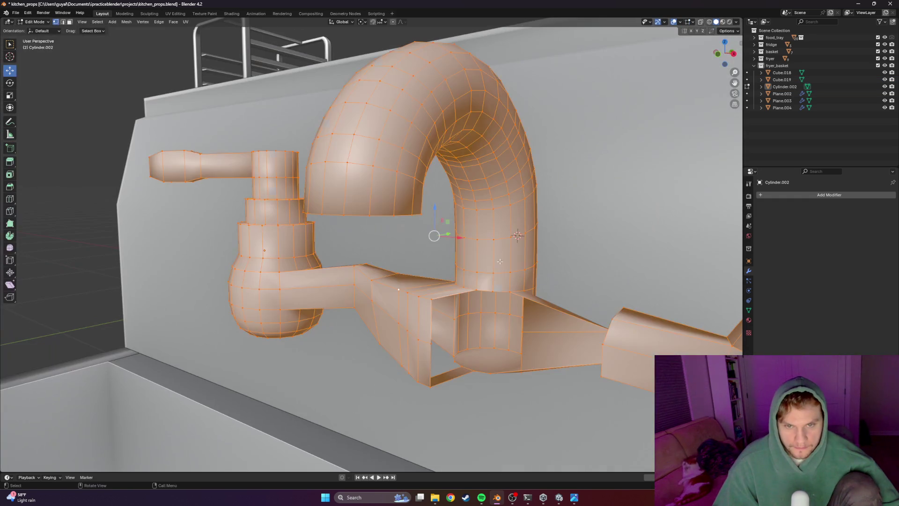
key(z)
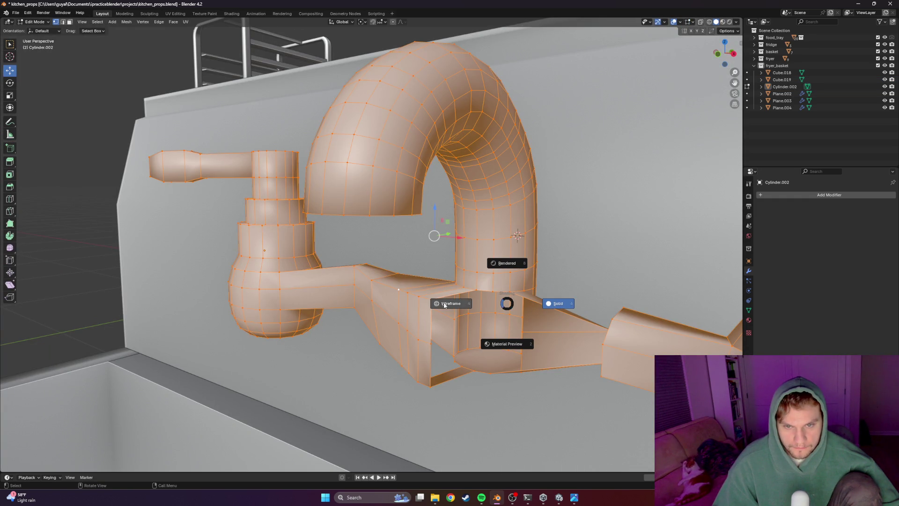
key(alt+a)
click(490, 268)
key(a)
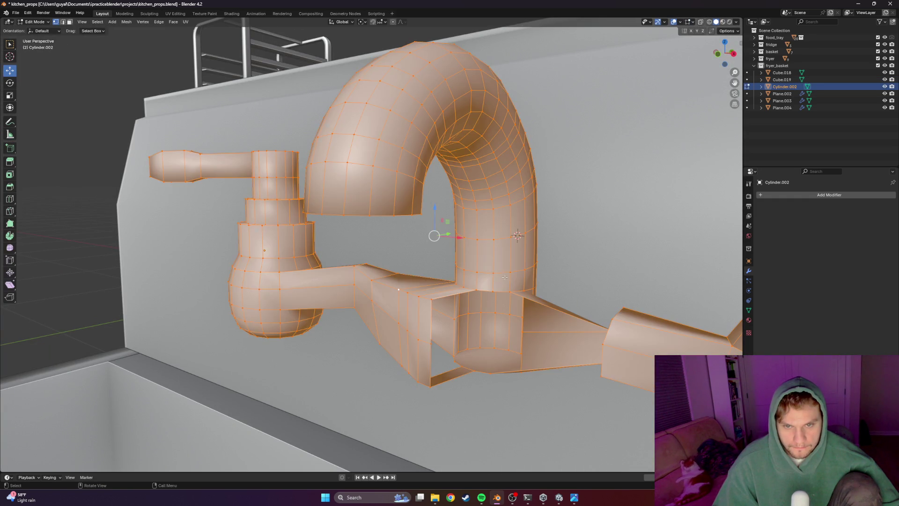
scroll(504, 276, down, 3)
Preview the faucet in wireframe, then switch the viewport back to solid shading
middle_drag(504, 276, 495, 288)
scroll(495, 288, up, 3)
scroll(493, 298, up, 2)
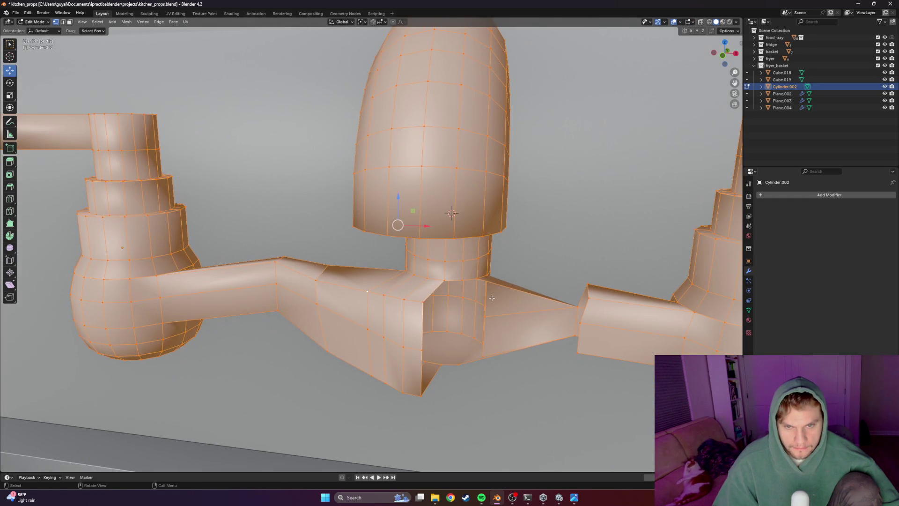
key(z)
click(421, 290)
key(Tab)
key(z)
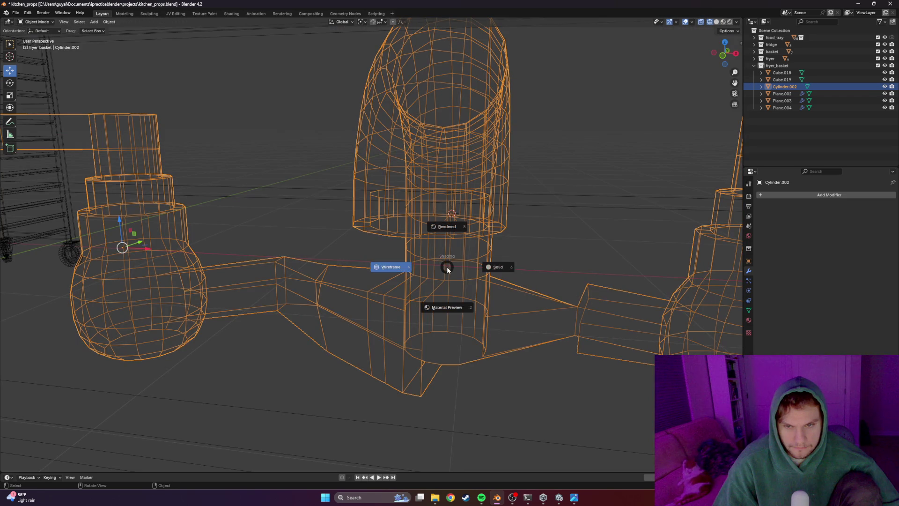
click(473, 270)
key(Tab)
Give the faucet Shade Flat from Object Mode
right_click(414, 266)
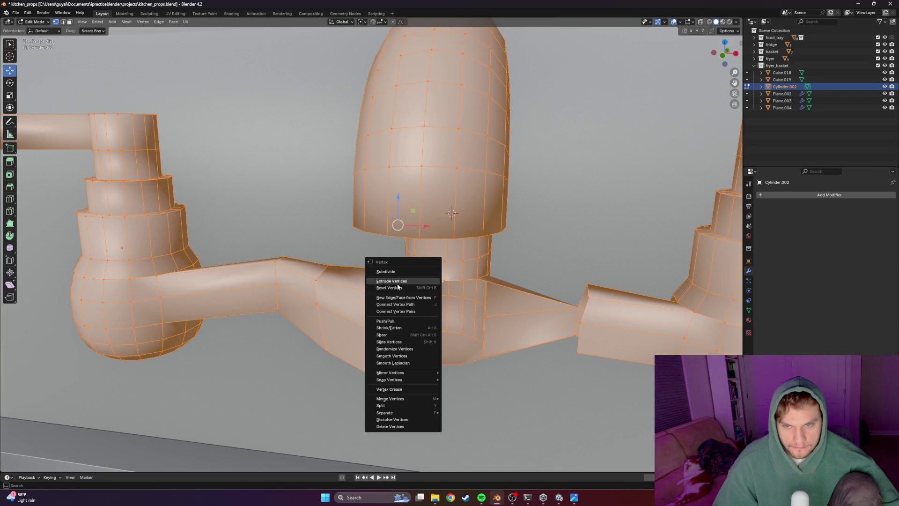
key(Escape)
key(Tab)
right_click(438, 241)
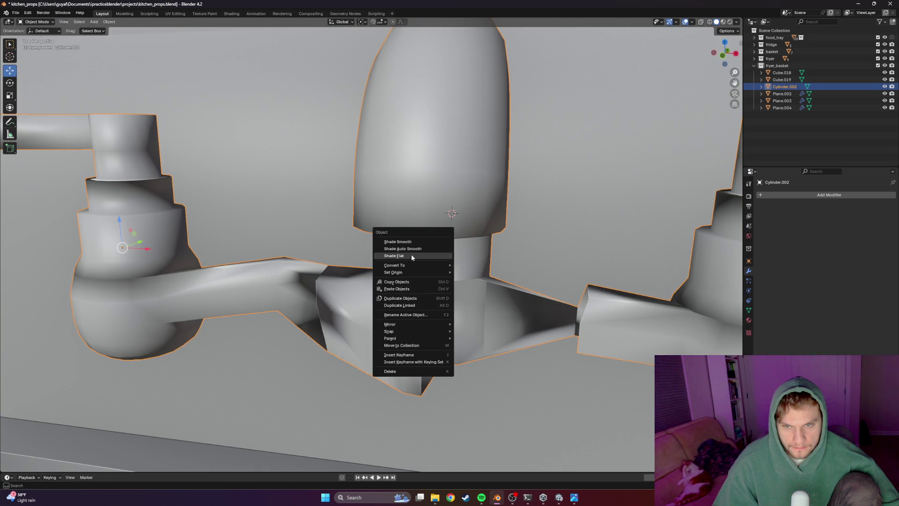
click(411, 254)
right_click(431, 244)
mouse_move(466, 283)
middle_down()
mouse_move(468, 315)
mouse_move(375, 259)
mouse_move(410, 282)
mouse_move(392, 269)
mouse_move(432, 264)
mouse_move(465, 239)
mouse_move(403, 244)
mouse_move(468, 232)
mouse_move(447, 211)
middle_up()
Show the scene as wireframe and delete the overlapping vertex at the spout junction
key(Tab)
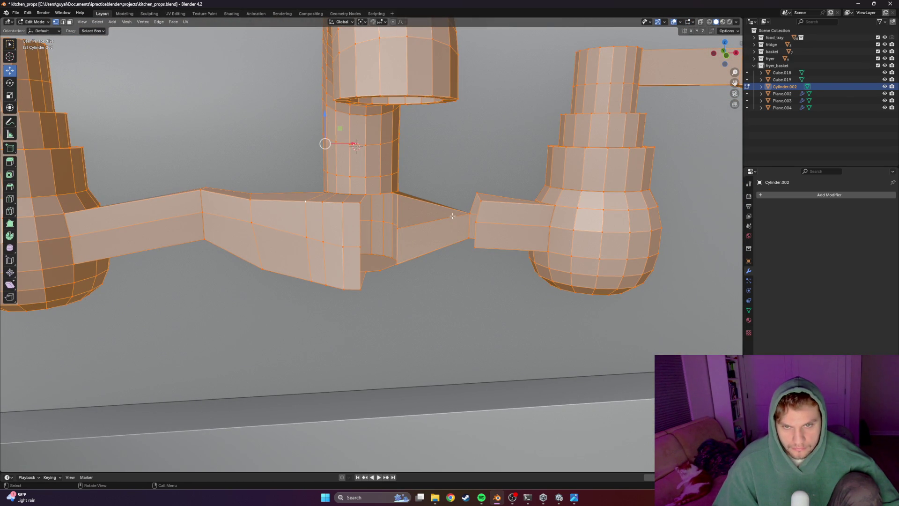
key(z)
click(382, 217)
click(475, 223)
mouse_move(475, 222)
middle_down()
mouse_move(421, 264)
mouse_move(450, 240)
mouse_move(450, 221)
mouse_move(424, 225)
mouse_move(415, 259)
mouse_move(445, 230)
mouse_move(420, 204)
mouse_move(476, 207)
mouse_move(442, 203)
middle_up()
key(x)
click(448, 207)
click(478, 199)
click(463, 207)
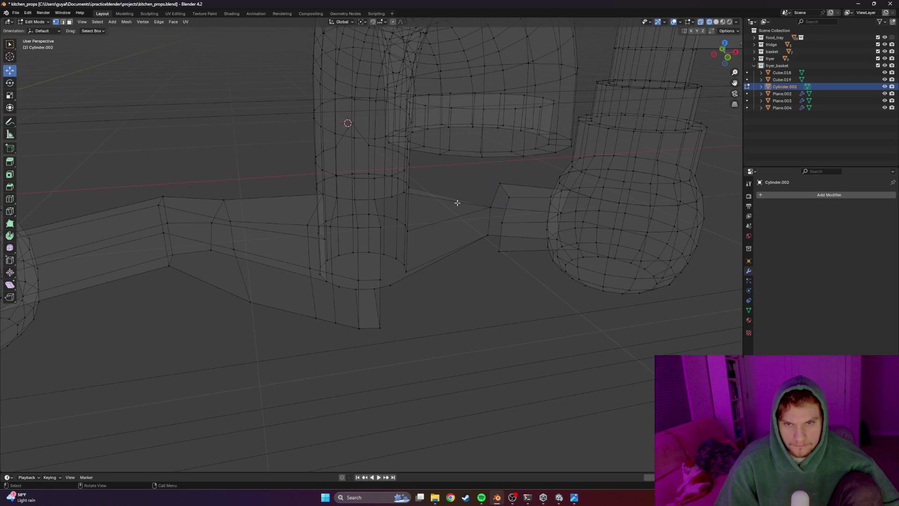
Delete the stray edge, merge the vertex beside the spout base onto the lower one and fill the face
key(x)
middle_drag(480, 206, 450, 205)
click(438, 212)
click(406, 168)
mouse_move(499, 185)
middle_down()
mouse_move(488, 176)
mouse_move(408, 179)
mouse_move(457, 199)
mouse_move(417, 175)
mouse_move(501, 186)
mouse_move(505, 176)
mouse_move(495, 186)
middle_up()
click(519, 165)
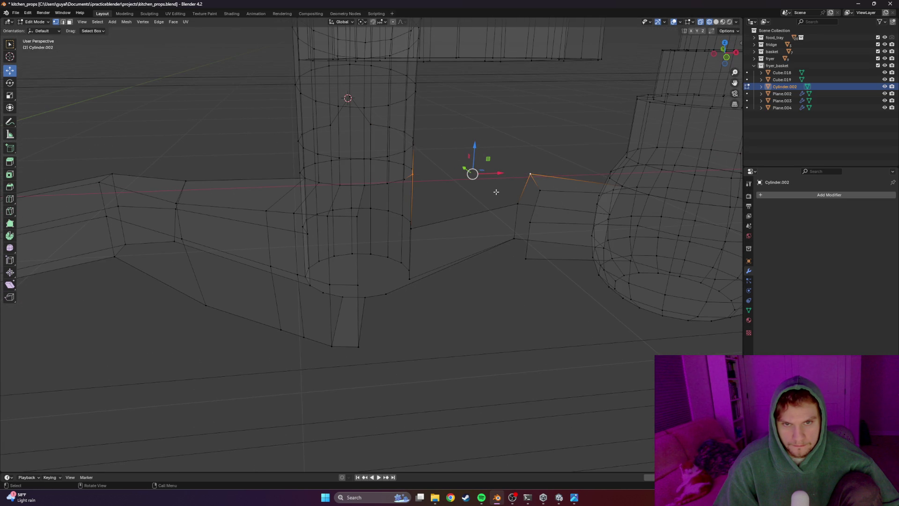
key(g)
ctrl+click(417, 227)
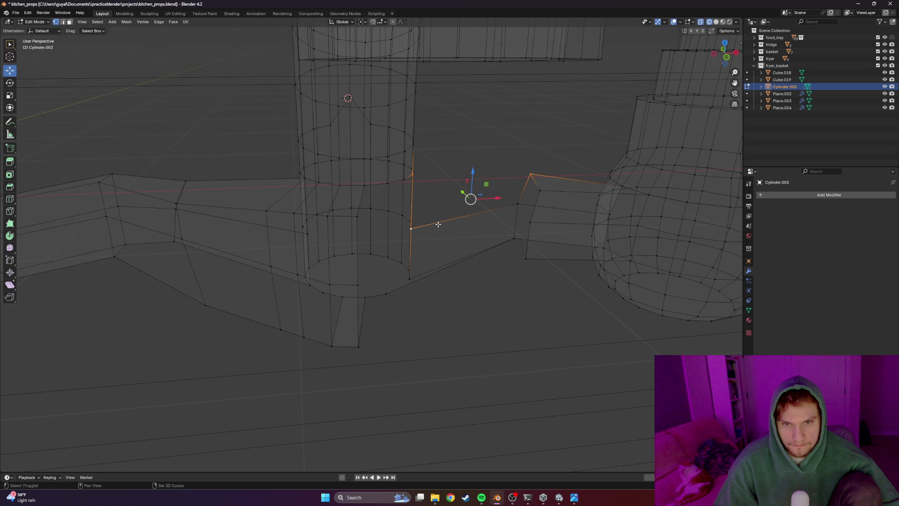
key(f)
Extrude a new edge out from the corner vertex of the filled face
middle_drag(499, 196, 498, 197)
scroll(501, 191, down, 3)
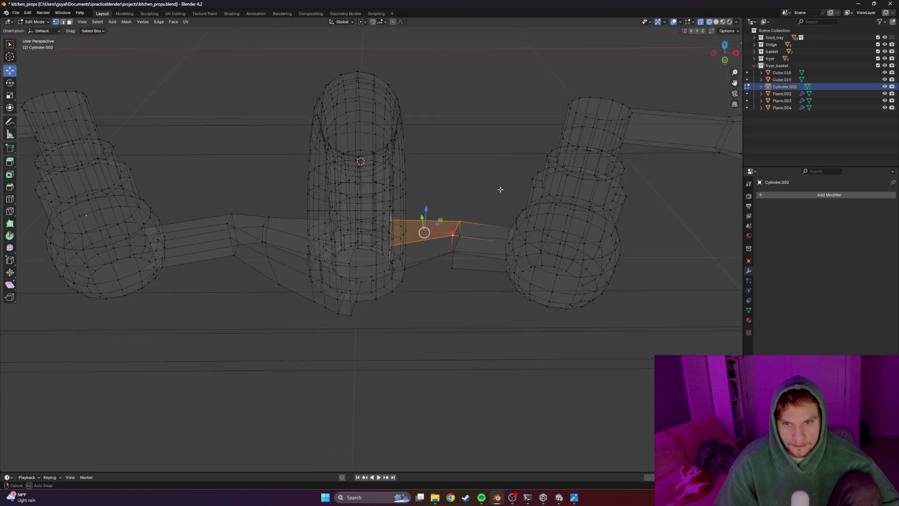
scroll(502, 190, up, 5)
middle_drag(506, 251, 477, 236)
click(484, 221)
key(g)
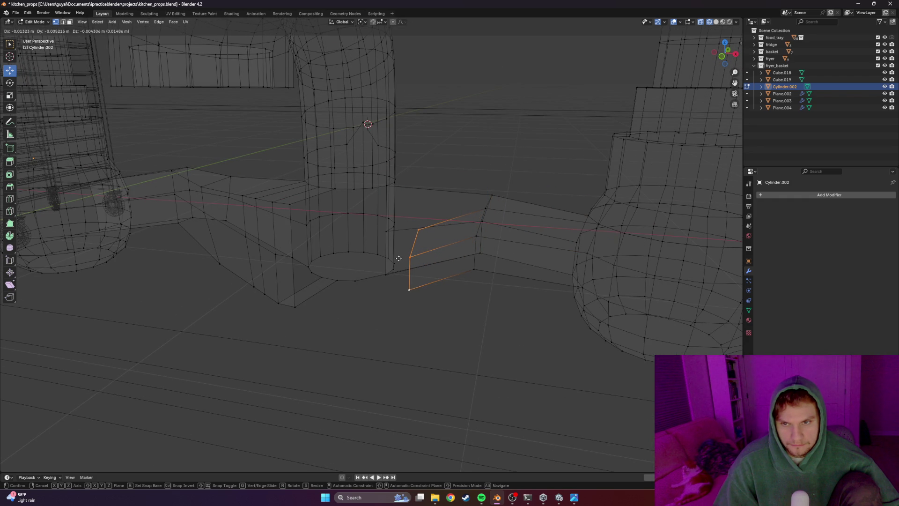
click(398, 258)
Align the extruded vertices along the X axis and switch to the top view
mouse_move(399, 258)
middle_down()
mouse_move(409, 237)
mouse_move(391, 232)
middle_up()
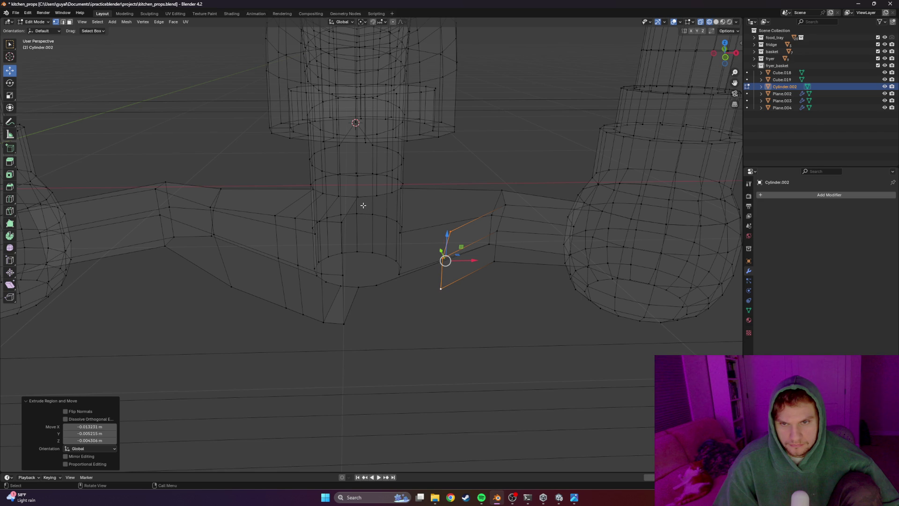
middle_drag(445, 260, 371, 275)
key(g)
key(x)
click(375, 294)
key(g)
key(x)
click(416, 260)
key(KP_7)
scroll(422, 324, up, 2)
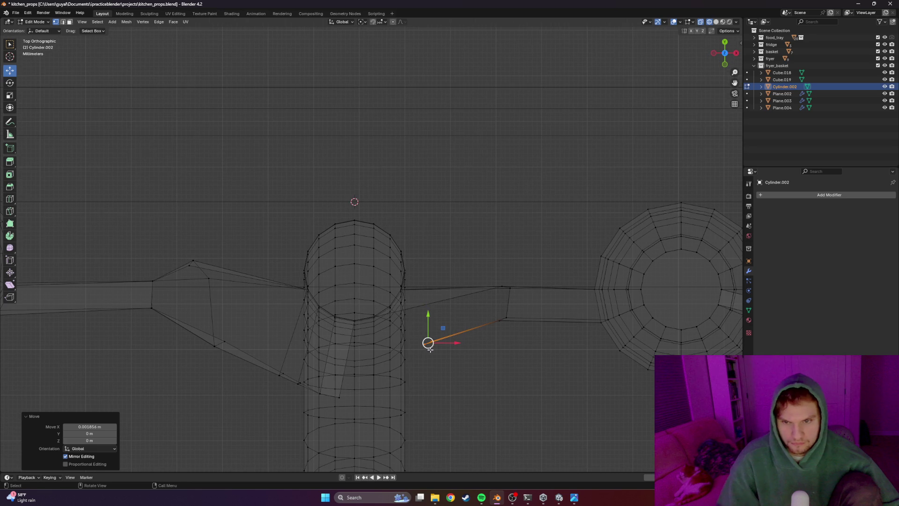
Slide the junction vertices along Y and return to the top-down view
key(g)
key(y)
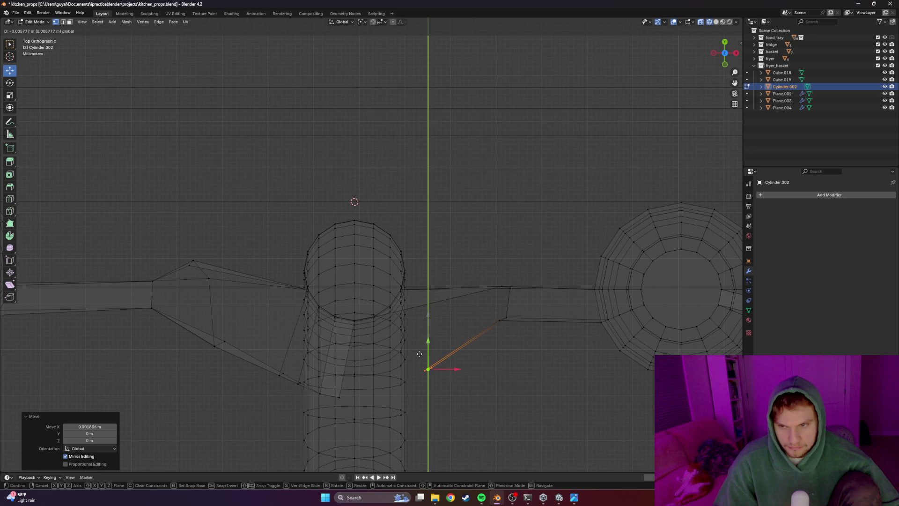
click(414, 336)
mouse_move(414, 335)
middle_down()
mouse_move(438, 305)
mouse_move(424, 303)
middle_up()
key(KP_7)
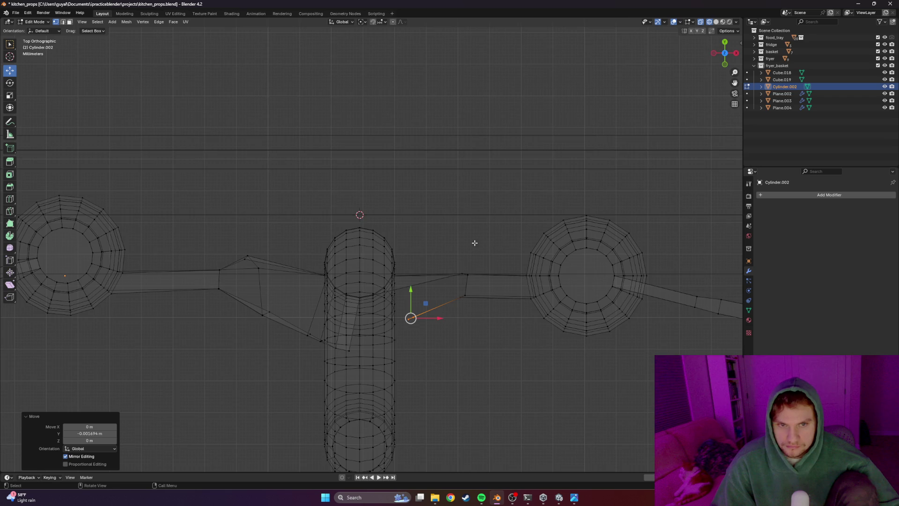
scroll(494, 243, down, 2)
Nudge the left base ring, its lever and the left arm section slightly down along Y
drag(692, 201, 524, 225)
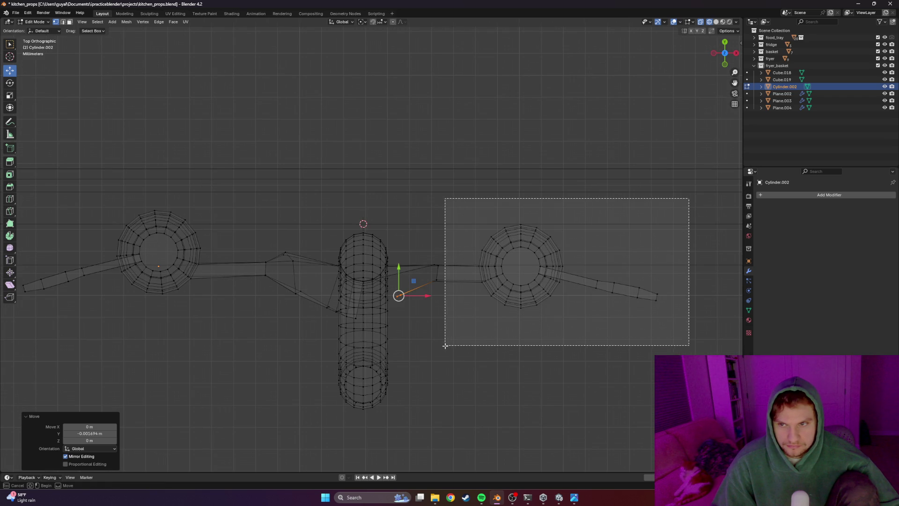
drag(266, 163, 8, 339)
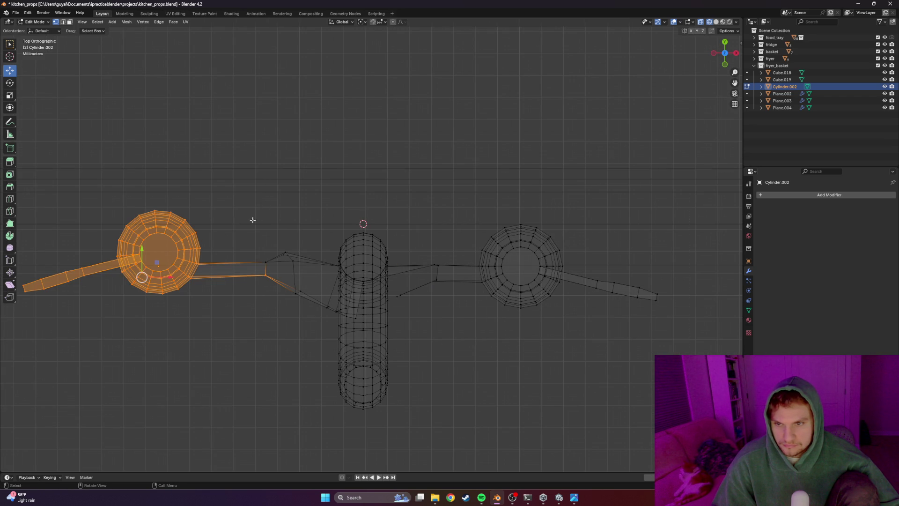
shift+click(269, 256)
drag(144, 247, 185, 256)
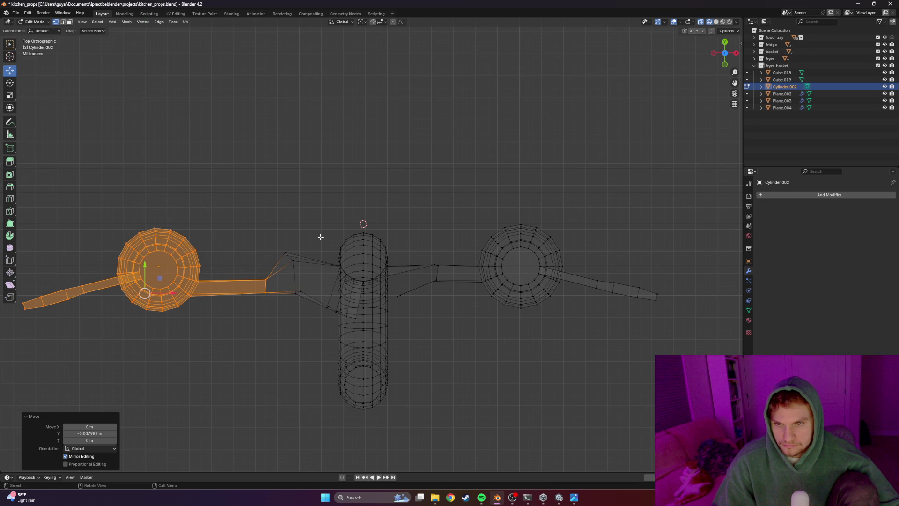
drag(320, 237, 271, 260)
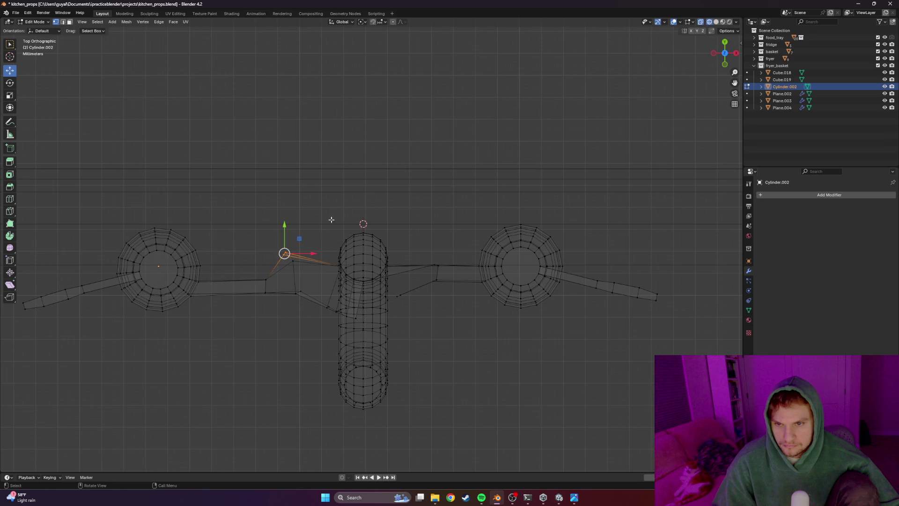
drag(322, 219, 250, 326)
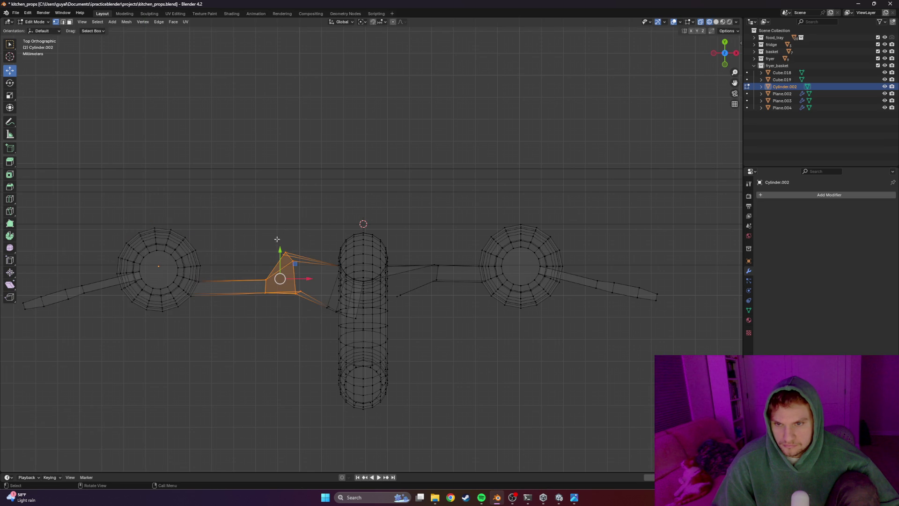
drag(280, 253, 281, 261)
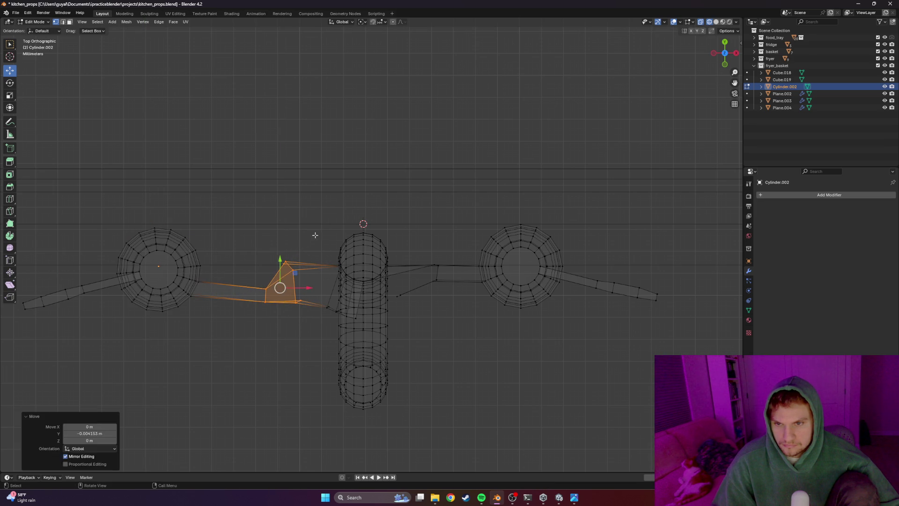
click(286, 264)
mouse_move(283, 247)
mouse_down()
mouse_move(305, 259)
mouse_move(286, 236)
mouse_up()
Select the right base ring and lever and move them down to match
click(419, 244)
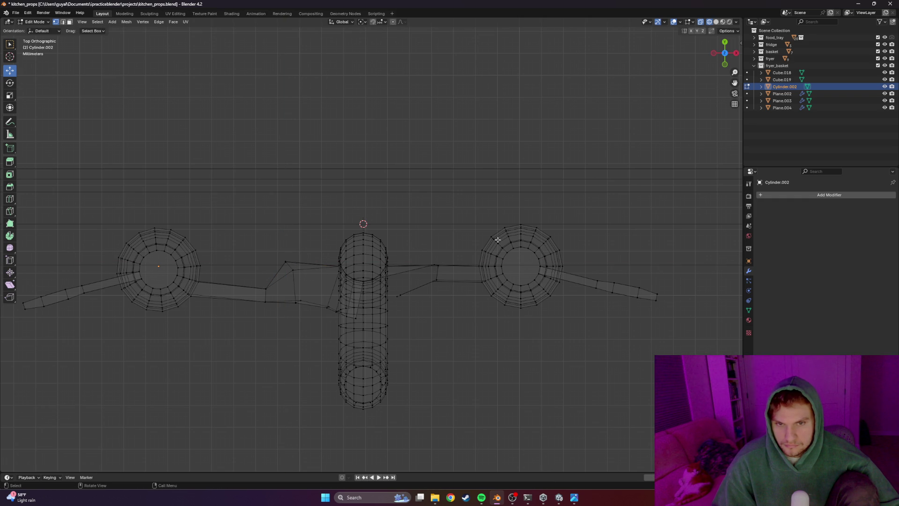
drag(685, 197, 442, 367)
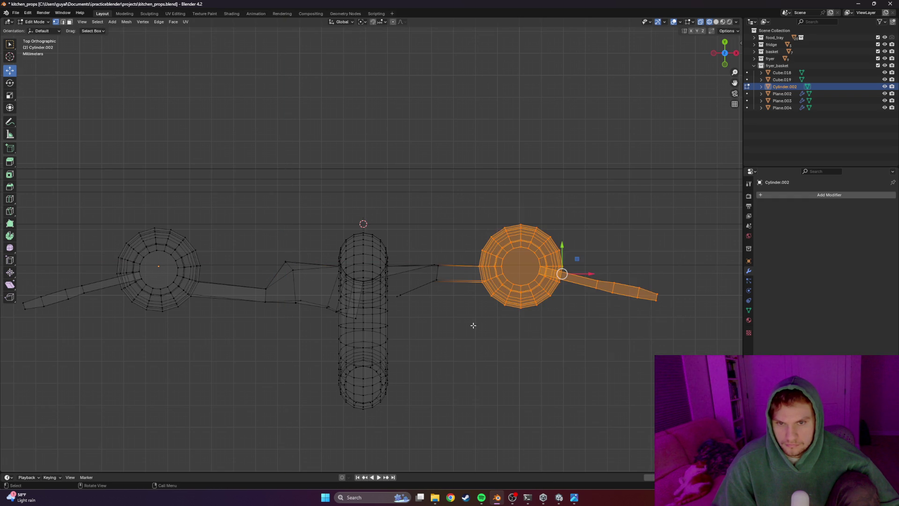
drag(561, 242, 561, 249)
Settle the right side's Y position and view the faucet in solid shading from perspective
click(492, 300)
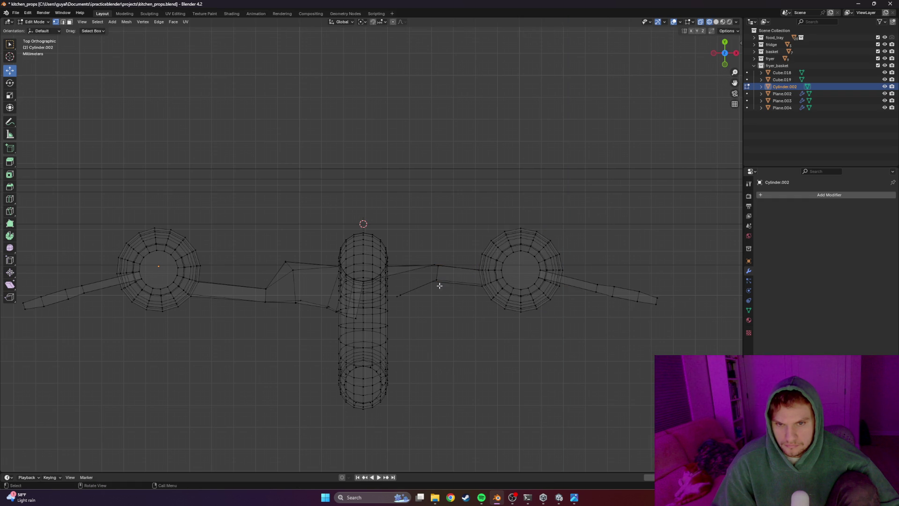
mouse_move(433, 258)
mouse_down()
mouse_move(466, 279)
mouse_move(437, 258)
mouse_up()
middle_drag(464, 311, 453, 279)
key(Tab)
key(shift+z)
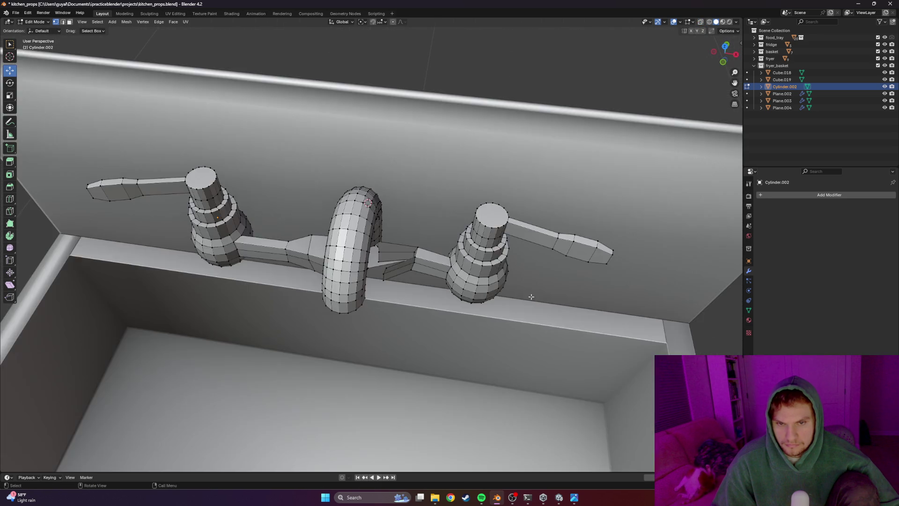
scroll(526, 291, down, 3)
scroll(405, 279, up, 4)
Re-enter Edit Mode on the faucet and bring up the merge options at the spout junction
middle_drag(405, 279, 398, 233)
scroll(396, 254, up, 4)
mouse_move(392, 274)
middle_down()
mouse_move(369, 285)
mouse_move(393, 260)
mouse_move(353, 225)
middle_up()
key(a)
scroll(369, 288, down, 2)
key(Tab)
middle_drag(430, 260, 415, 255)
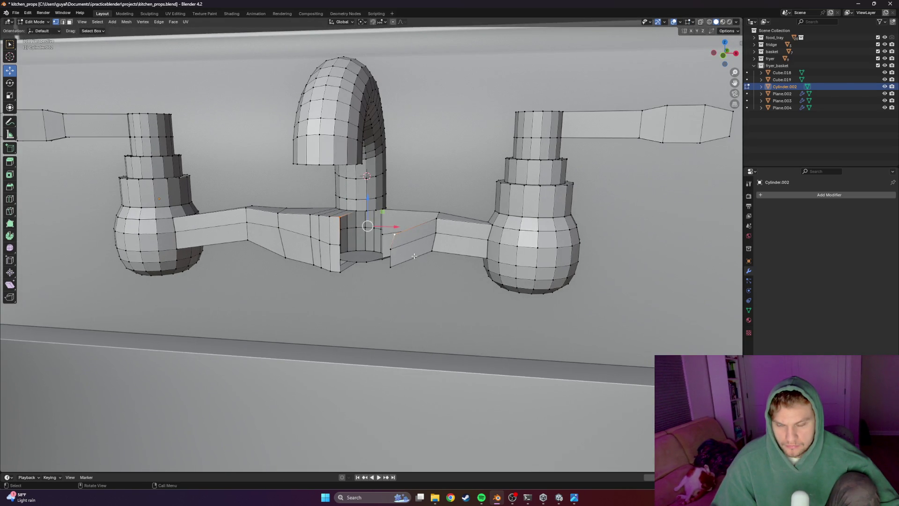
key(m)
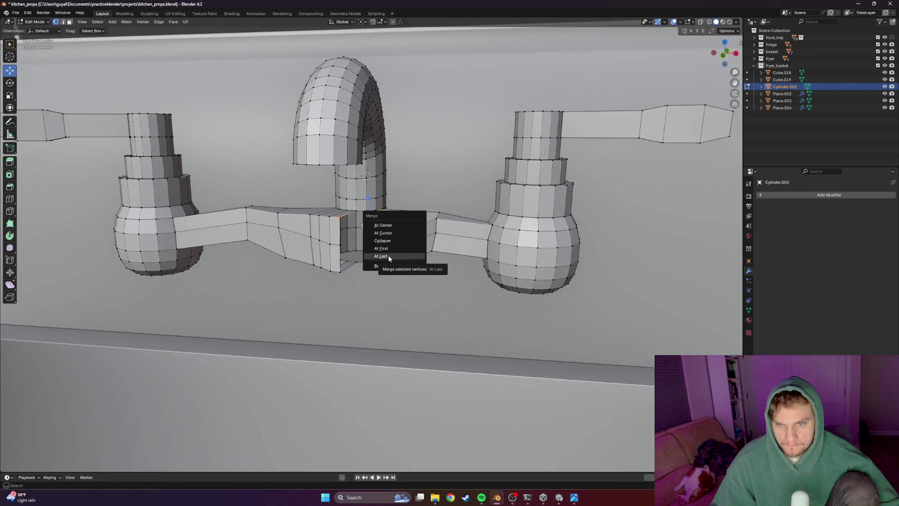
Merge each stray junction vertex pair at the last selected vertex
click(388, 255)
shift+click(391, 248)
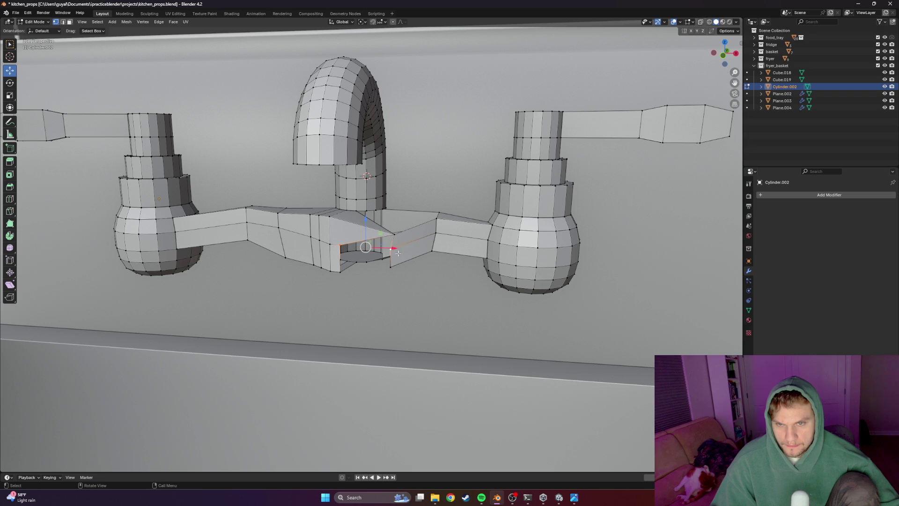
key(m)
click(401, 256)
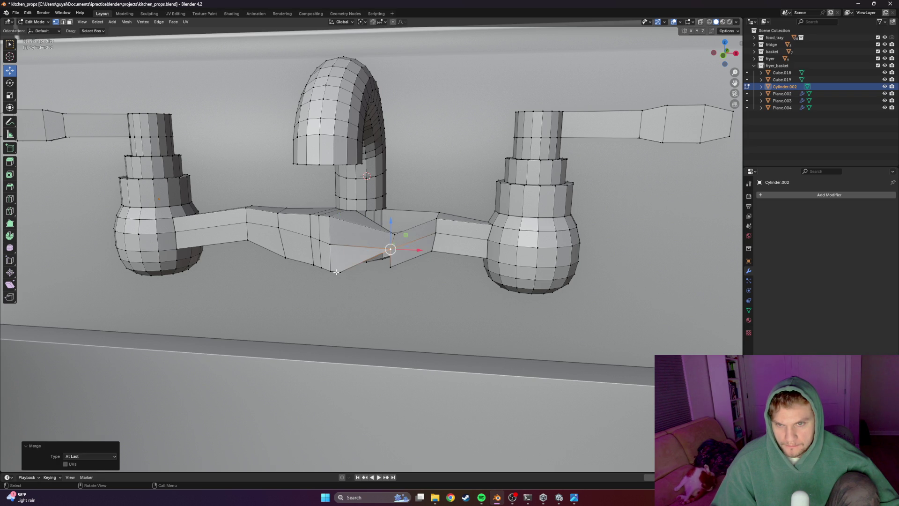
click(341, 272)
key(m)
click(422, 272)
mouse_move(401, 273)
middle_down()
mouse_move(386, 253)
mouse_move(383, 263)
middle_up()
scroll(383, 264, up, 1)
scroll(380, 271, up, 2)
scroll(379, 275, up, 2)
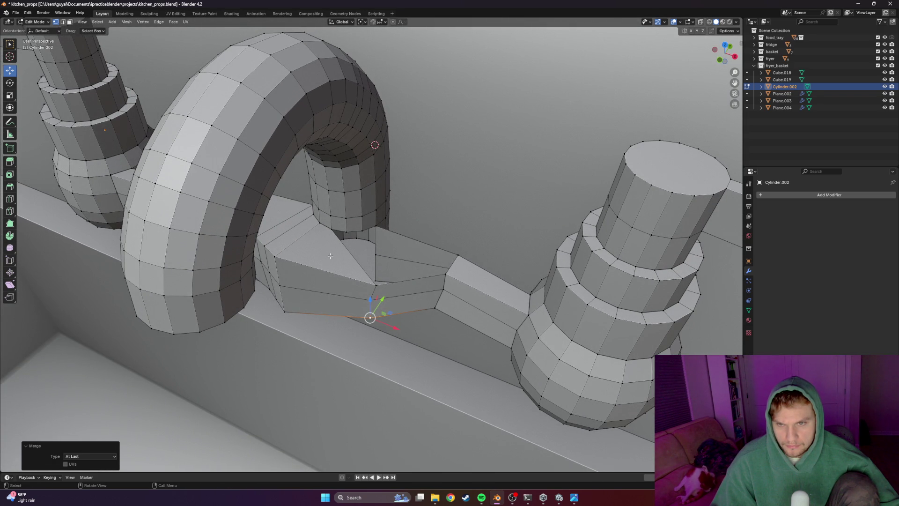
Cancel a trial loop cut, then shift the vertical junction edge along X
key(ctrl+r)
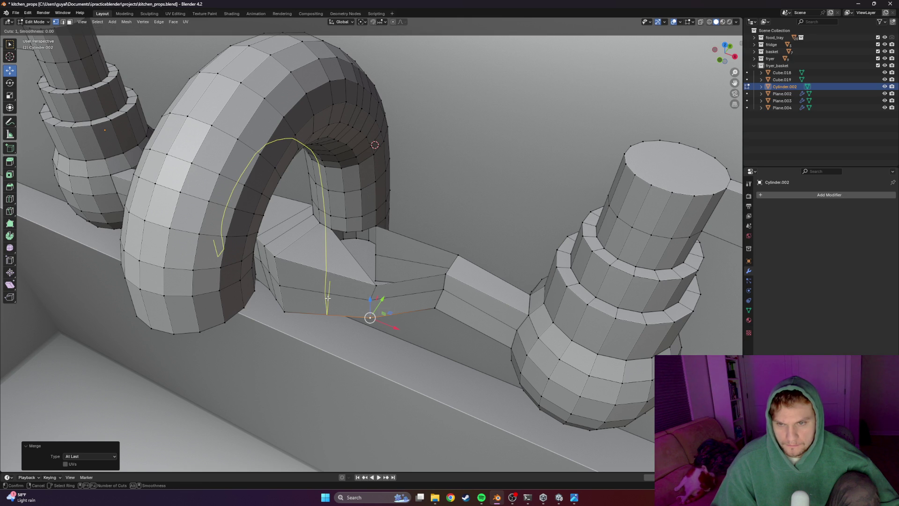
key(Escape)
middle_drag(328, 297, 372, 272)
scroll(371, 272, up, 2)
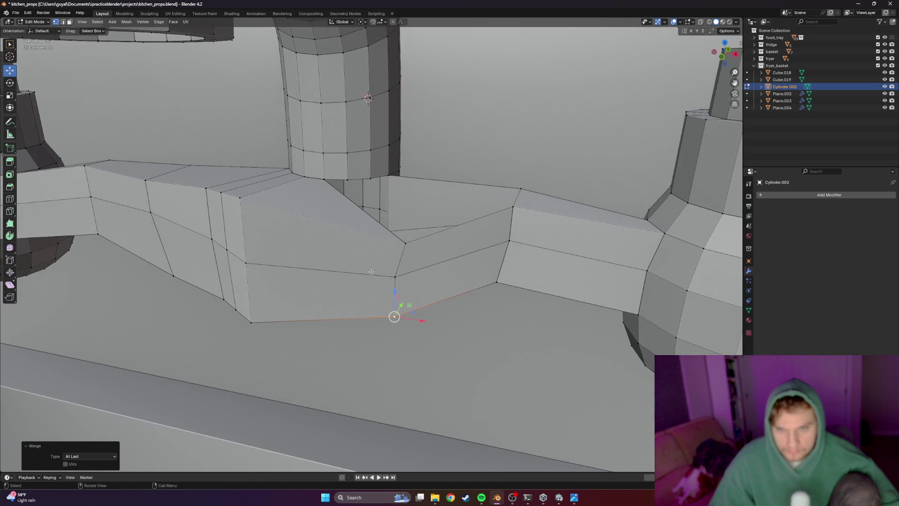
drag(369, 325, 368, 325)
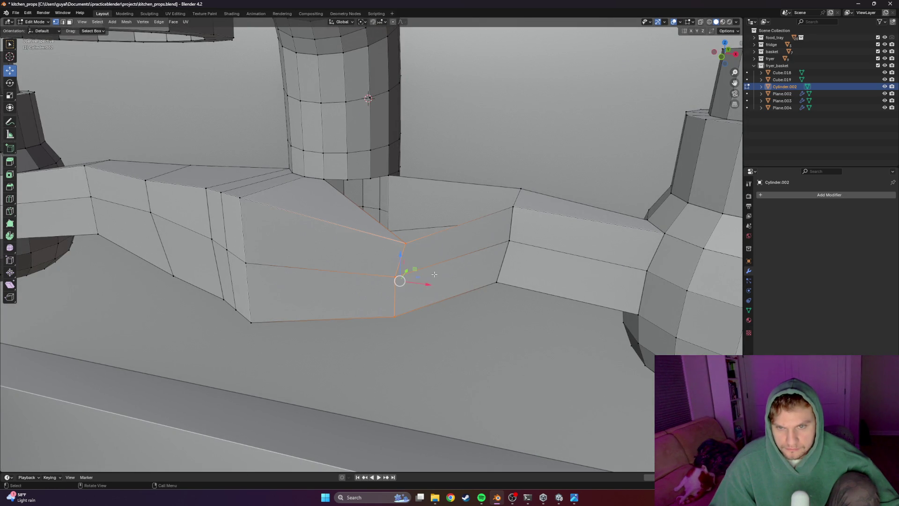
drag(422, 282, 364, 282)
mouse_move(364, 281)
middle_down()
mouse_move(367, 269)
mouse_move(281, 297)
middle_up()
Fine-tune the junction vertex position with small moves along X and Y
key(g)
key(y)
click(257, 305)
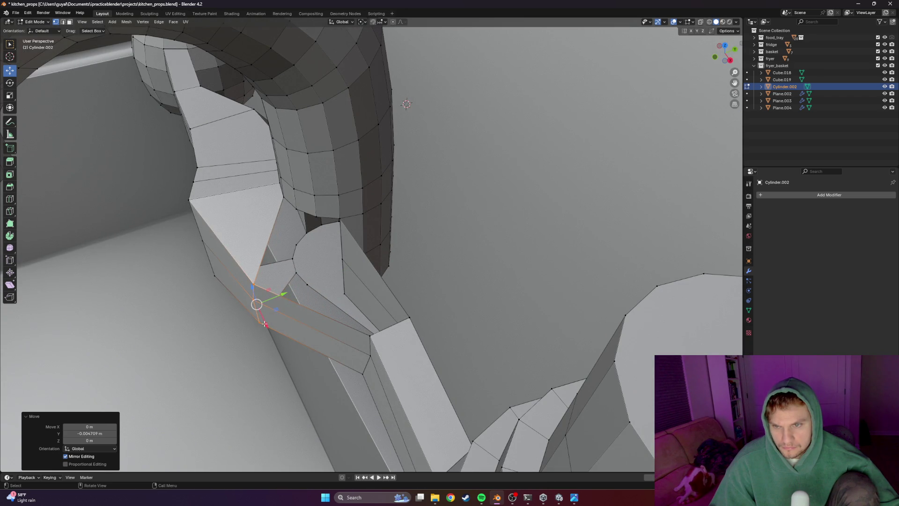
key(g)
key(x)
click(243, 307)
key(g)
key(x)
click(231, 281)
key(g)
key(x)
click(244, 268)
key(g)
key(y)
middle_drag(244, 268, 381, 204)
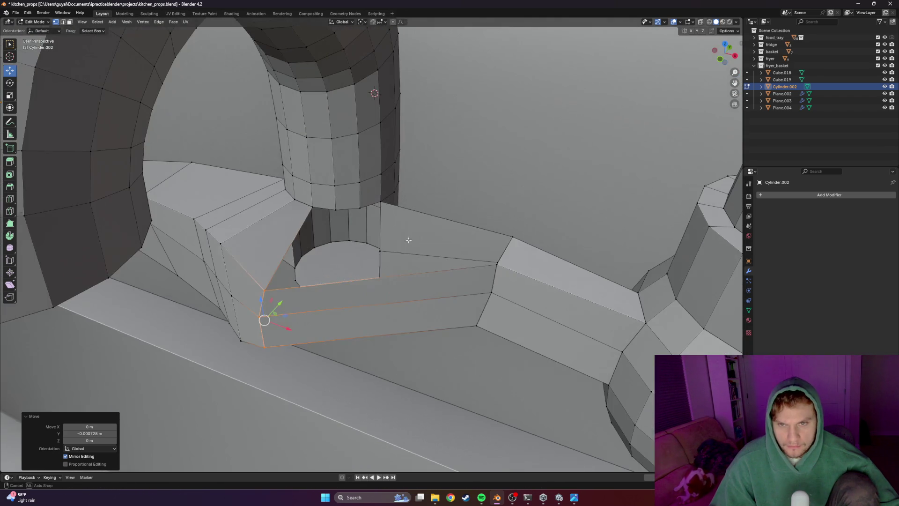
Add loop cuts across the arm and fill the gap beside the spout base with two new faces
click(381, 204)
key(ctrl+r)
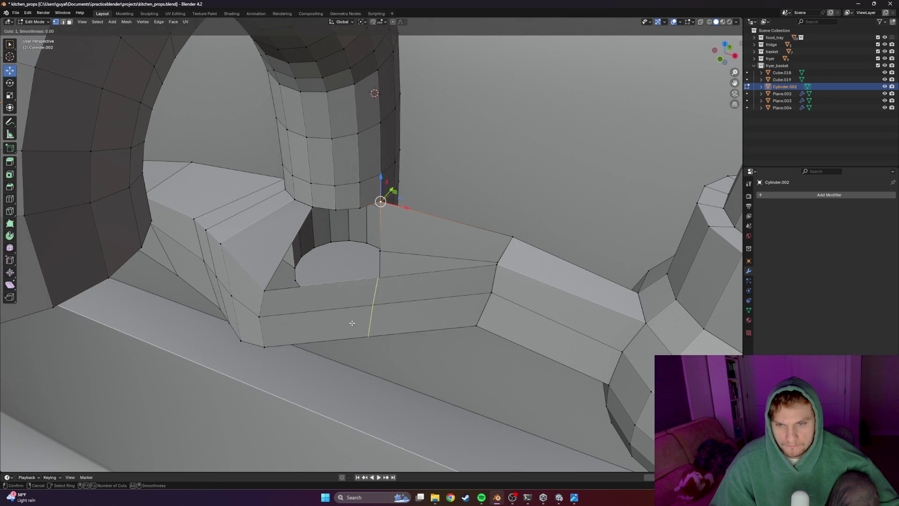
click(359, 328)
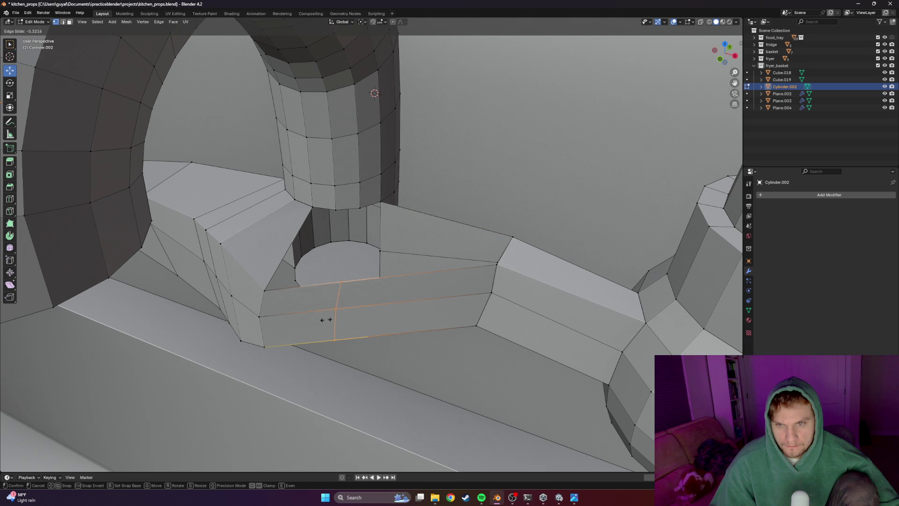
click(290, 318)
click(273, 288)
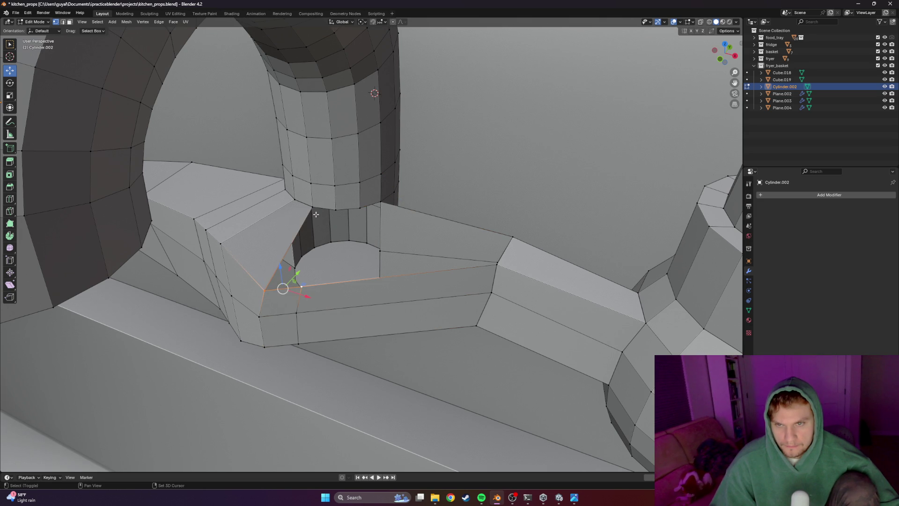
key(f)
key(ctrl+r)
click(344, 321)
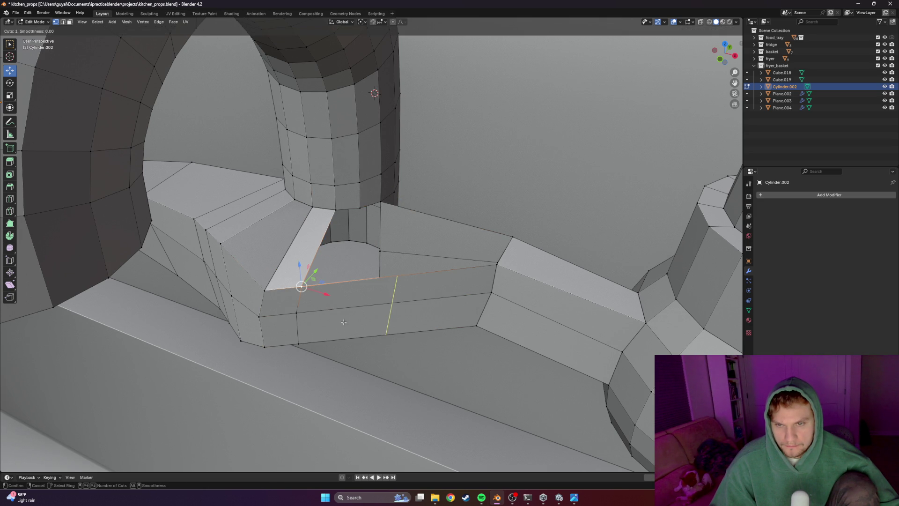
click(283, 325)
click(340, 284)
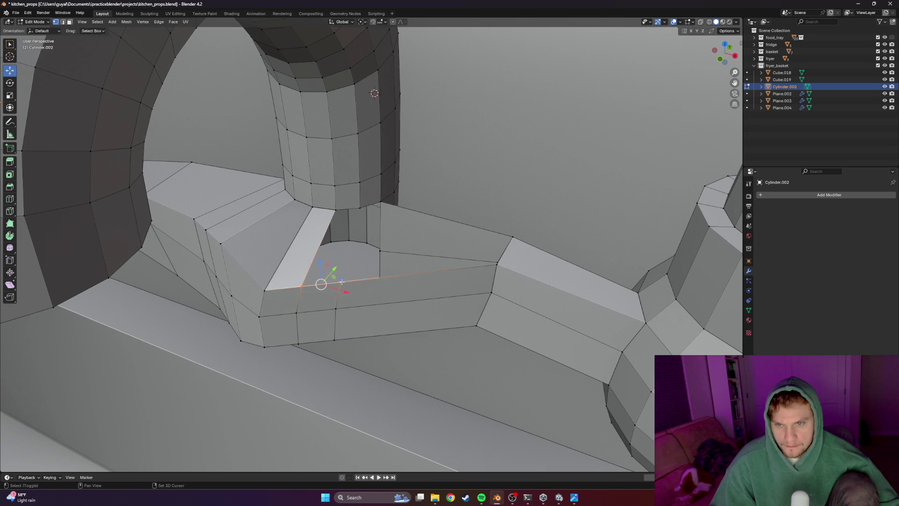
key(f)
Add another edge loop across the arm and move the top edge onto the vertical junction edge
key(alt+a)
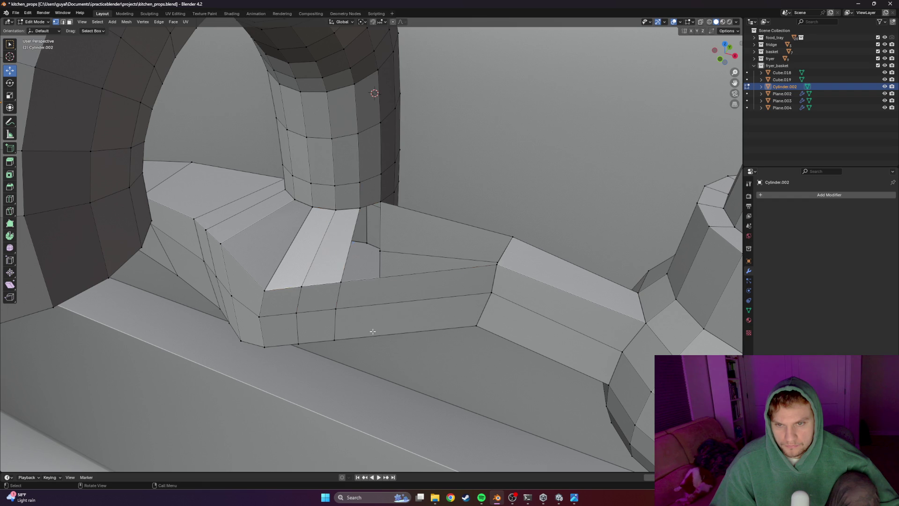
key(ctrl+r)
click(411, 304)
click(321, 324)
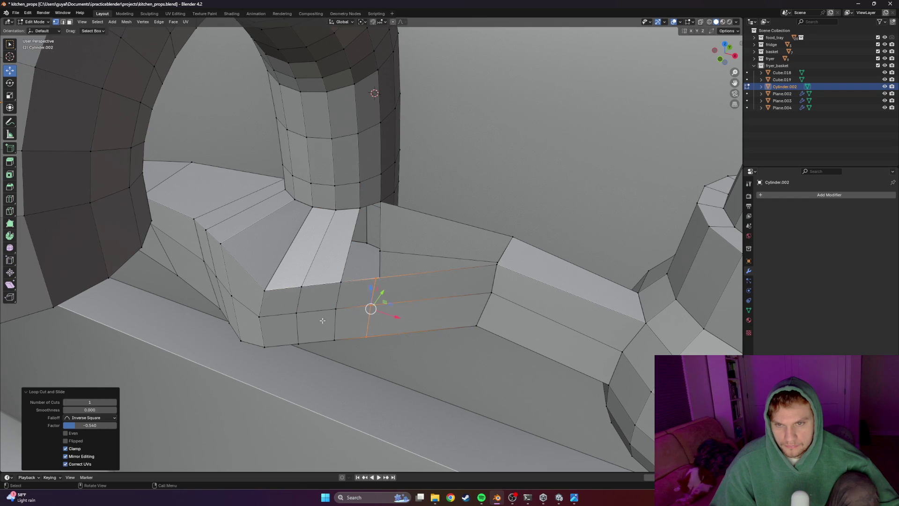
click(341, 283)
key(g)
key(g)
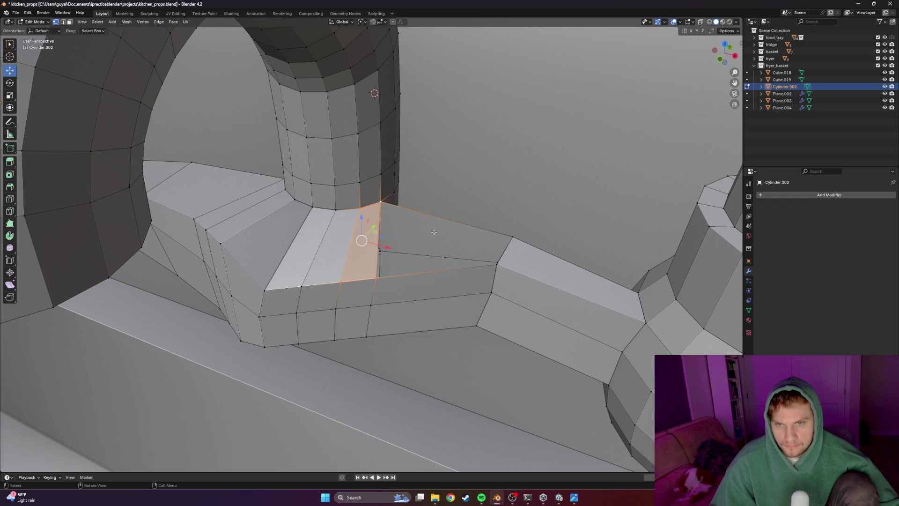
click(406, 215)
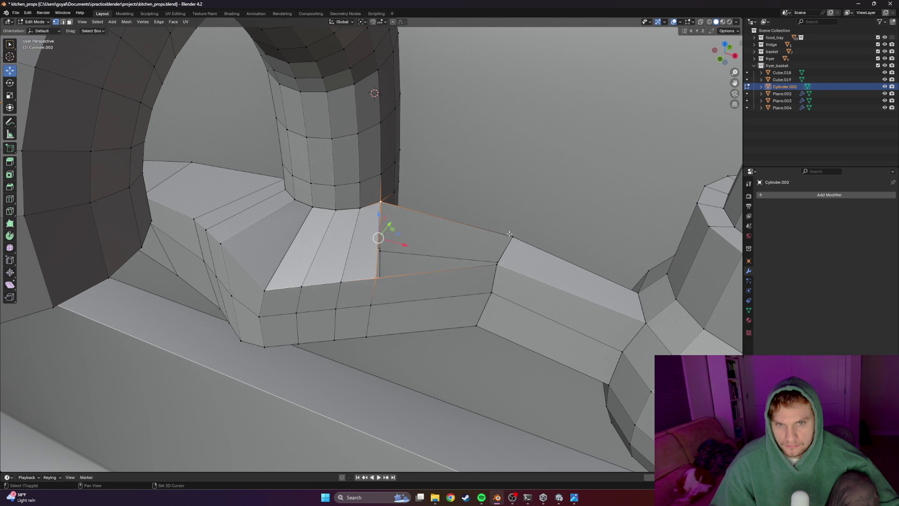
mouse_move(496, 265)
middle_down()
mouse_move(471, 194)
mouse_move(453, 240)
mouse_move(371, 243)
middle_up()
Raise the notch vertices on the connector vertically along Z, one at a time
middle_drag(378, 181, 322, 208)
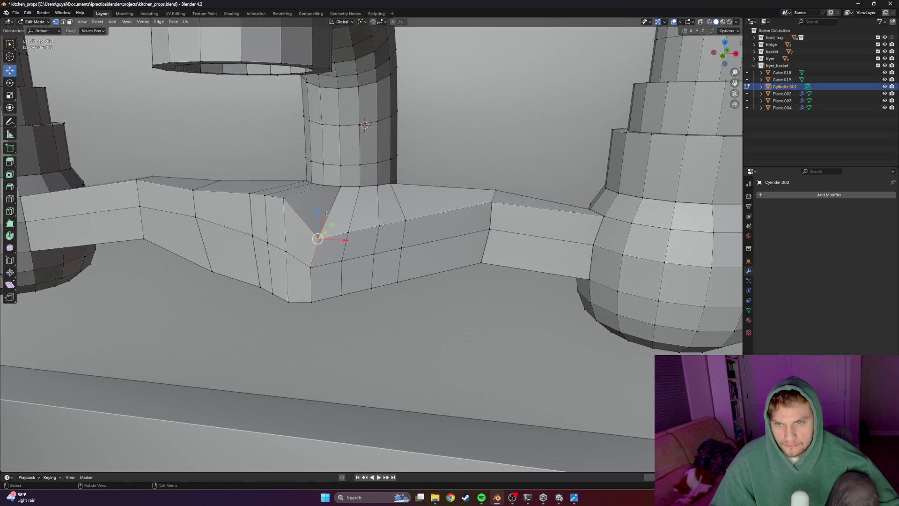
key(g)
key(z)
click(320, 204)
click(366, 226)
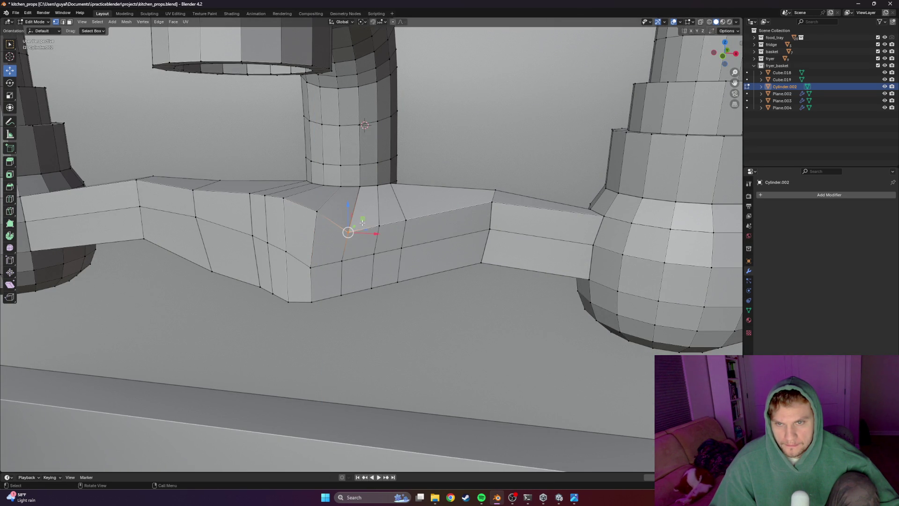
key(g)
key(z)
click(351, 203)
mouse_move(351, 204)
middle_down()
mouse_move(295, 198)
mouse_move(398, 133)
middle_up()
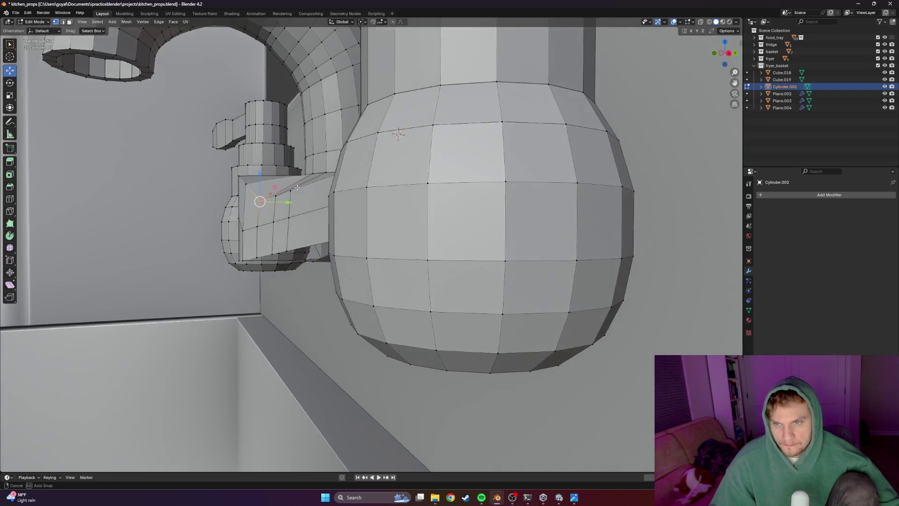
key(g)
key(z)
click(260, 169)
mouse_move(260, 170)
middle_down()
mouse_move(333, 179)
mouse_move(399, 207)
middle_up()
Lower the spout-junction vertices slightly along Z and slide them along Y
click(316, 184)
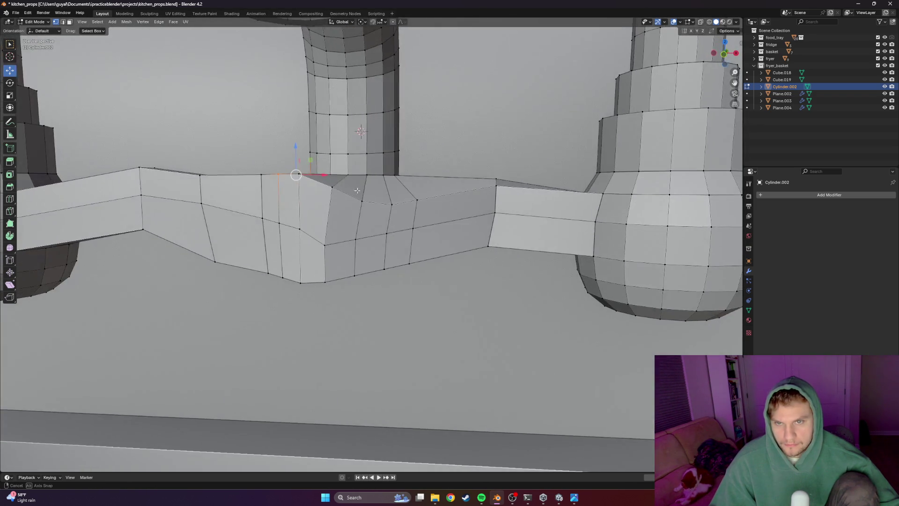
click(372, 206)
key(g)
key(y)
key(ctrl+z)
key(g)
key(z)
click(384, 185)
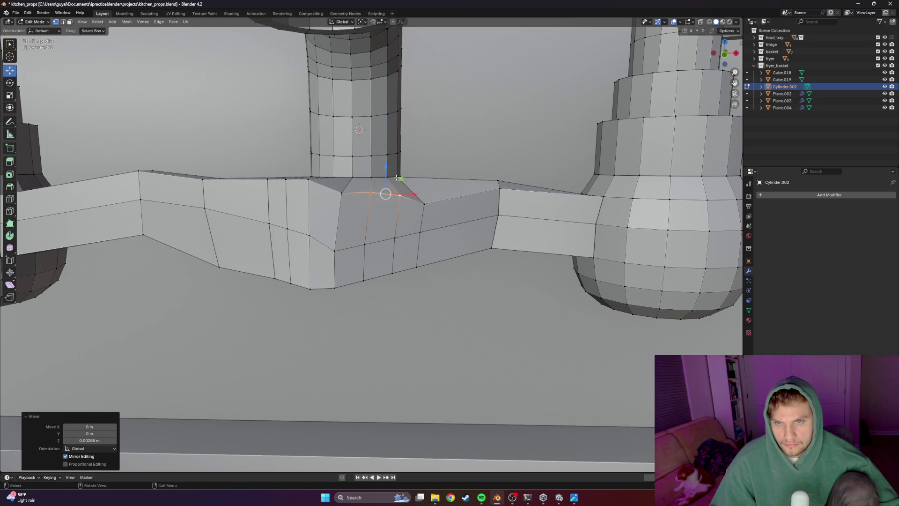
middle_drag(384, 184, 412, 238)
key(g)
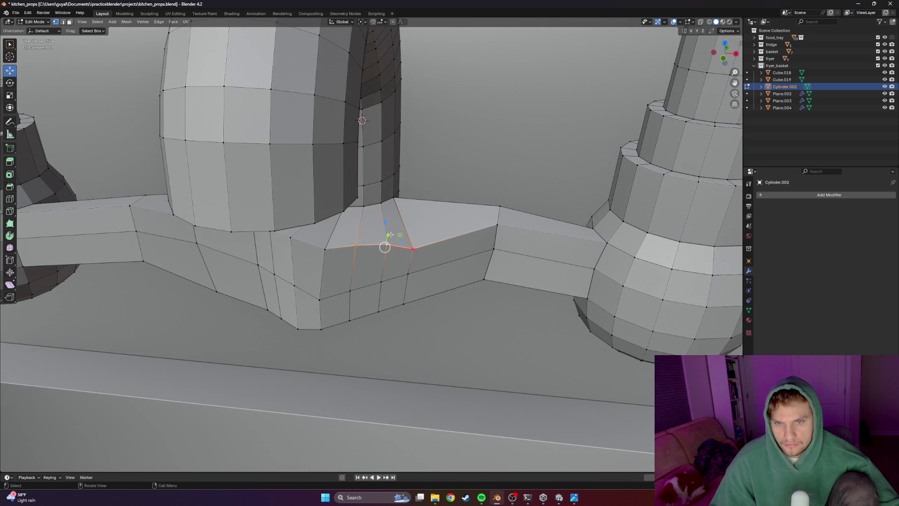
key(y)
click(468, 239)
Lower the junction vertices and their neighbour a hair further so the arm's top edge sits flush
middle_drag(469, 239, 341, 190)
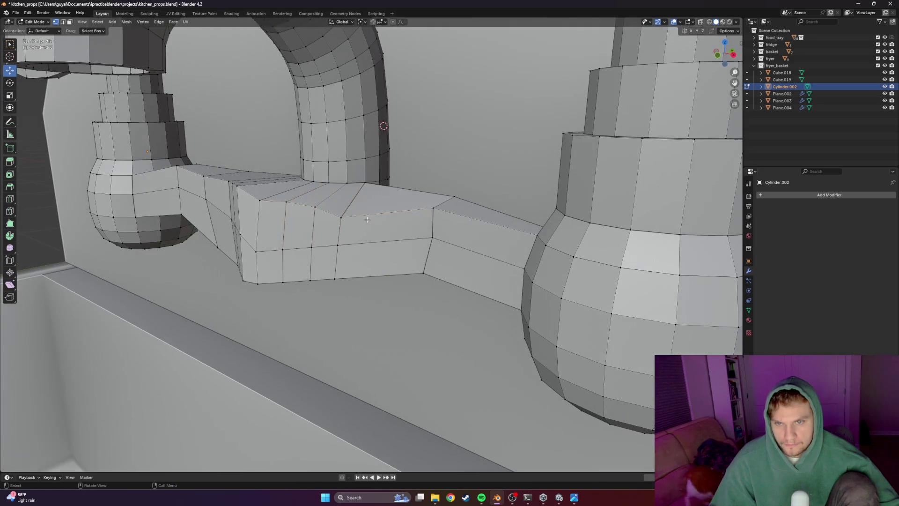
key(g)
key(z)
click(340, 187)
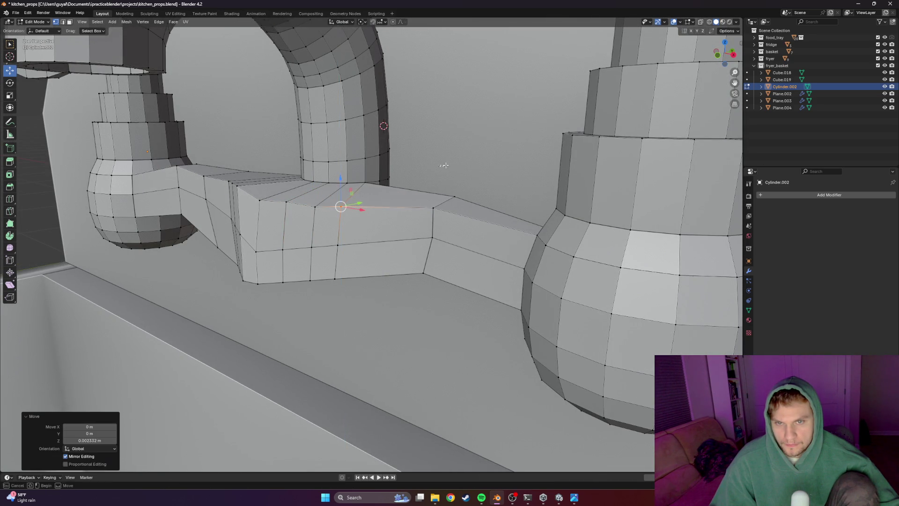
middle_drag(340, 187, 355, 216)
key(g)
key(z)
click(350, 209)
key(g)
key(z)
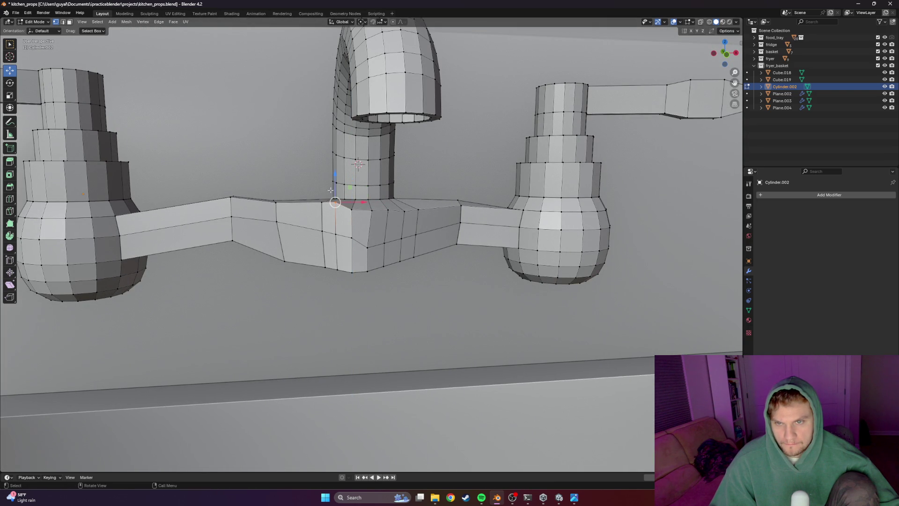
click(335, 201)
key(g)
key(z)
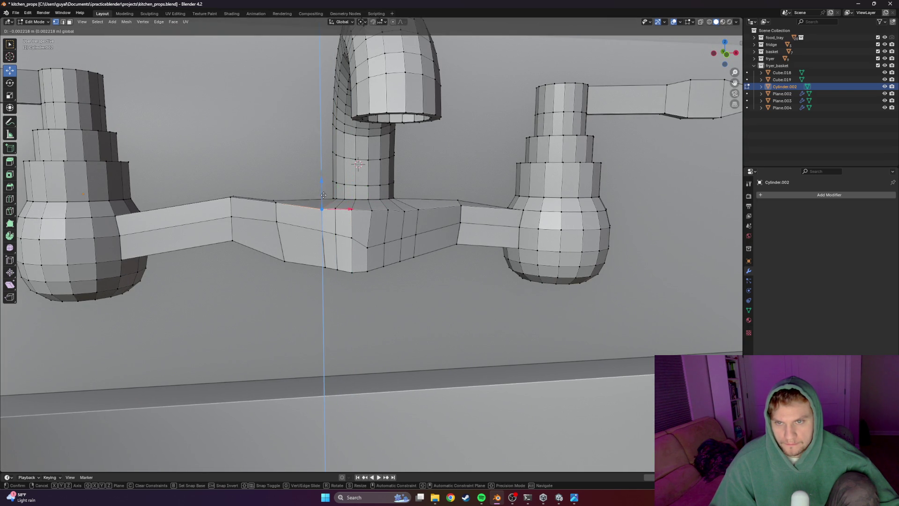
click(322, 196)
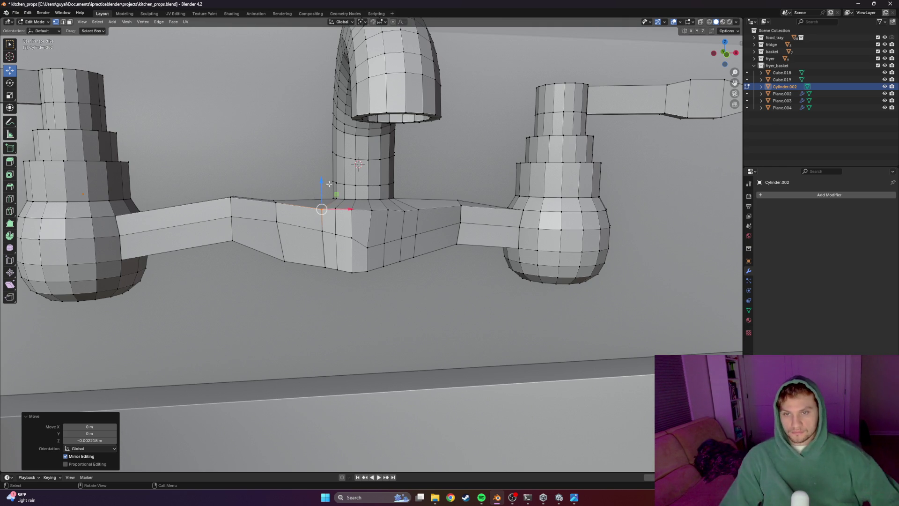
scroll(390, 246, up, 4)
Nudge two vertices on the bar under the spout sideways along X
middle_drag(389, 246, 222, 230)
click(222, 231)
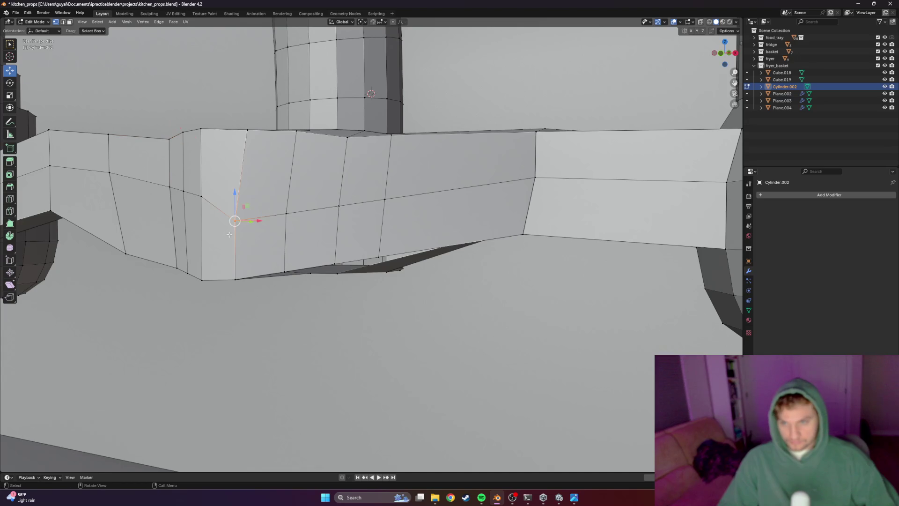
drag(235, 220, 241, 211)
key(g)
key(x)
click(252, 239)
shift+click(242, 276)
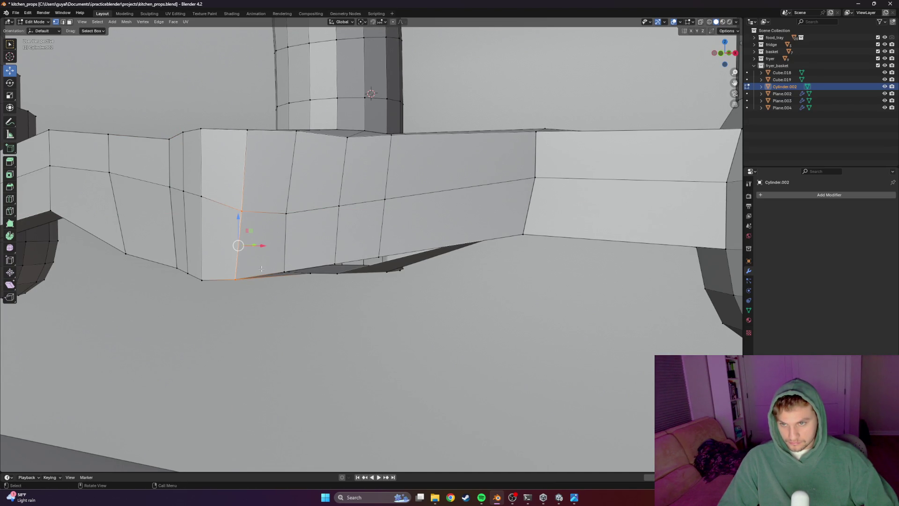
middle_drag(267, 278, 295, 282)
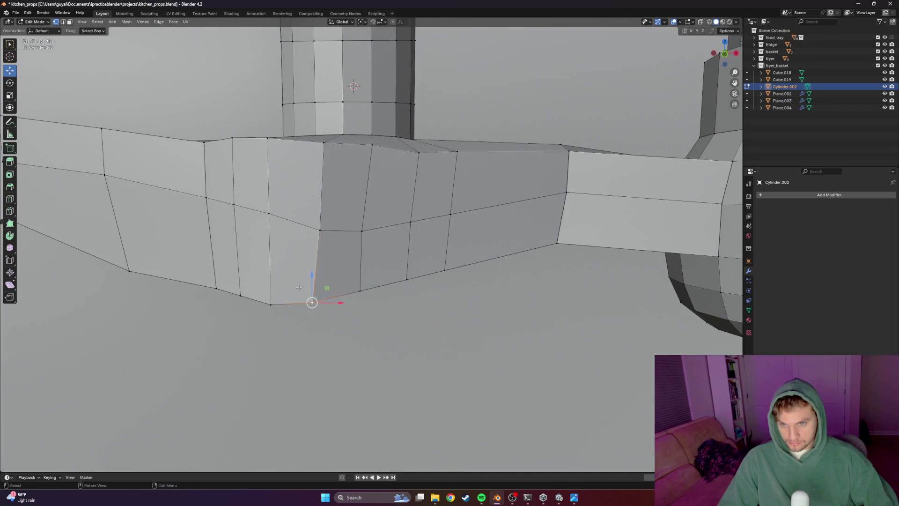
key(g)
key(x)
click(343, 300)
mouse_move(343, 301)
middle_down()
mouse_move(331, 305)
mouse_move(324, 282)
mouse_move(391, 227)
mouse_move(340, 211)
middle_up()
scroll(324, 281, up, 3)
scroll(352, 268, down, 5)
scroll(351, 267, up, 3)
scroll(338, 192, up, 2)
Raise three neighbouring vertices on the bar's lower edge slightly along Z
key(g)
key(z)
click(338, 192)
click(352, 206)
key(g)
key(z)
click(351, 209)
scroll(267, 281, down, 4)
middle_drag(268, 281, 402, 288)
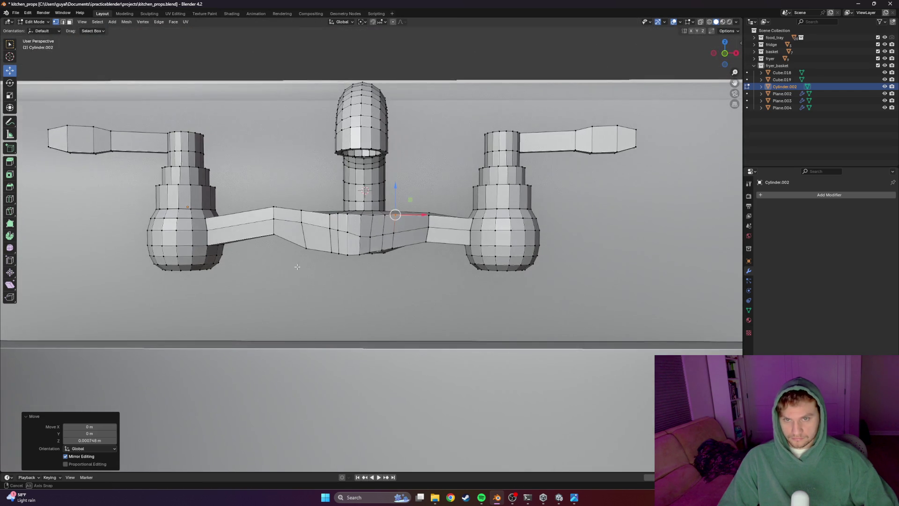
click(306, 243)
key(g)
key(z)
click(306, 244)
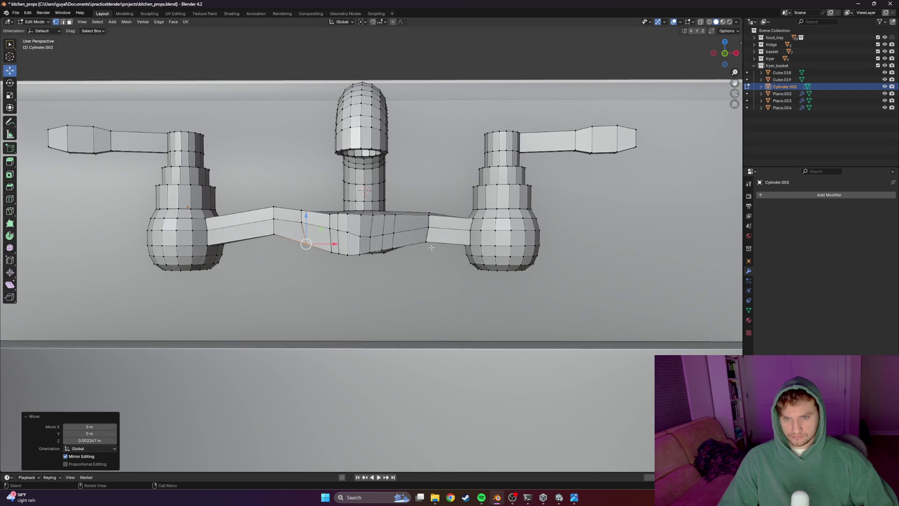
scroll(434, 247, up, 3)
scroll(394, 257, up, 3)
scroll(370, 266, down, 1)
Lift an underside vertex vertically, cancelling the extra X and Z moves tried afterwards
click(370, 266)
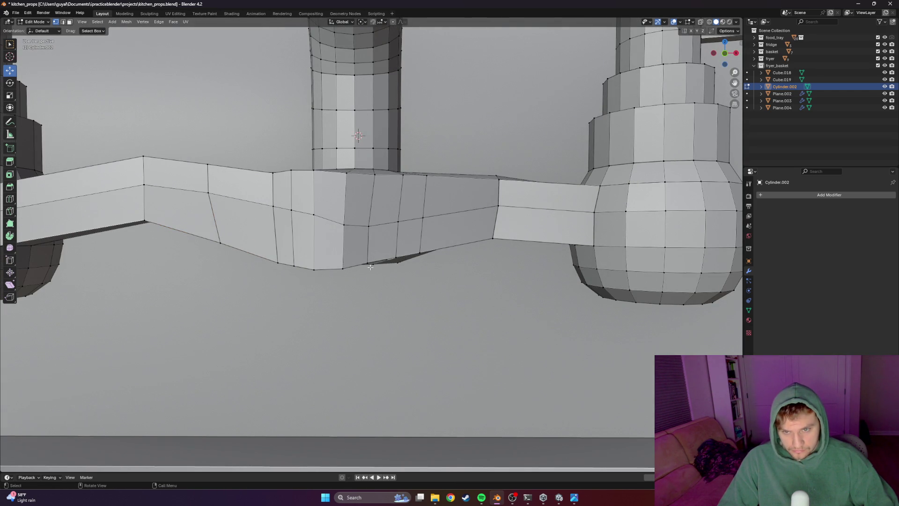
click(392, 255)
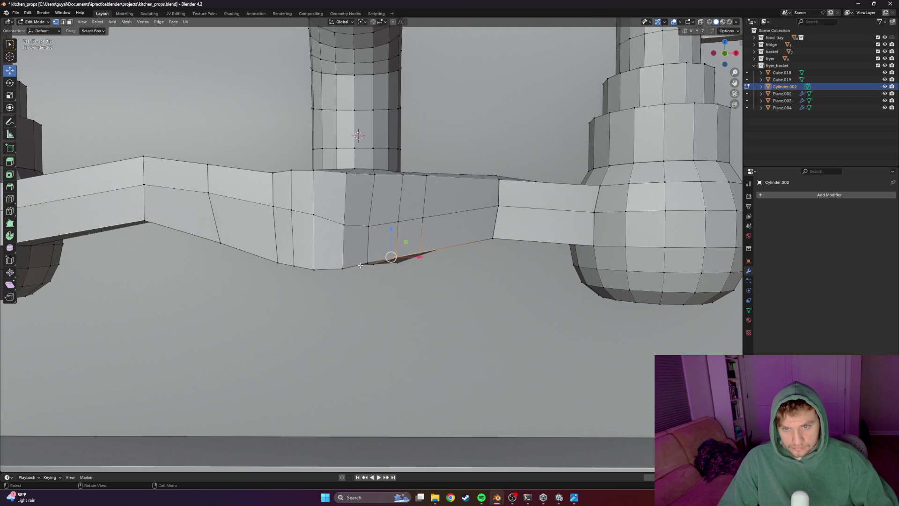
key(g)
key(z)
click(401, 258)
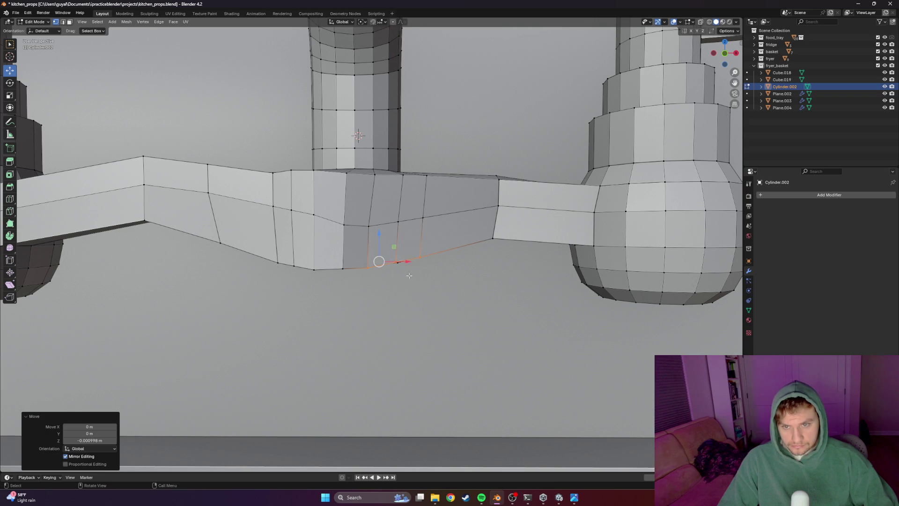
key(g)
key(x)
key(Escape)
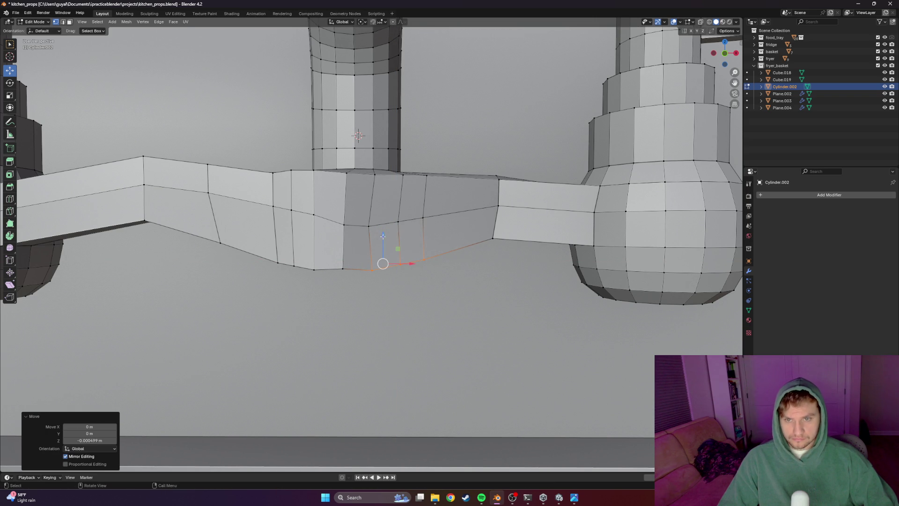
key(g)
key(z)
key(Escape)
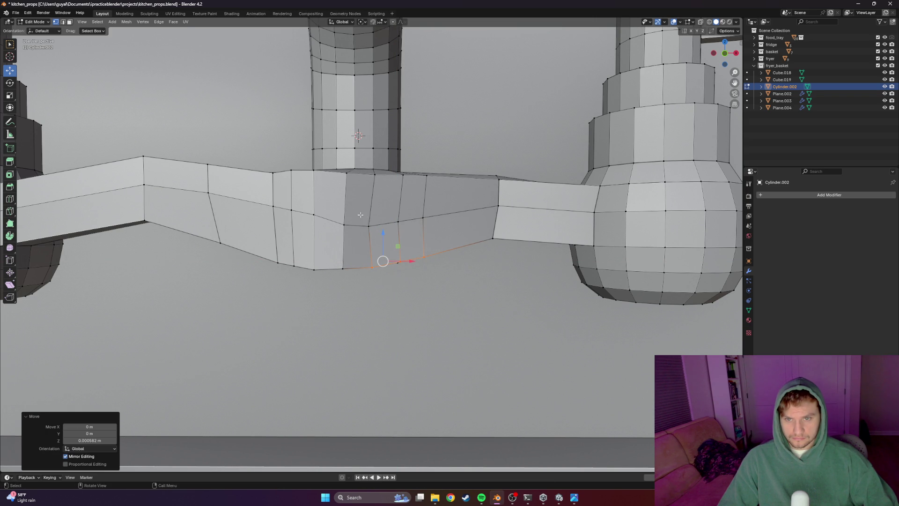
Slide a bottom vertex and the vertical edge below the spout along X to even the curve
click(448, 227)
click(368, 227)
key(g)
key(x)
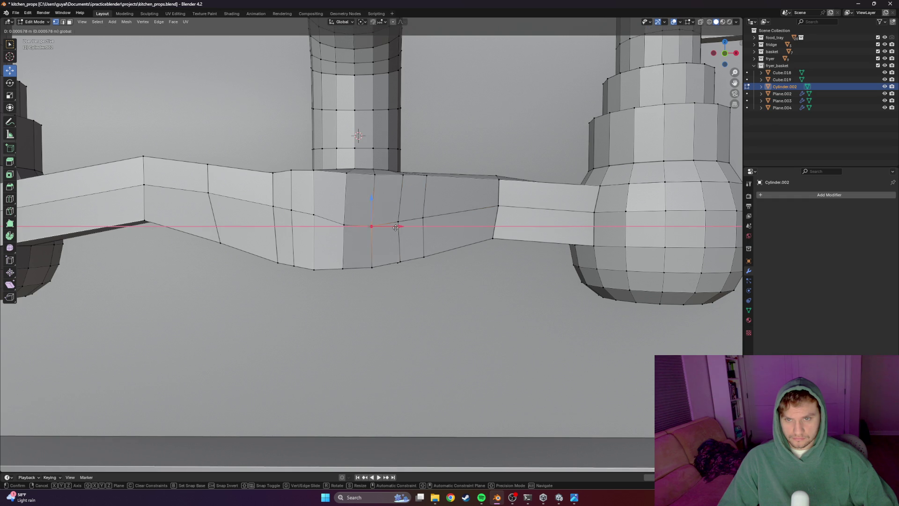
click(397, 227)
click(344, 225)
shift+click(343, 267)
key(g)
key(x)
click(372, 248)
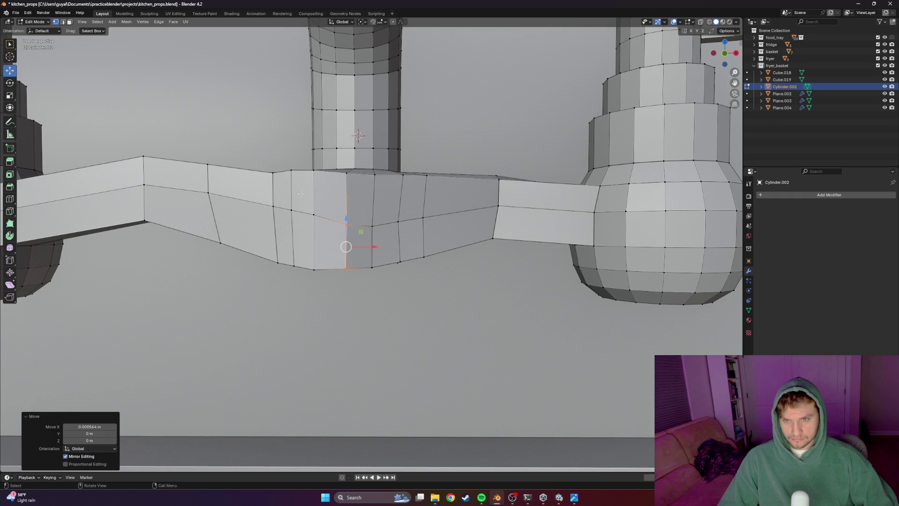
scroll(347, 223, down, 5)
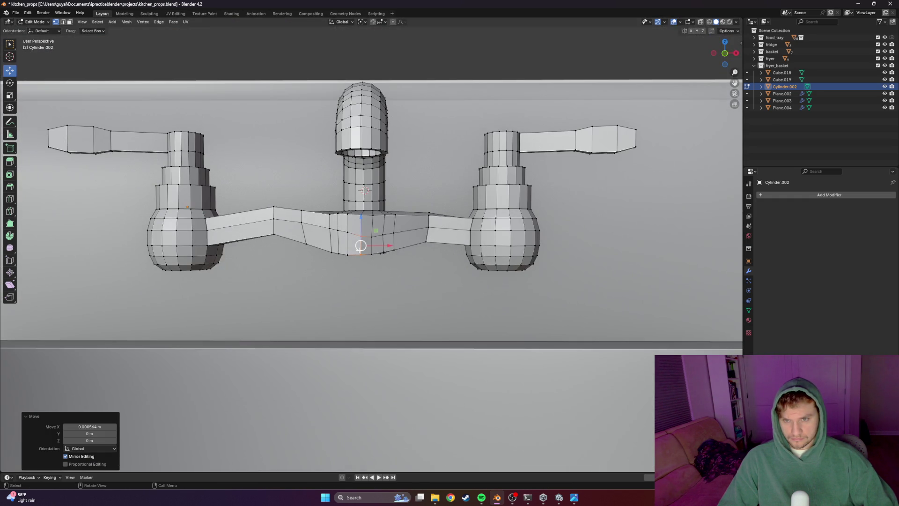
middle_drag(386, 269, 359, 199)
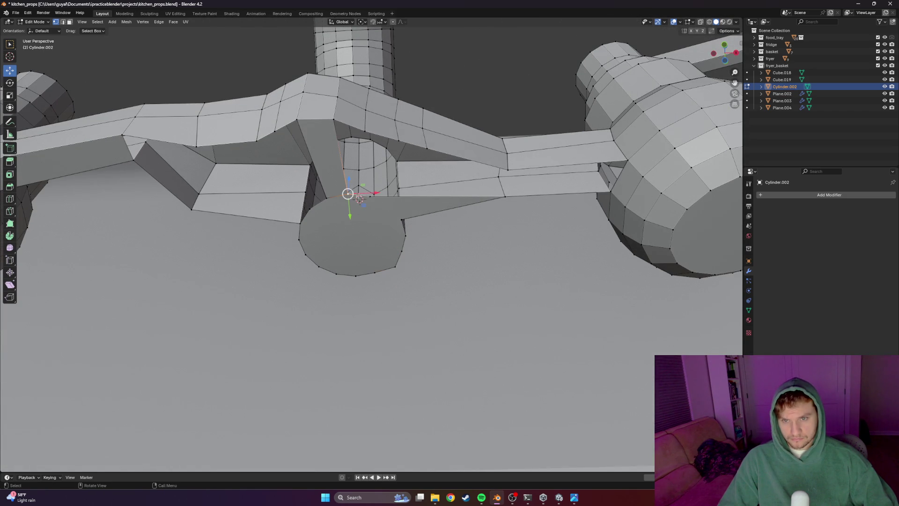
Add two centred loop cuts around the bar near its flat bottom face
shift+click(372, 197)
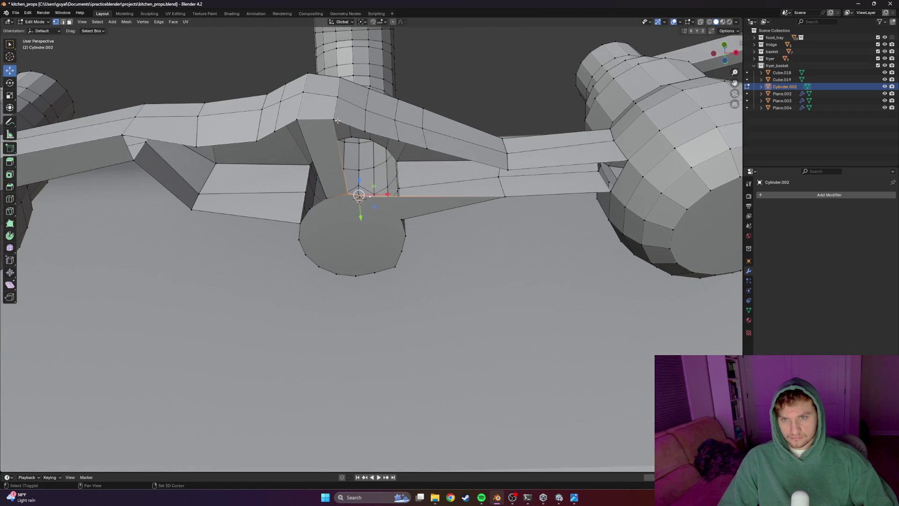
click(393, 194)
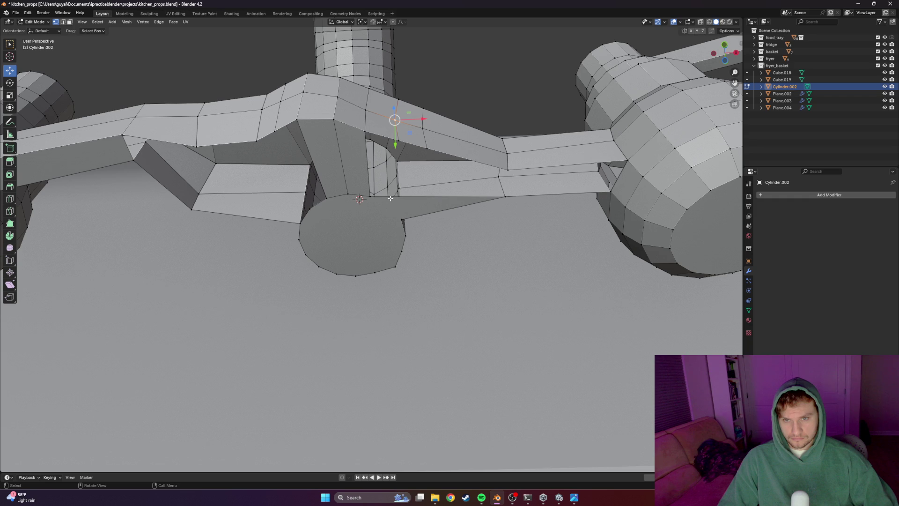
key(ctrl+r)
click(387, 189)
right_click(431, 204)
mouse_move(431, 203)
middle_down()
mouse_move(401, 206)
mouse_move(389, 239)
mouse_move(459, 271)
middle_up()
key(ctrl+r)
click(415, 203)
Slide an underside edge of the bar sideways along X after two cancelled attempts
click(431, 200)
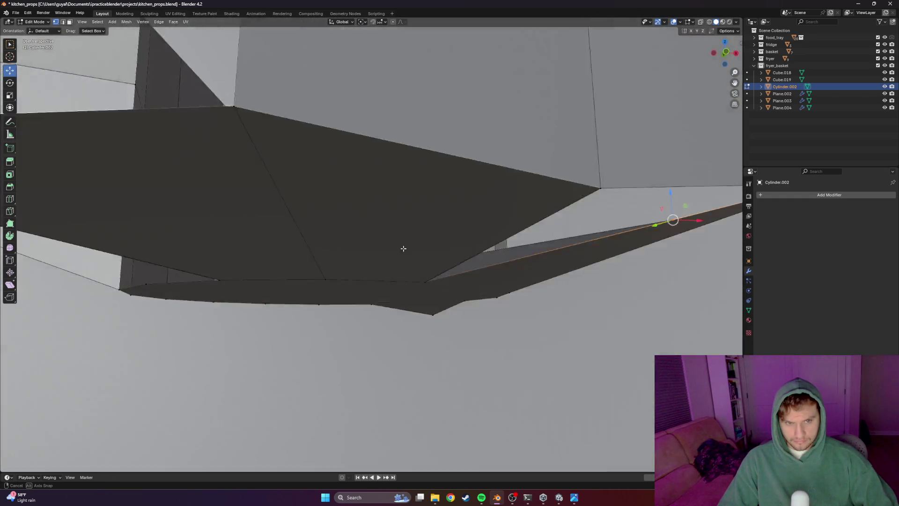
mouse_move(459, 271)
middle_down()
mouse_move(389, 245)
mouse_move(424, 179)
mouse_move(466, 165)
middle_up()
key(g)
key(x)
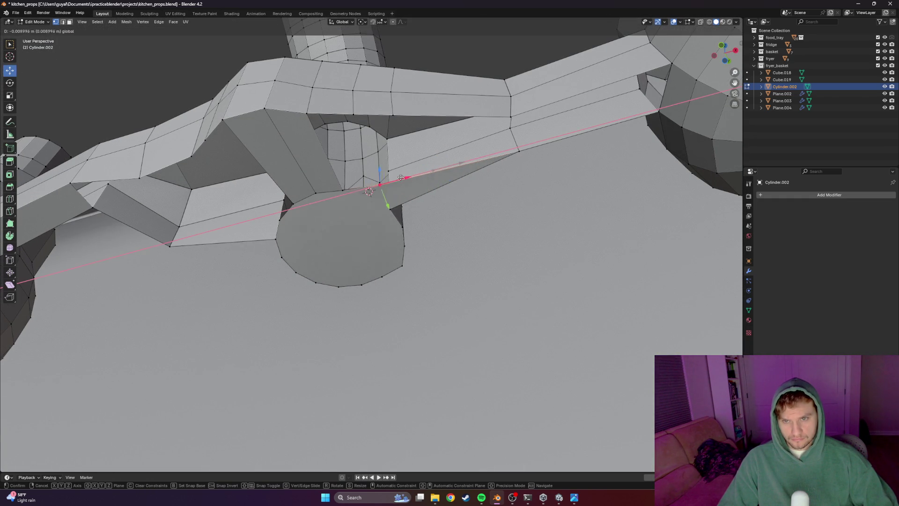
key(Escape)
key(g)
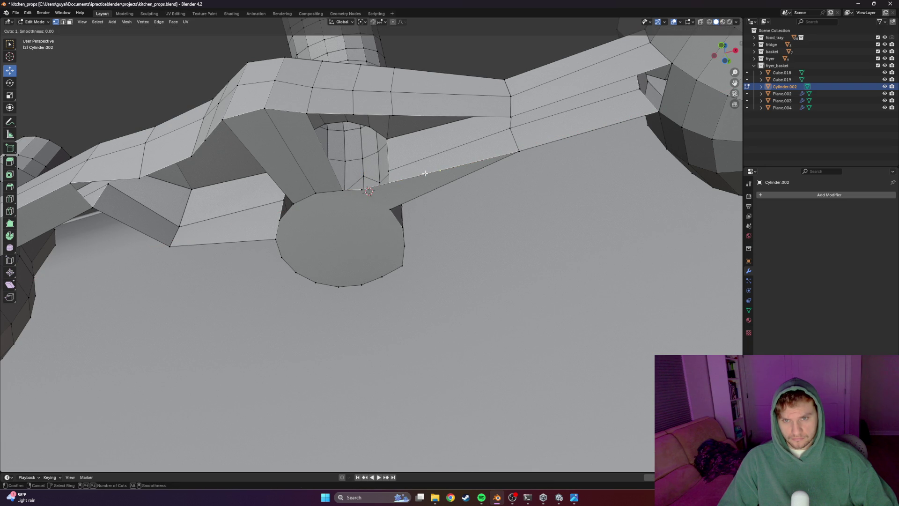
key(Escape)
key(g)
key(x)
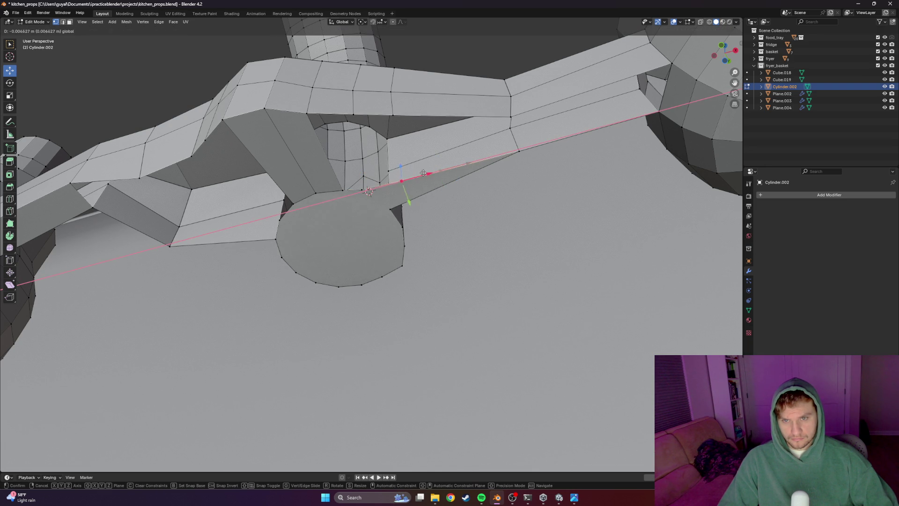
click(417, 176)
Fill the open hole with a face and nudge the vertex beside it twice along X
click(334, 183)
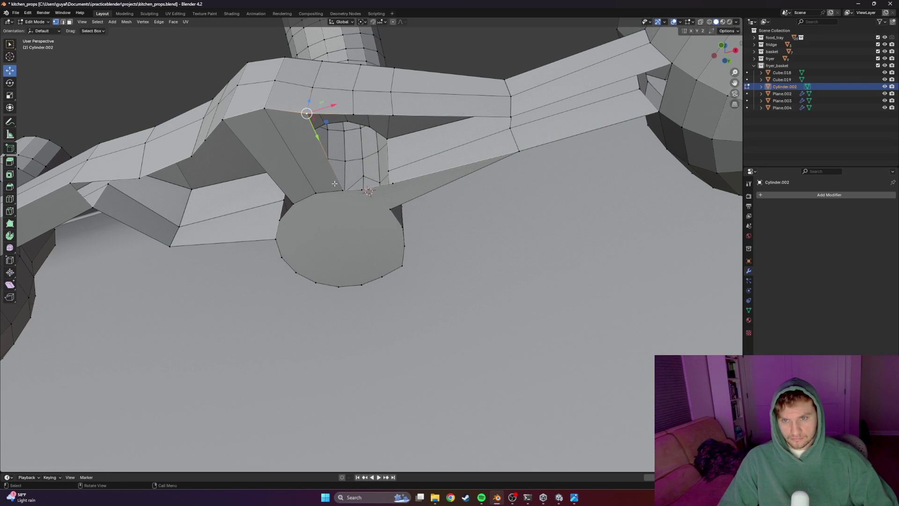
key(f)
click(362, 186)
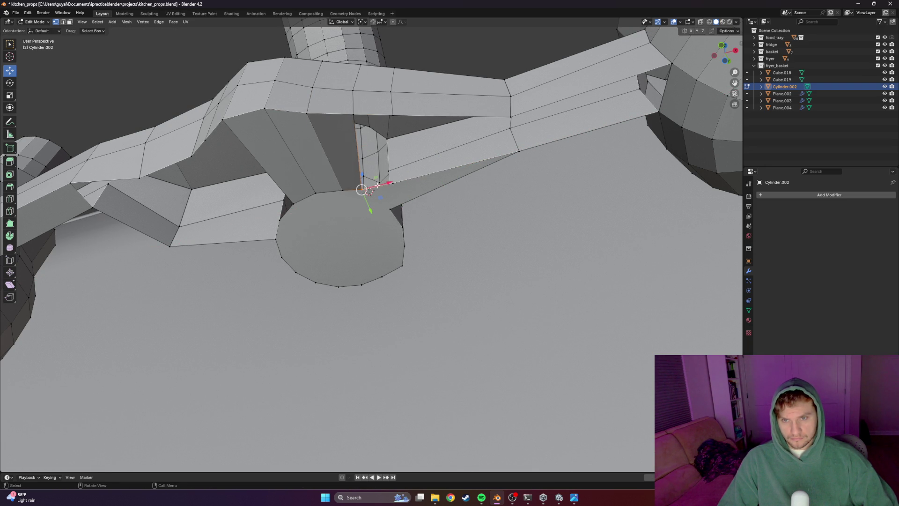
key(g)
key(x)
click(400, 180)
key(g)
key(x)
click(401, 180)
Select the stretched faces and corner vertices under the junction and view them from below
click(393, 115)
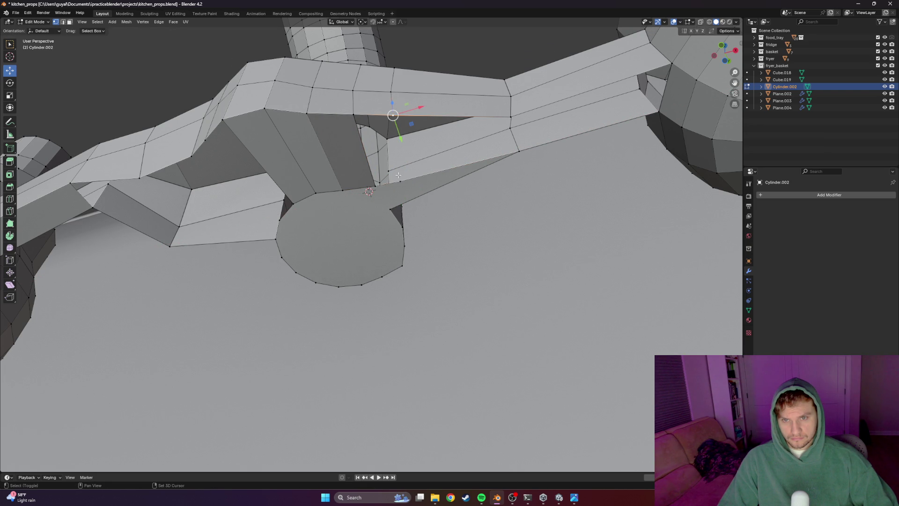
shift+click(353, 115)
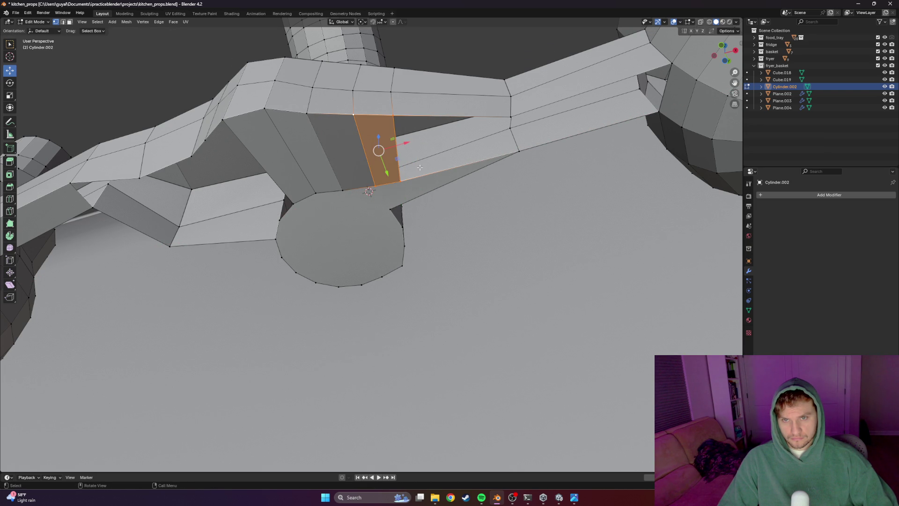
click(399, 181)
mouse_move(496, 128)
middle_down()
mouse_move(510, 148)
mouse_move(504, 195)
middle_up()
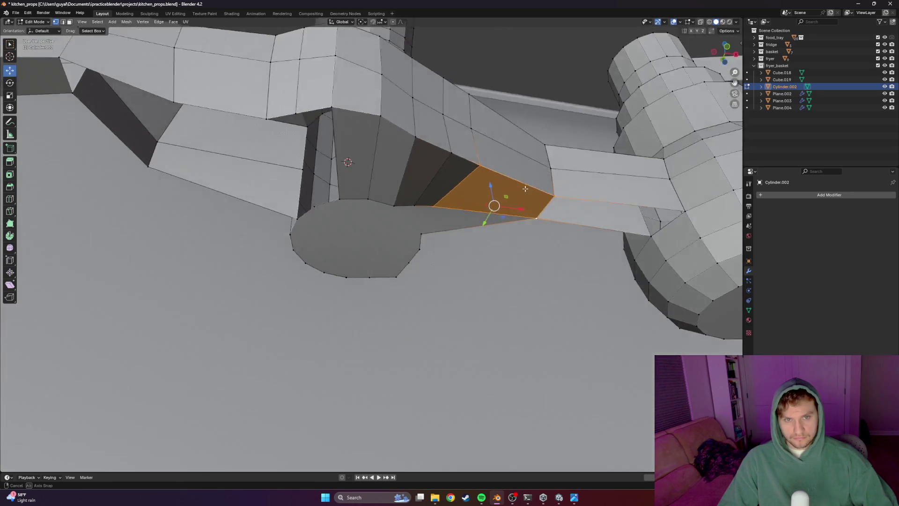
click(506, 195)
shift+click(374, 200)
shift+click(379, 180)
mouse_move(380, 180)
middle_down()
mouse_move(326, 187)
mouse_move(445, 163)
middle_up()
Fill the gap under the spout junction with a quad face, cancelling a stray loop cut
click(443, 156)
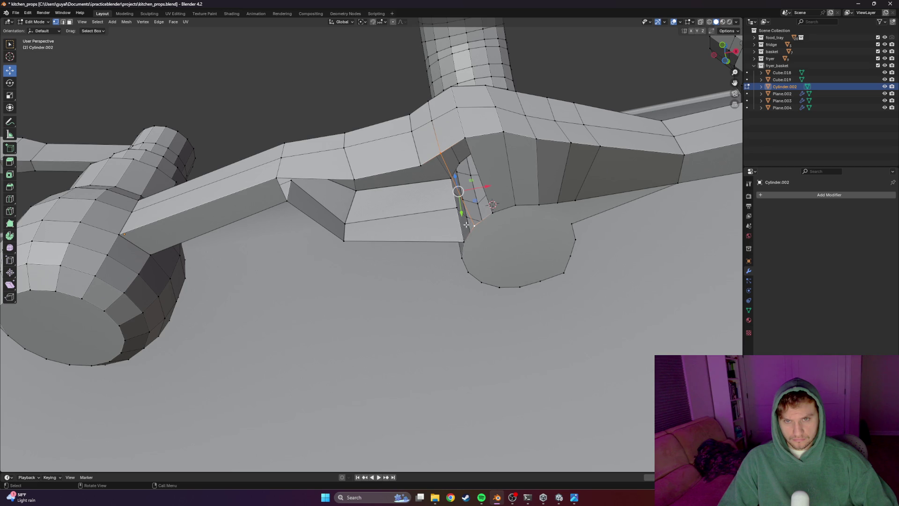
middle_drag(466, 225, 511, 158)
ctrl+click(497, 223)
click(475, 239)
key(f)
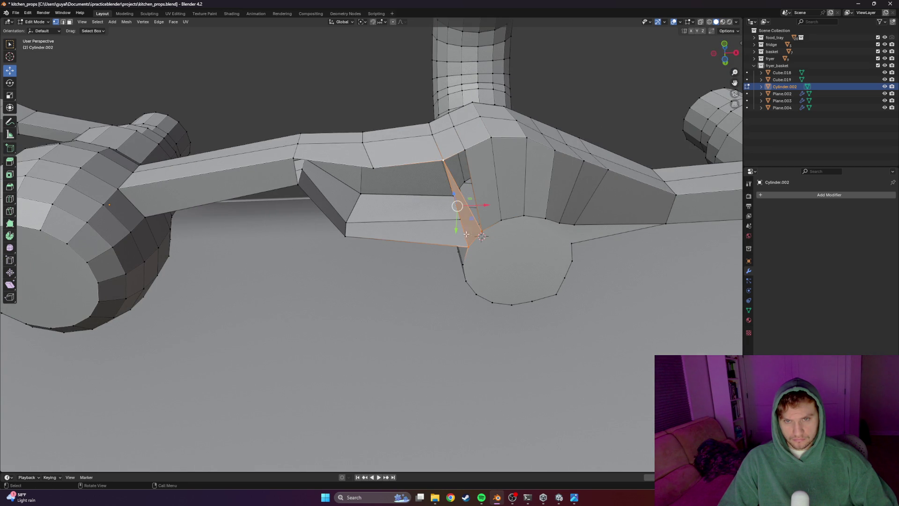
key(ctrl+z)
key(f)
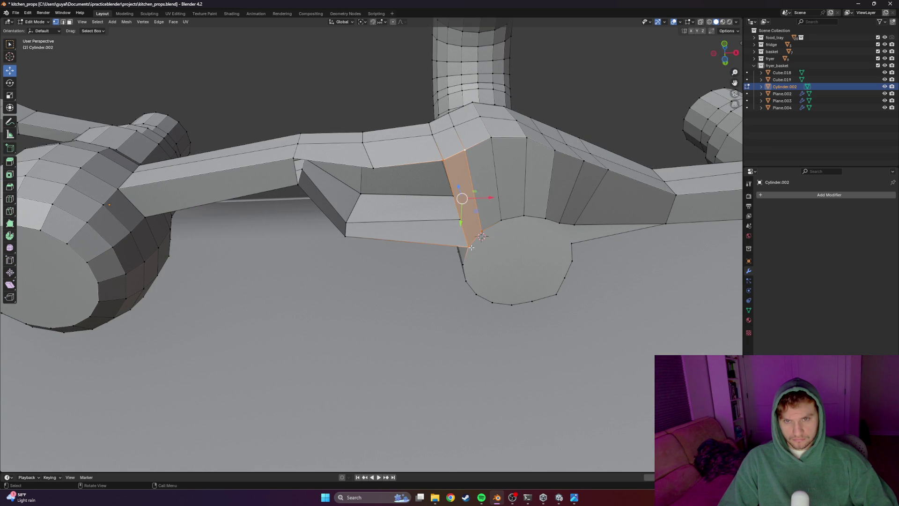
key(ctrl+r)
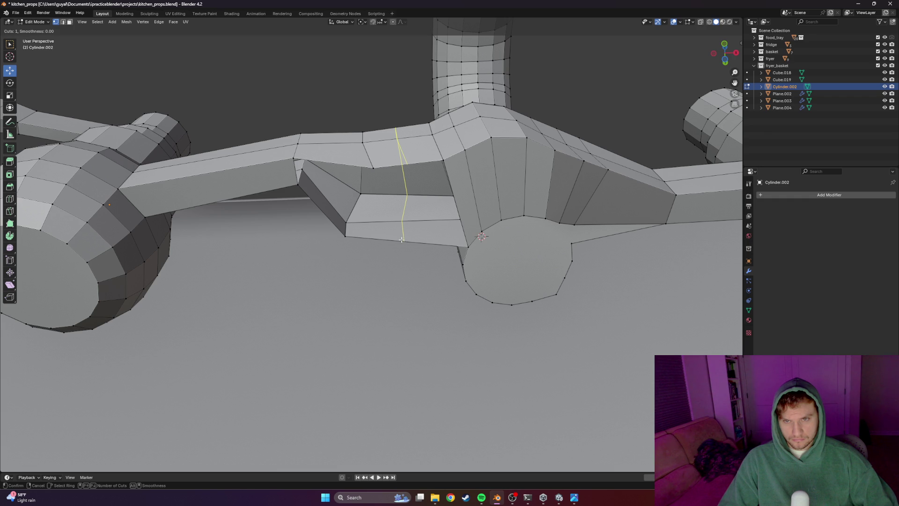
key(Escape)
Merge the stray vertices on the faucet bar into one and review the whole faucet
click(294, 157)
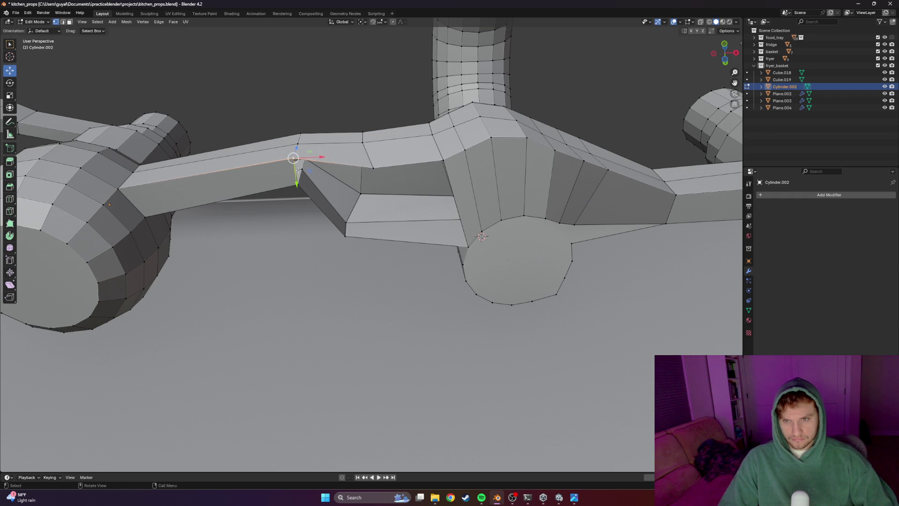
shift+click(347, 236)
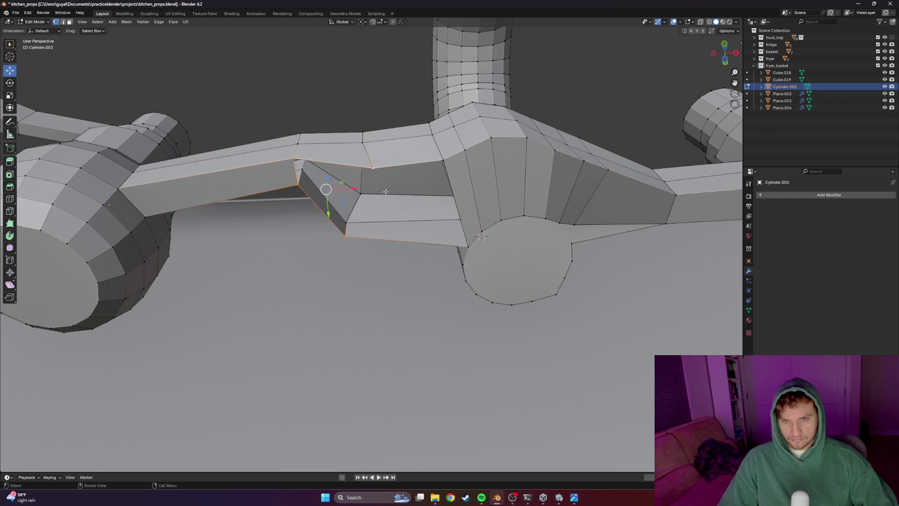
shift+click(372, 170)
key(m)
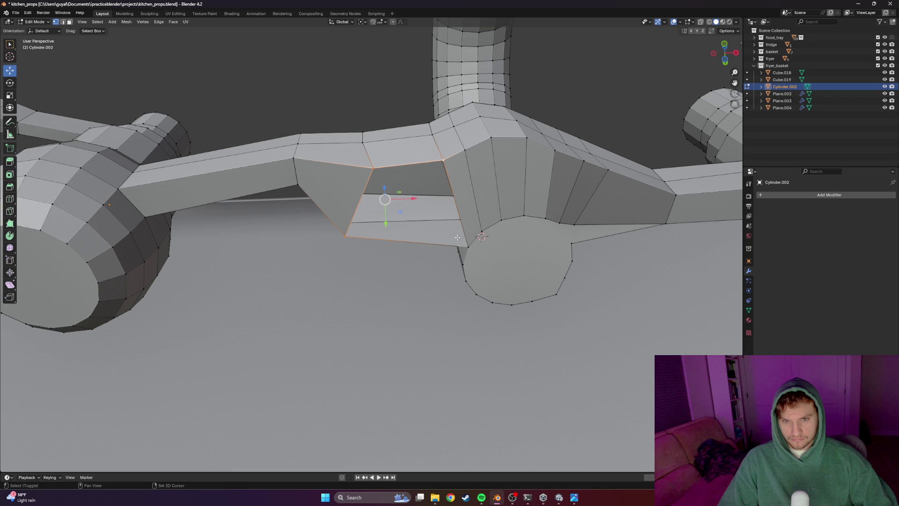
mouse_move(458, 236)
middle_down()
mouse_move(447, 272)
mouse_move(421, 210)
mouse_move(380, 239)
middle_up()
scroll(447, 272, down, 5)
click(423, 87)
alt+click(332, 246)
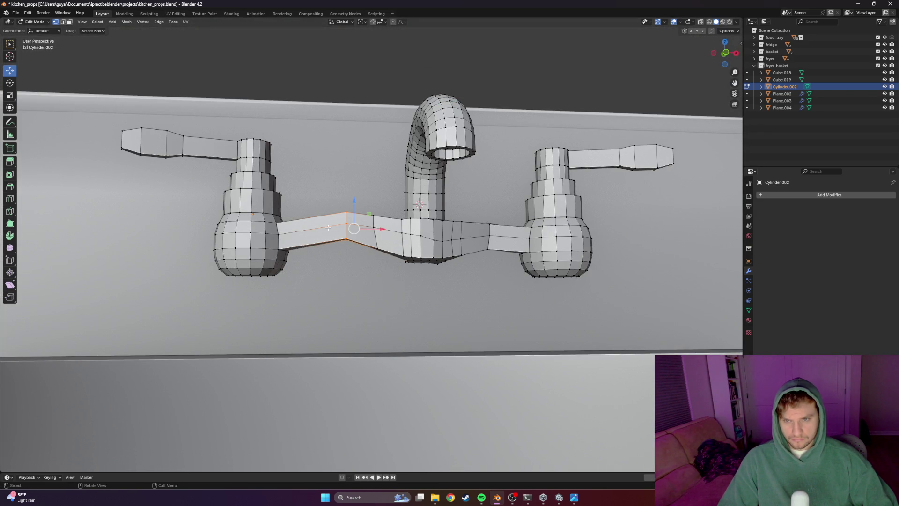
In front orthographic wireframe view, box-select the whole left faucet and shift it along X
key(KP_1)
key(KP_5)
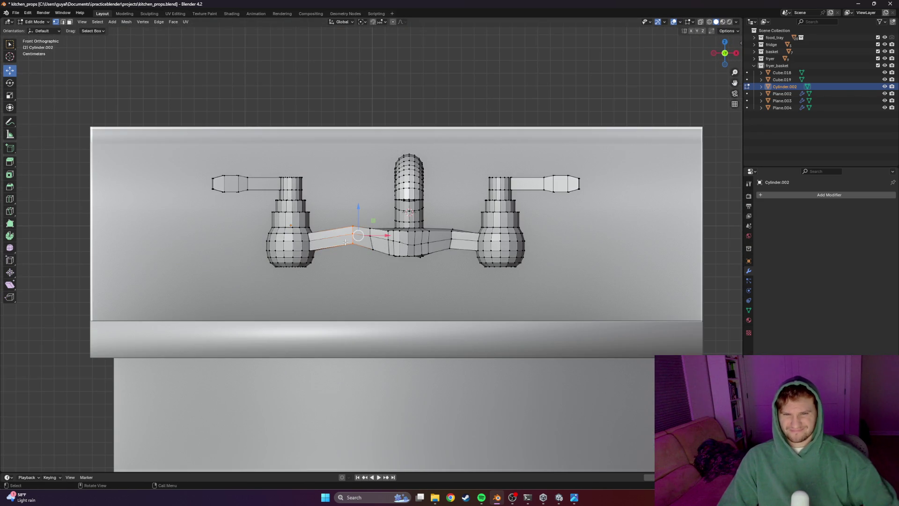
drag(354, 299, 180, 115)
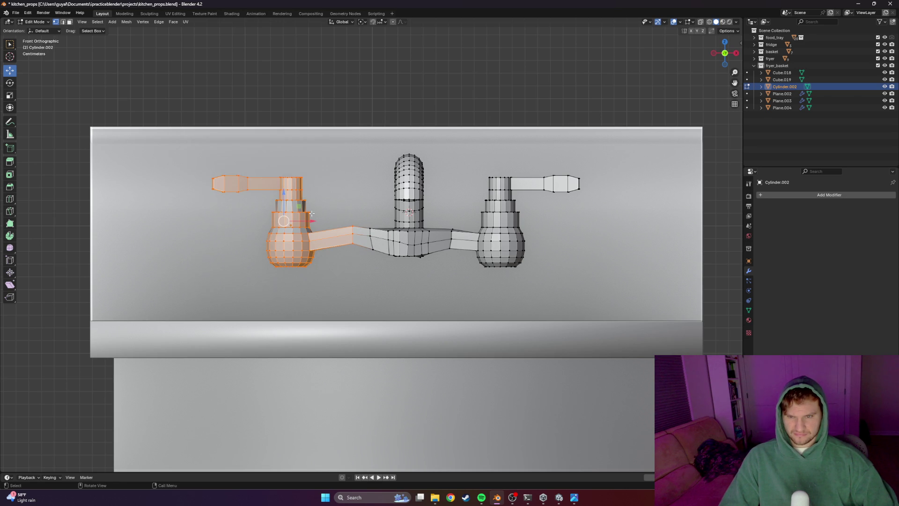
key(z)
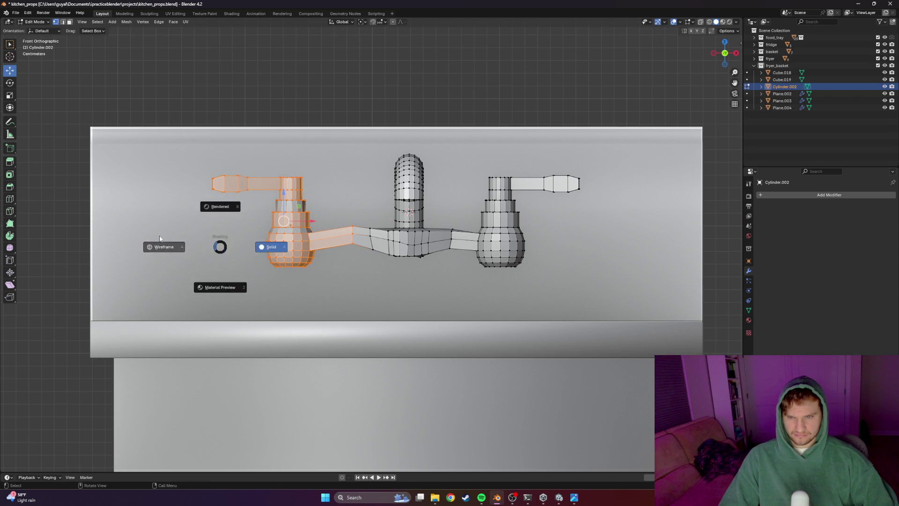
click(161, 247)
drag(361, 137, 156, 291)
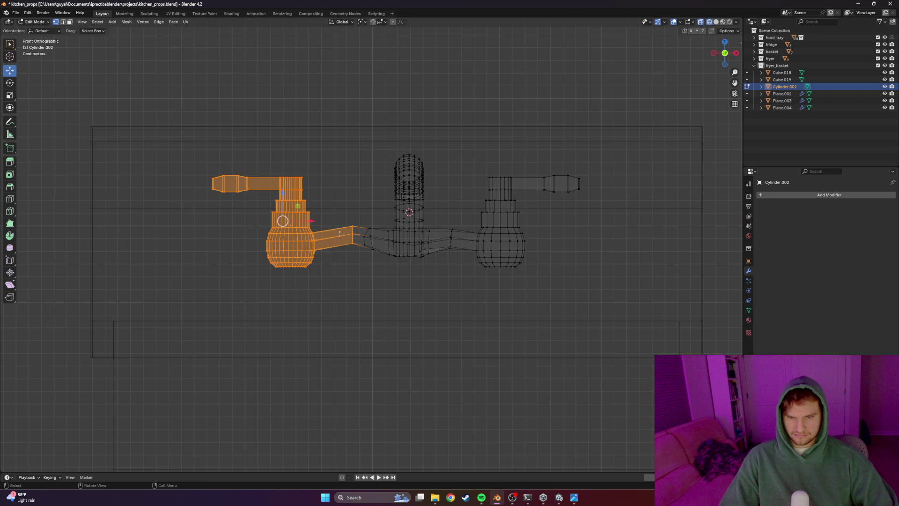
key(g)
key(x)
click(323, 223)
Shift the middle junction vertices sideways along X
click(398, 282)
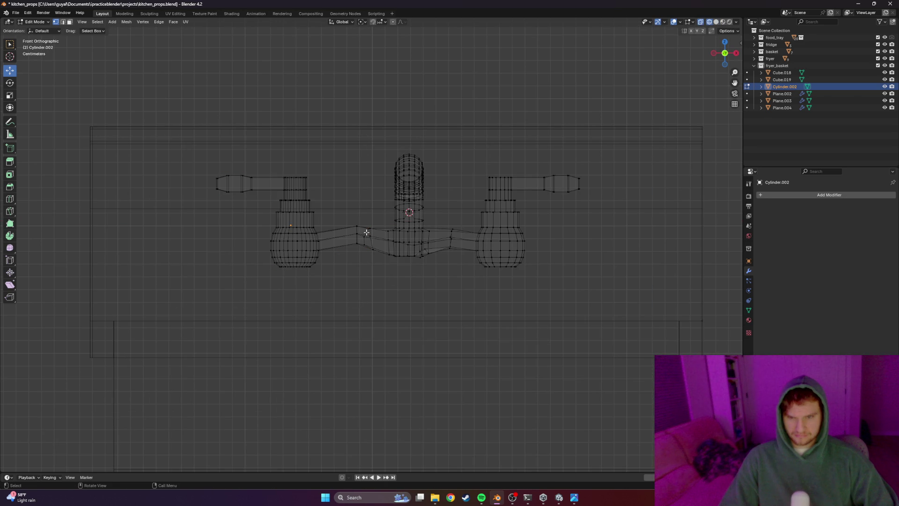
drag(363, 251, 422, 279)
key(g)
key(x)
click(393, 241)
Reselect the left faucet vertices and start moving them along X again
drag(368, 122, 131, 320)
drag(398, 111, 199, 261)
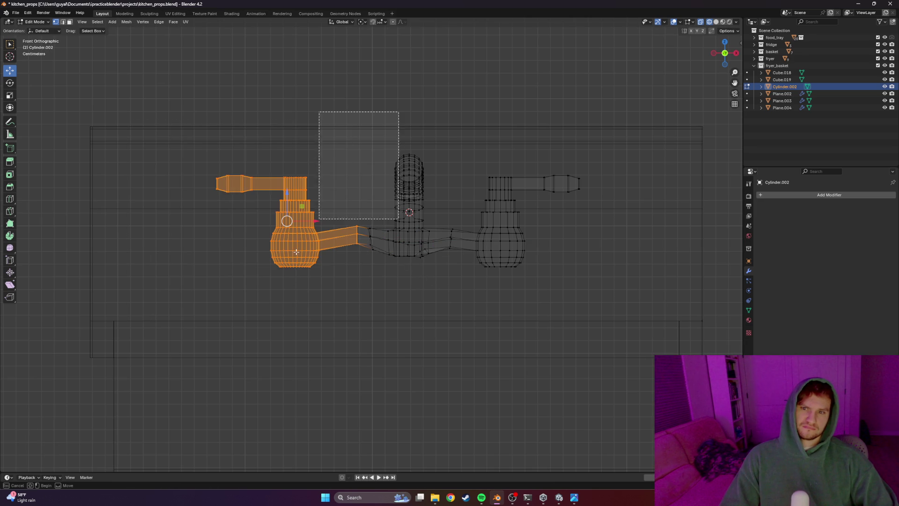
mouse_move(336, 105)
mouse_down()
mouse_move(318, 208)
mouse_move(140, 352)
mouse_up()
key(g)
key(x)
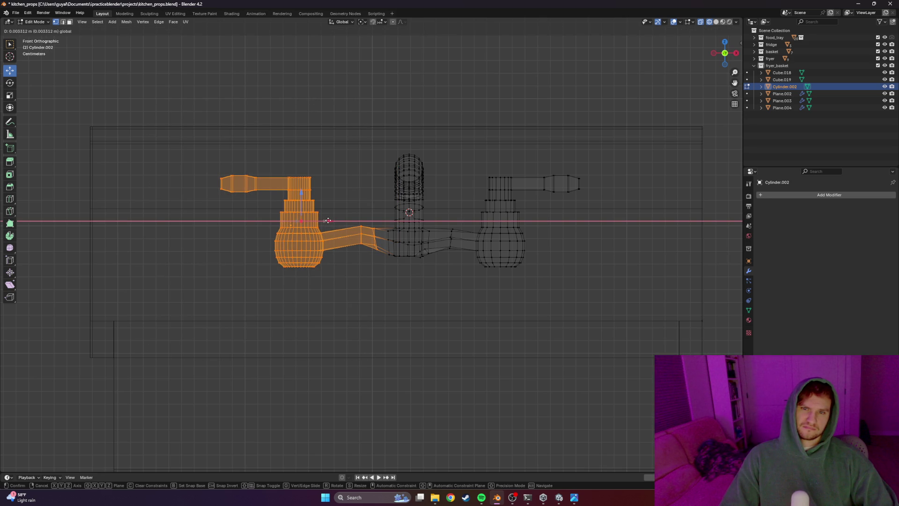
Settle the left faucet's position, then raise the bottom vertex under the junction along Z
click(330, 221)
click(448, 303)
scroll(479, 315, up, 2)
scroll(480, 316, up, 3)
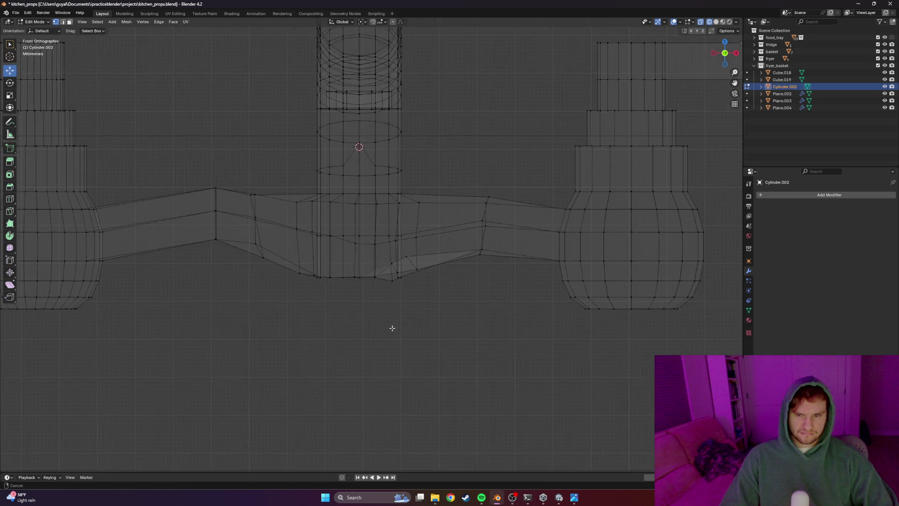
scroll(426, 327, up, 3)
scroll(416, 331, up, 1)
drag(356, 337, 340, 353)
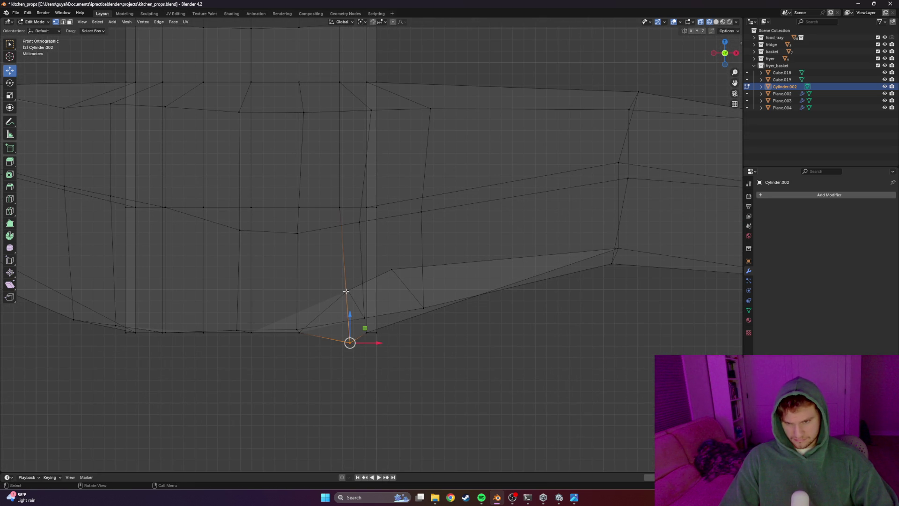
key(g)
key(z)
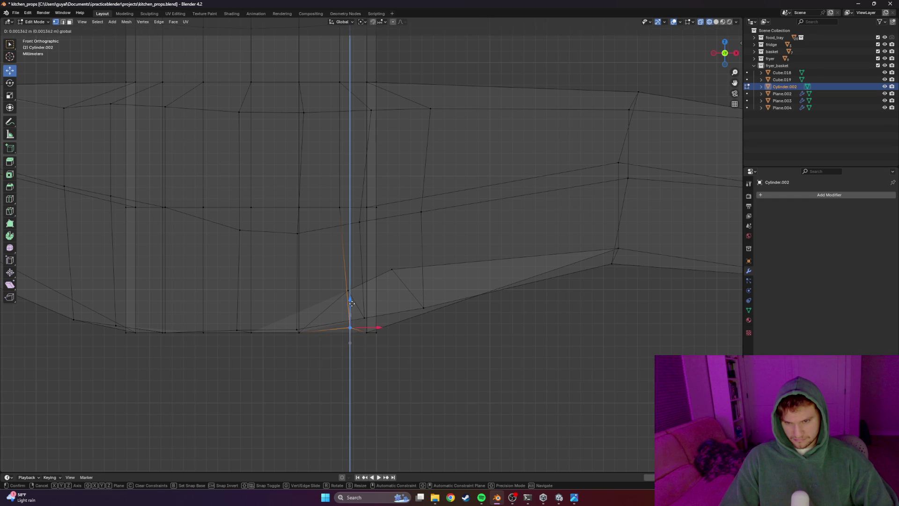
click(349, 304)
scroll(373, 335, down, 2)
scroll(366, 325, down, 2)
scroll(375, 296, up, 3)
Raise the bottom vertex once more along Z and return to Object Mode
click(372, 295)
key(g)
key(z)
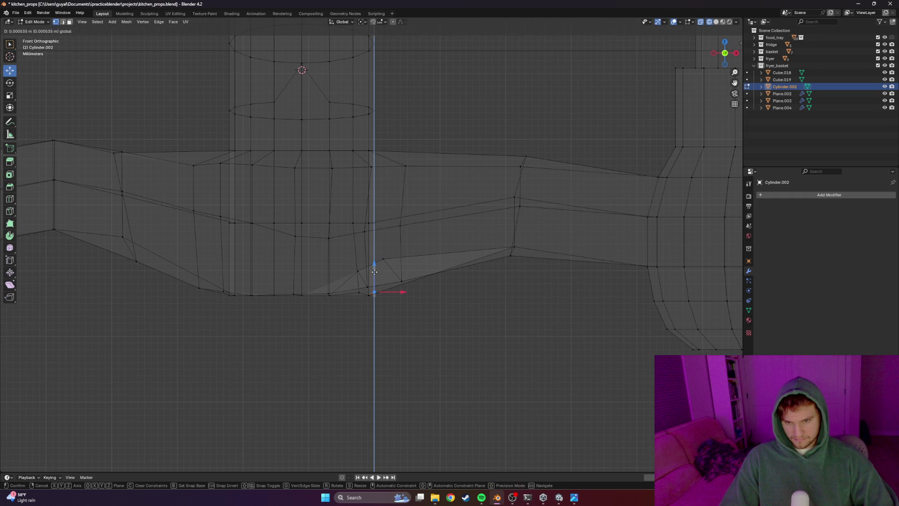
click(375, 272)
scroll(393, 295, down, 3)
scroll(415, 315, down, 2)
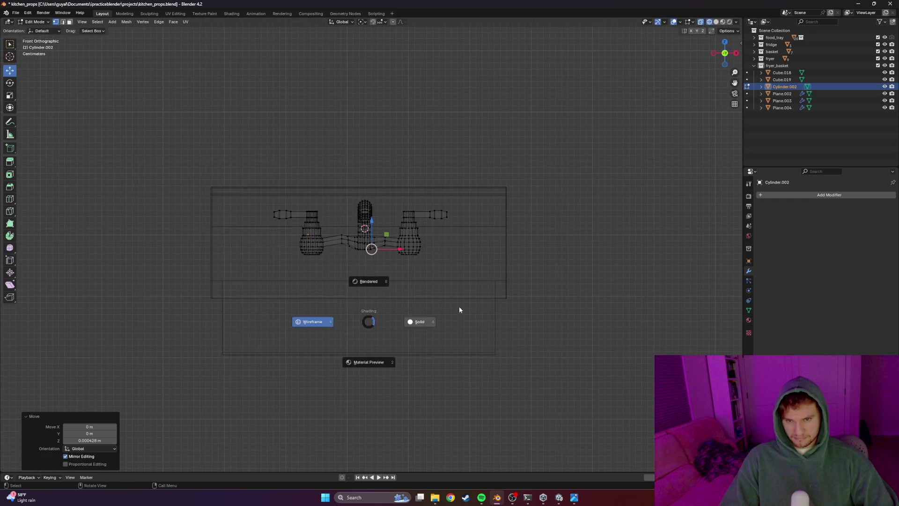
key(Tab)
scroll(410, 308, up, 2)
scroll(409, 306, down, 1)
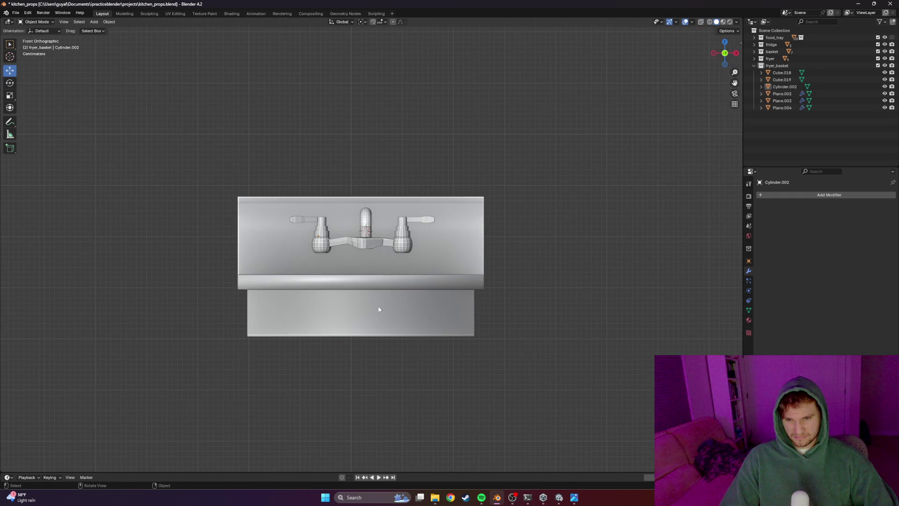
Shade the faucet object smooth and view it at an angle
click(370, 243)
right_click(345, 251)
click(343, 229)
scroll(363, 268, up, 3)
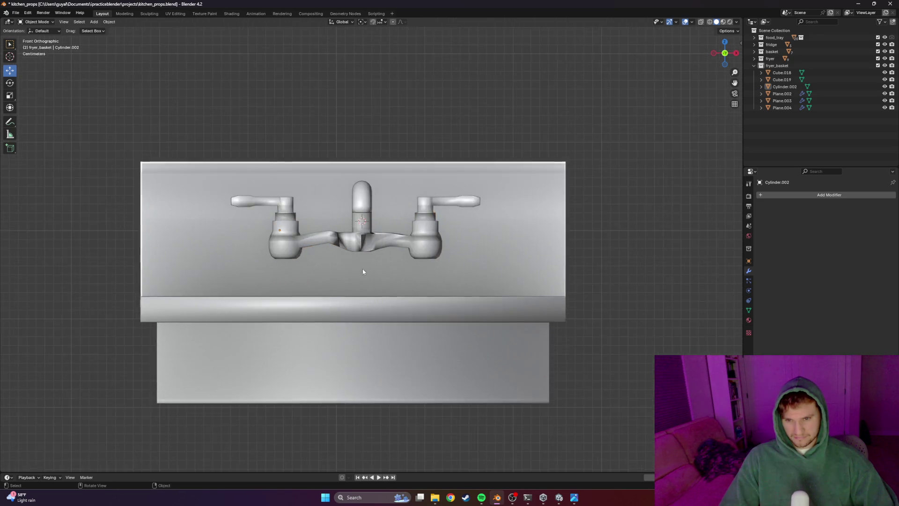
middle_drag(363, 268, 377, 301)
scroll(376, 301, up, 2)
Re-enter mesh editing, save kitchen_props.blend, and select the whole faucet mesh
key(Tab)
key(ctrl+s)
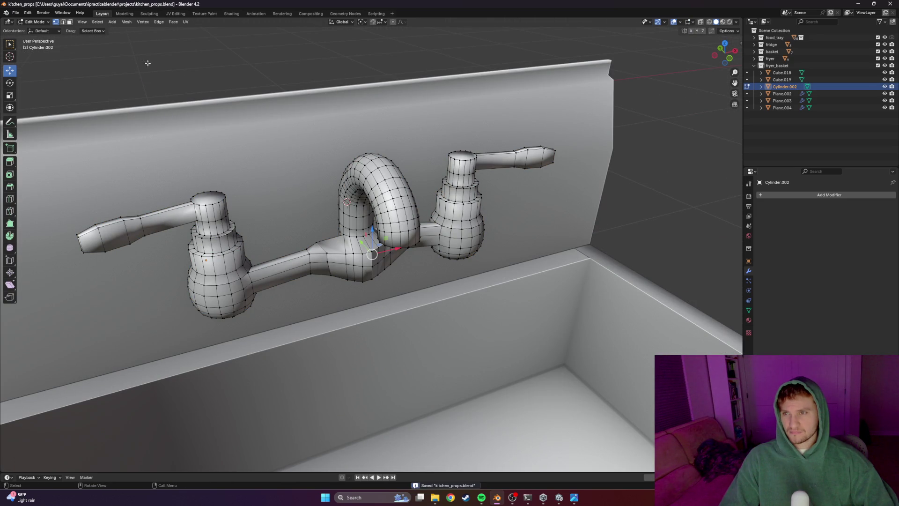
key(a)
click(97, 22)
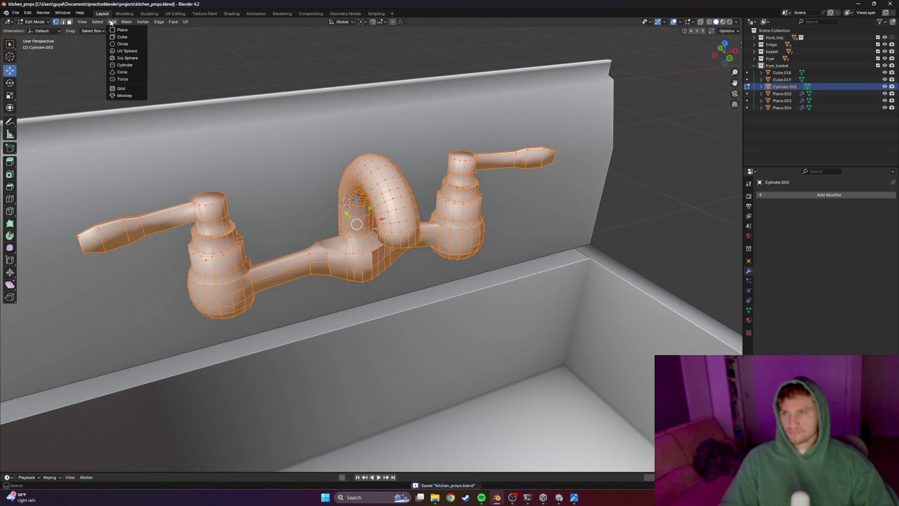
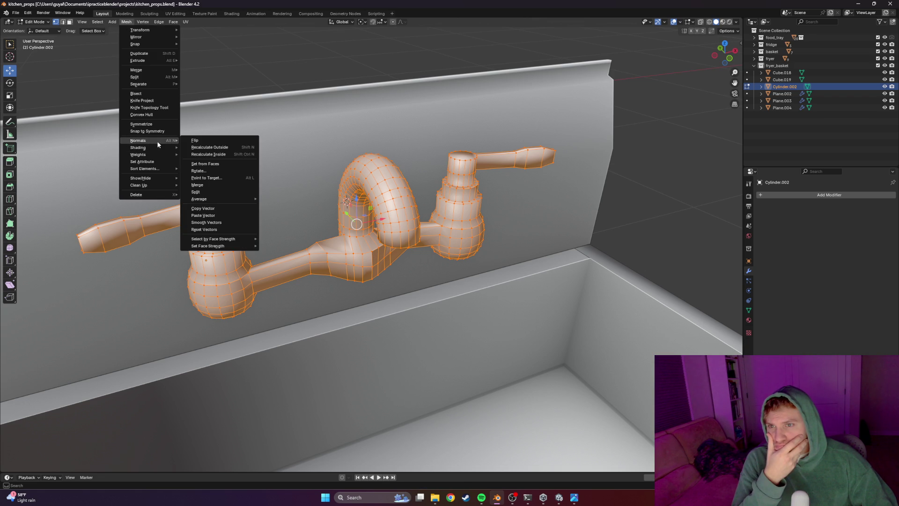
Recalculate the faucet mesh normals outside and toggle object/edit mode to refresh
click(209, 146)
scroll(208, 146, down, 3)
mouse_move(209, 146)
middle_down()
mouse_move(546, 215)
mouse_move(501, 198)
mouse_move(485, 176)
middle_up()
key(Tab)
scroll(545, 214, up, 3)
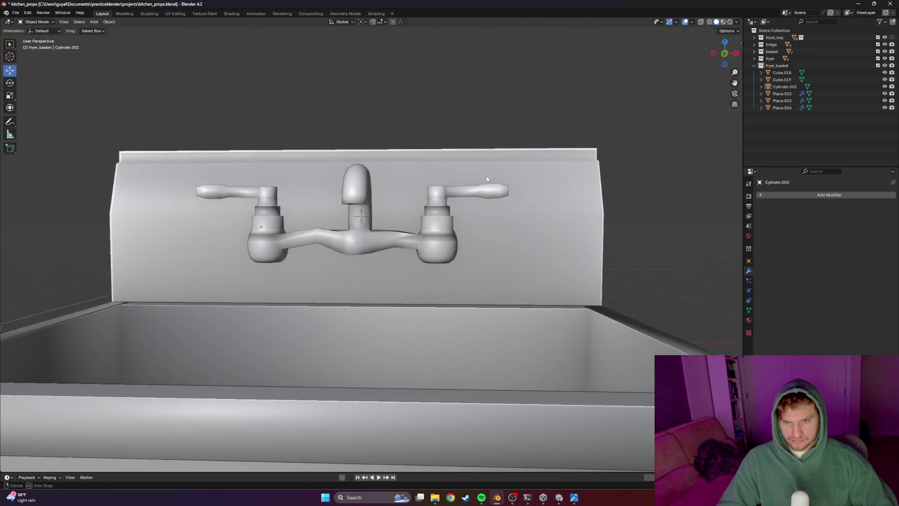
scroll(287, 209, up, 2)
scroll(287, 208, up, 2)
key(Tab)
Lower the selected connecting-pipe vertex slightly along Z
mouse_move(237, 227)
middle_down()
mouse_move(256, 254)
mouse_move(278, 232)
mouse_move(355, 247)
middle_up()
key(g)
key(z)
click(251, 233)
scroll(282, 233, up, 2)
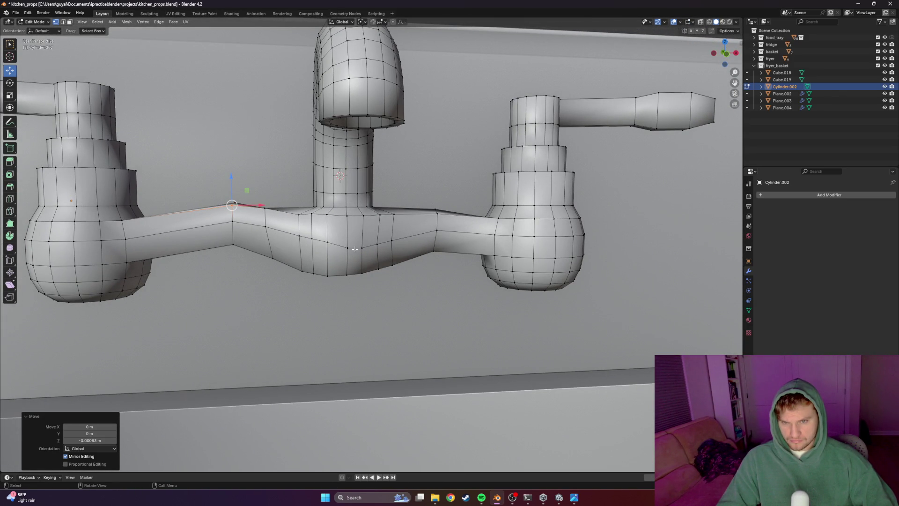
Nudge the first three pipe vertices upward one by one, mostly along Z
click(327, 242)
key(g)
key(z)
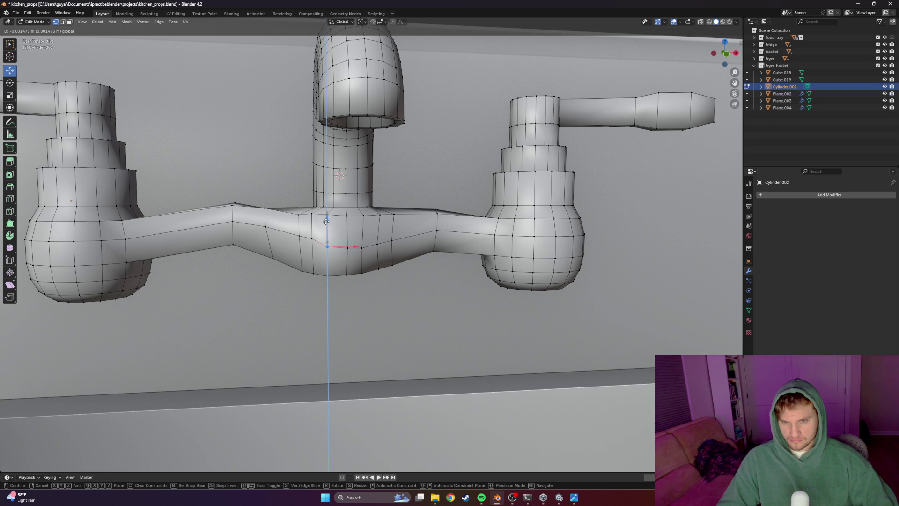
click(326, 220)
click(311, 239)
key(g)
click(323, 237)
key(g)
click(298, 241)
key(g)
key(z)
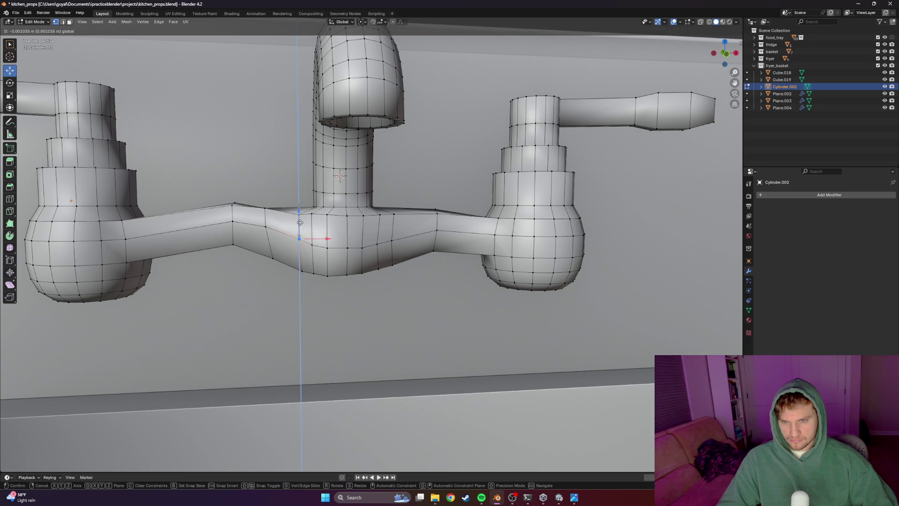
click(299, 225)
Raise the fourth pipe vertex in two vertical moves toward the spout
click(265, 229)
key(g)
key(z)
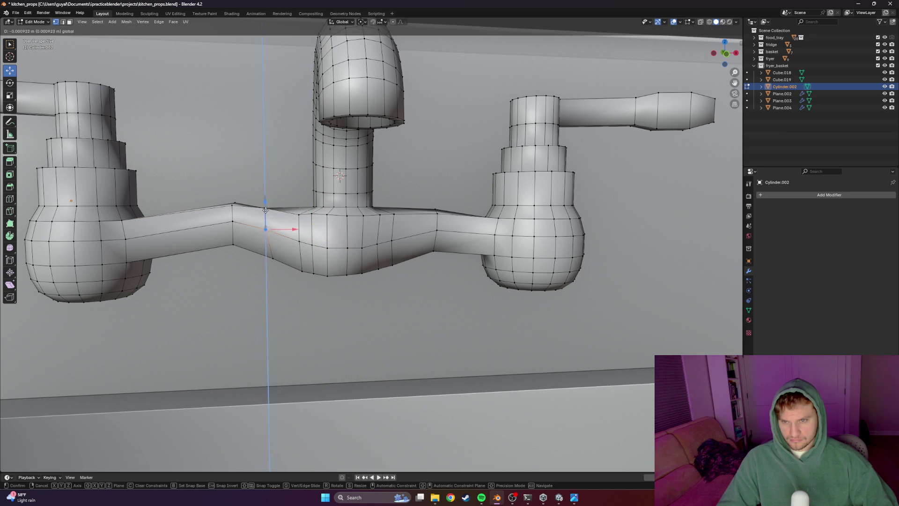
click(288, 231)
key(g)
key(z)
click(288, 211)
Slide the pipe's lower vertex sideways along X and shift one more vertex to taper the joint
click(273, 258)
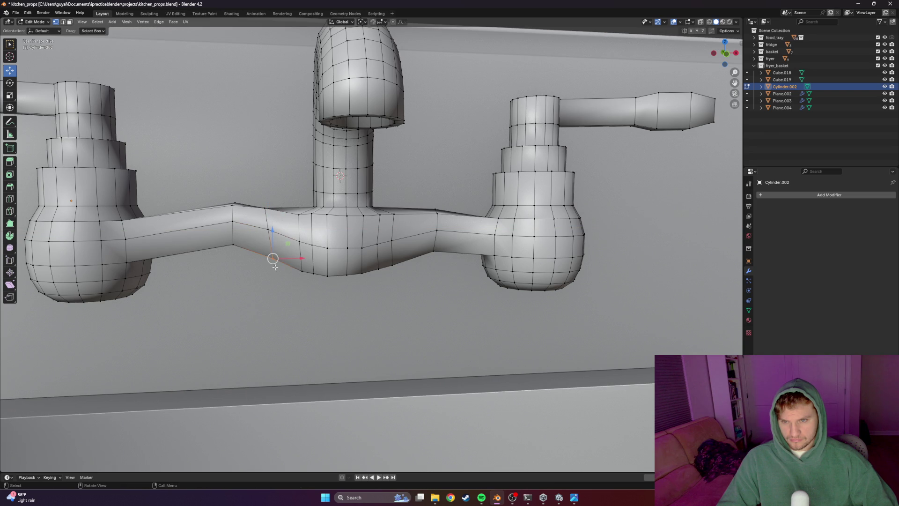
key(g)
key(x)
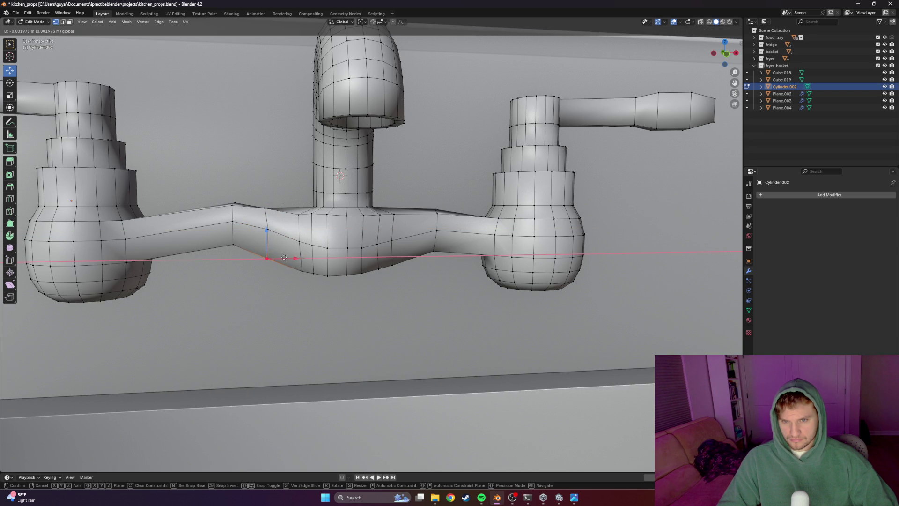
click(285, 258)
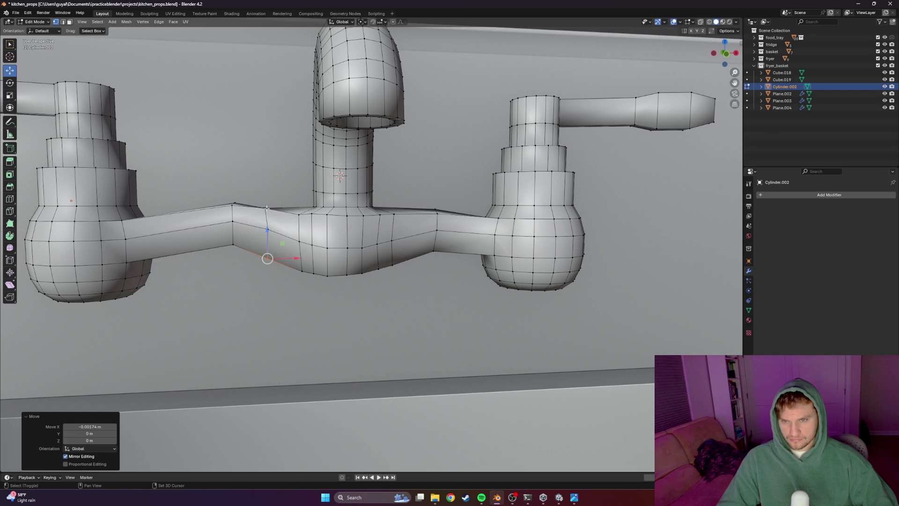
click(265, 234)
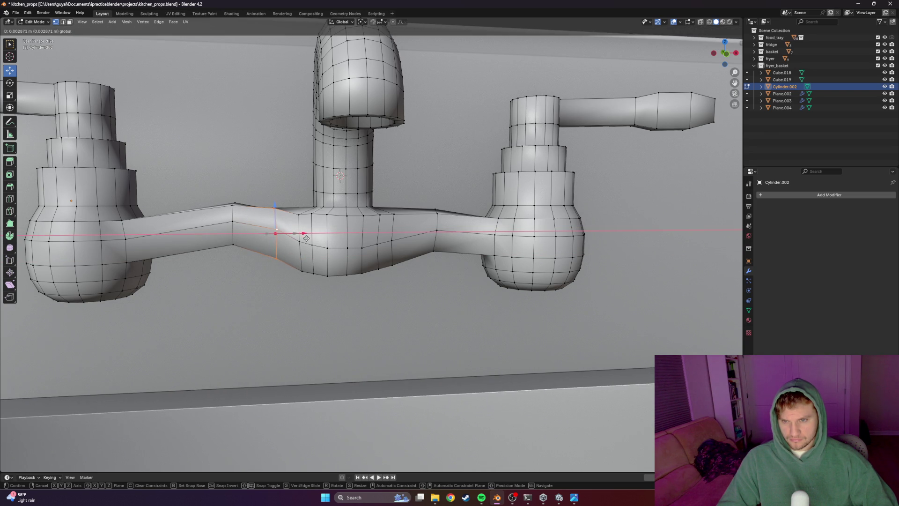
click(310, 243)
middle_drag(302, 247, 318, 276)
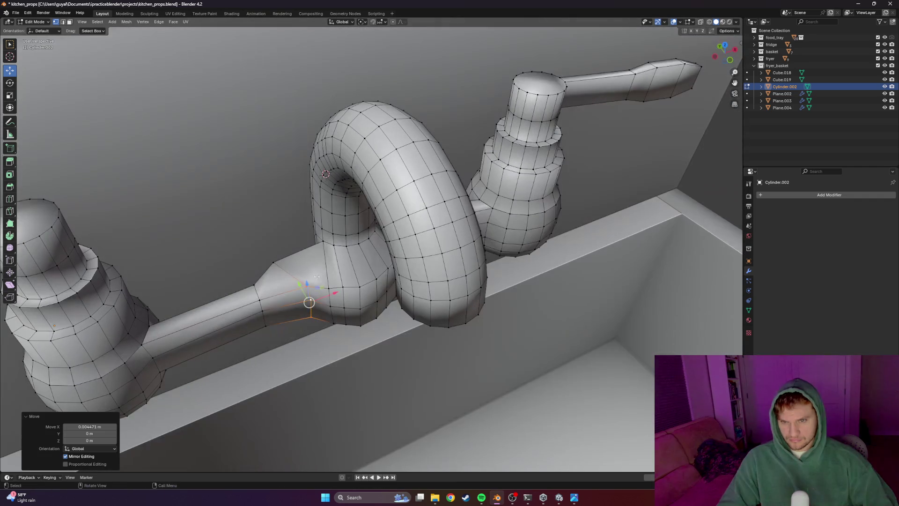
Shift the joint vertex along X and then slightly along Y
key(g)
key(y)
key(Escape)
key(g)
key(x)
click(314, 304)
key(g)
key(y)
click(315, 305)
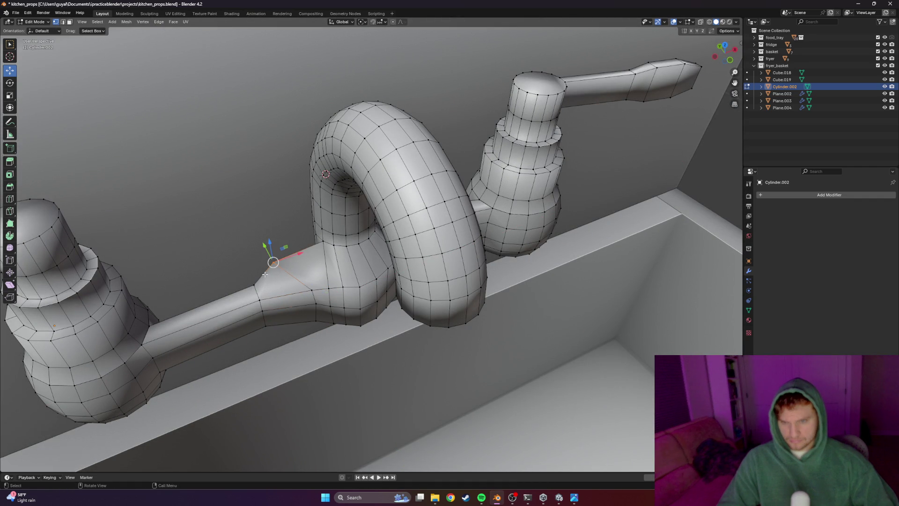
Move vertices at the spout base freely and twice along X to round the bend
mouse_move(266, 271)
middle_down()
mouse_move(321, 261)
mouse_move(286, 276)
middle_up()
key(g)
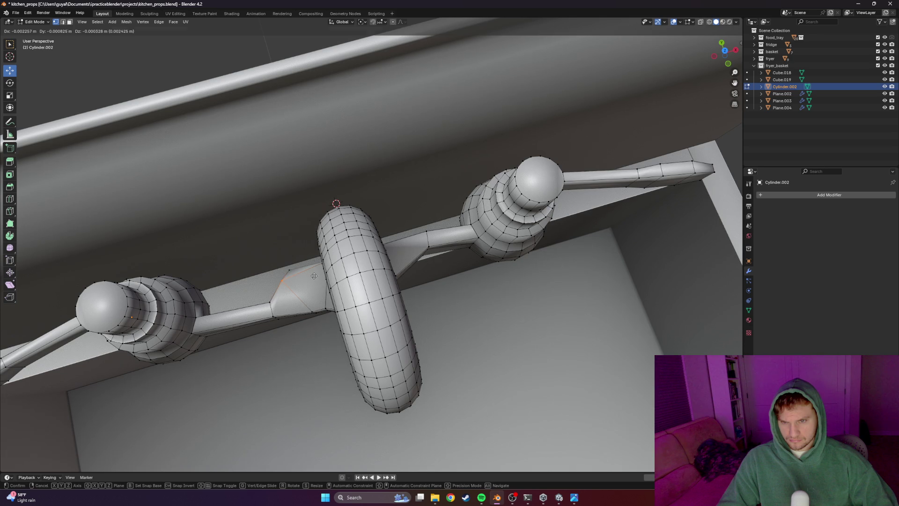
click(314, 275)
key(g)
key(x)
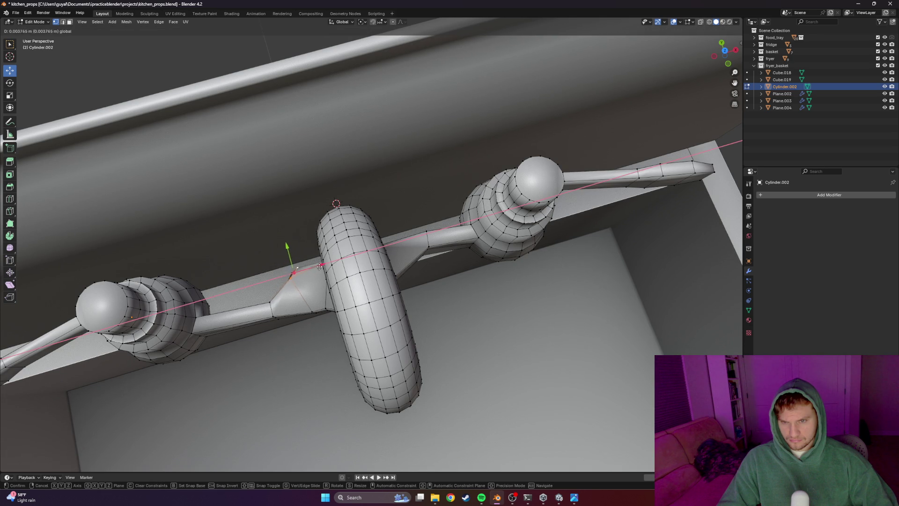
click(320, 266)
mouse_move(319, 266)
middle_down()
mouse_move(411, 296)
mouse_move(427, 339)
middle_up()
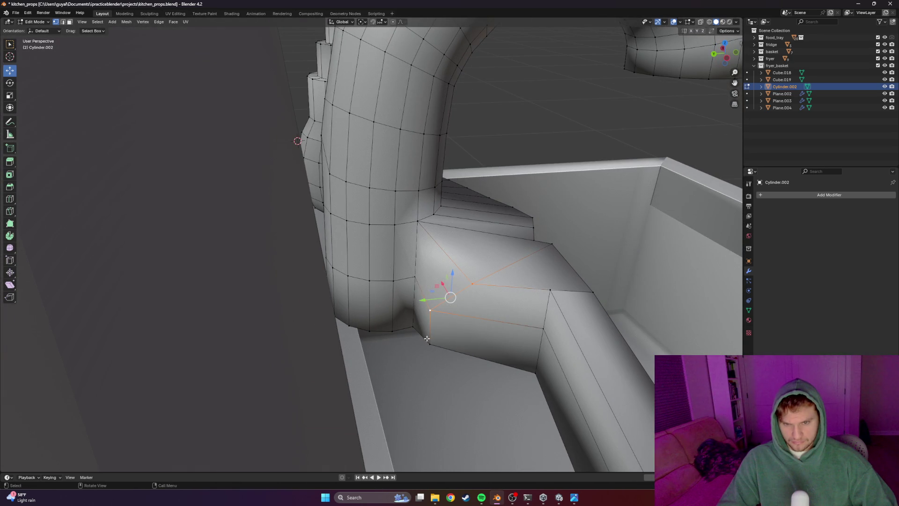
key(g)
key(x)
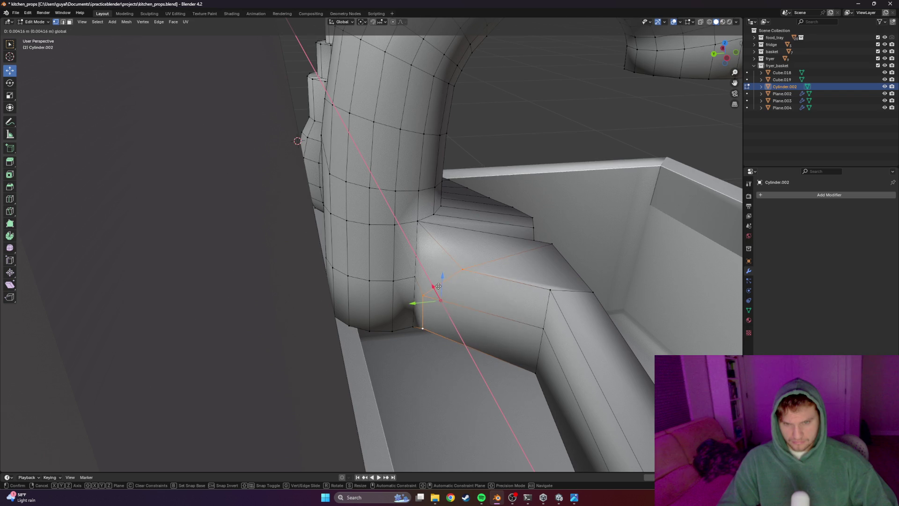
click(439, 284)
scroll(331, 287, down, 5)
Return to a front view and select a vertex near the spout joint
mouse_move(331, 286)
middle_down()
mouse_move(437, 245)
mouse_move(401, 284)
middle_up()
scroll(331, 287, up, 4)
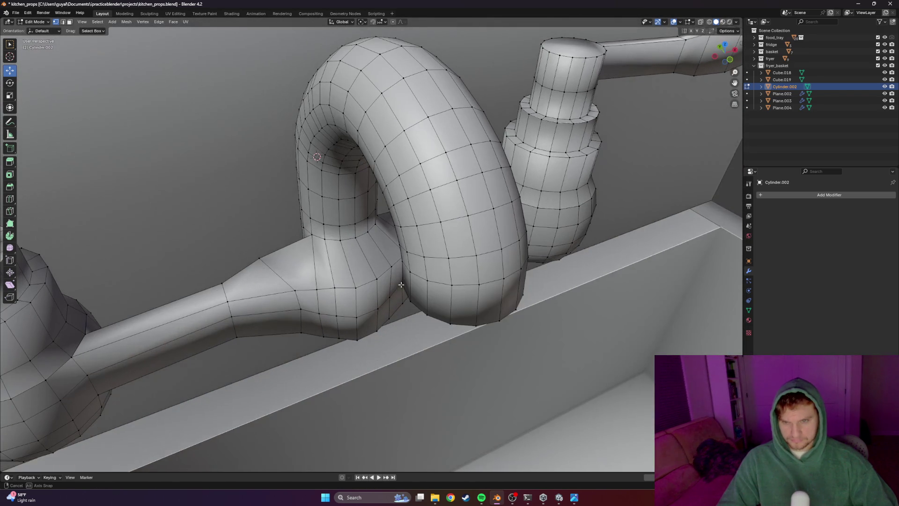
click(275, 250)
middle_drag(276, 250, 322, 260)
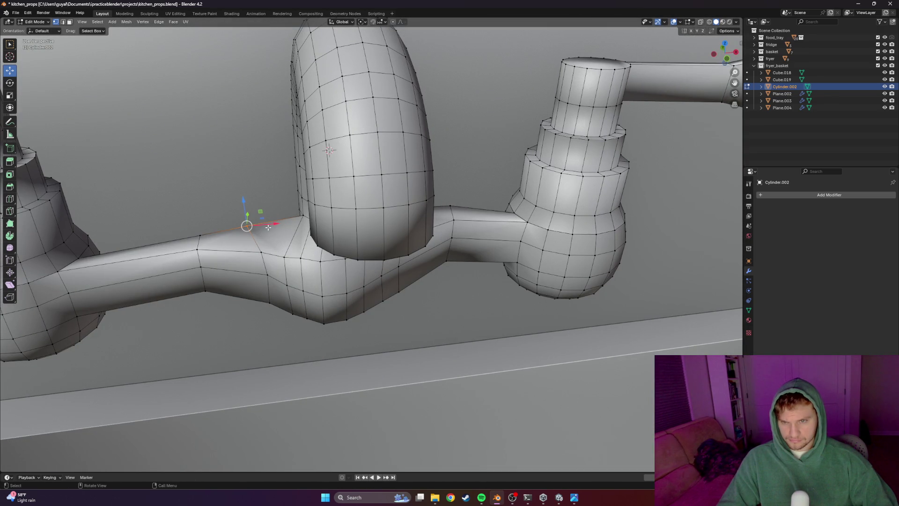
Slide two left-pipe vertices along X, undoing and redoing the lower one
drag(274, 225, 277, 225)
click(307, 224)
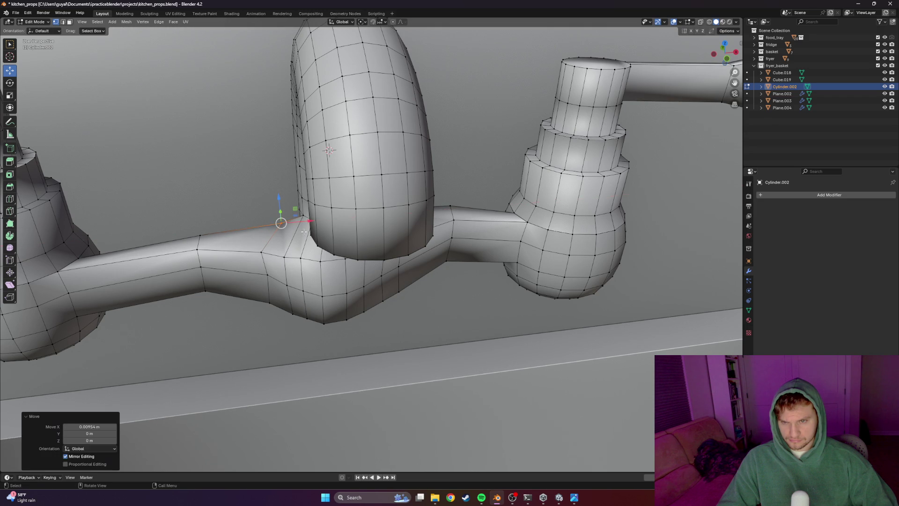
click(264, 263)
drag(293, 261, 296, 276)
click(299, 263)
key(ctrl+z)
click(296, 276)
From a lower angle, move the selected vertex vertically
mouse_move(296, 276)
middle_down()
mouse_move(302, 253)
mouse_move(329, 238)
mouse_move(320, 216)
middle_up()
scroll(369, 302, down, 4)
scroll(369, 301, down, 3)
scroll(327, 235, up, 3)
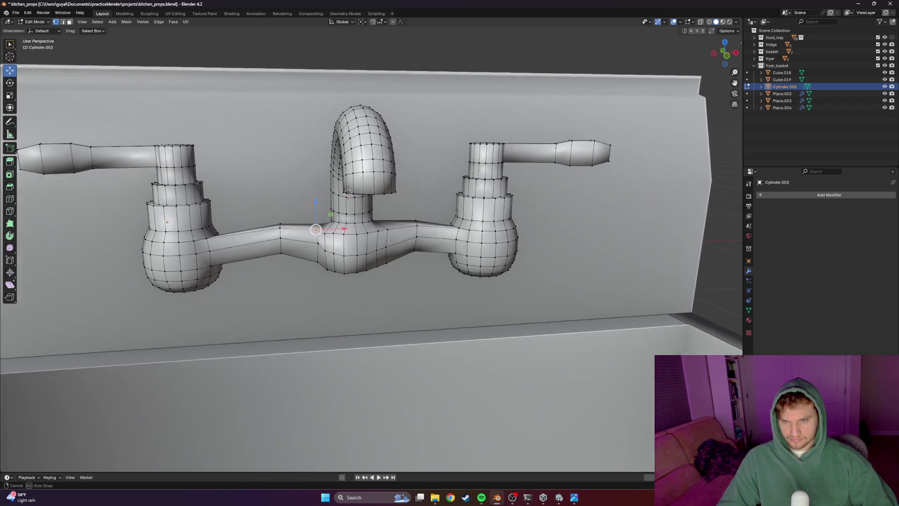
drag(320, 229, 322, 214)
key(z)
click(321, 215)
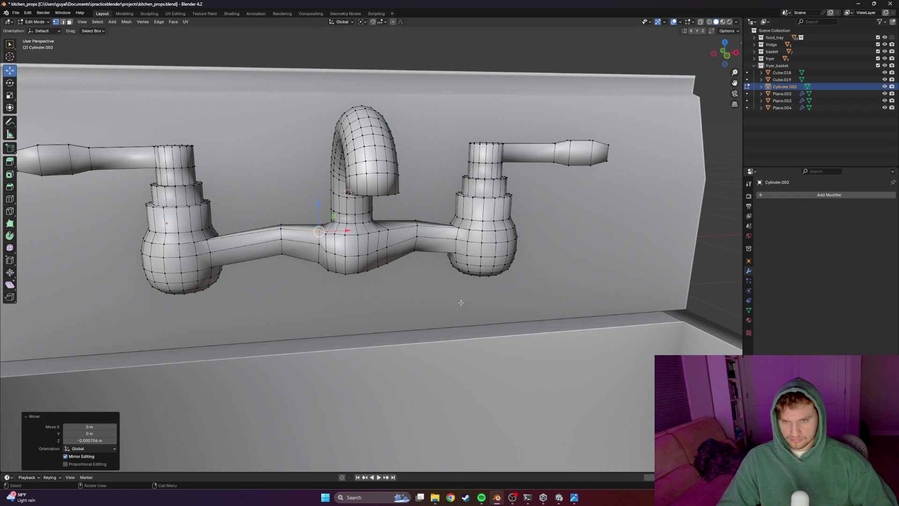
scroll(462, 301, down, 3)
Shift the selected pipe vertices along X and then Y
mouse_move(461, 302)
middle_down()
mouse_move(375, 274)
mouse_move(356, 258)
mouse_move(372, 253)
middle_up()
scroll(375, 274, up, 2)
scroll(355, 258, up, 2)
drag(371, 250, 372, 252)
key(g)
key(x)
click(378, 246)
key(g)
key(y)
click(380, 273)
Shift a vertex loop on the left pipe left along X and along Y, then inspect from underneath
middle_drag(380, 272, 385, 239)
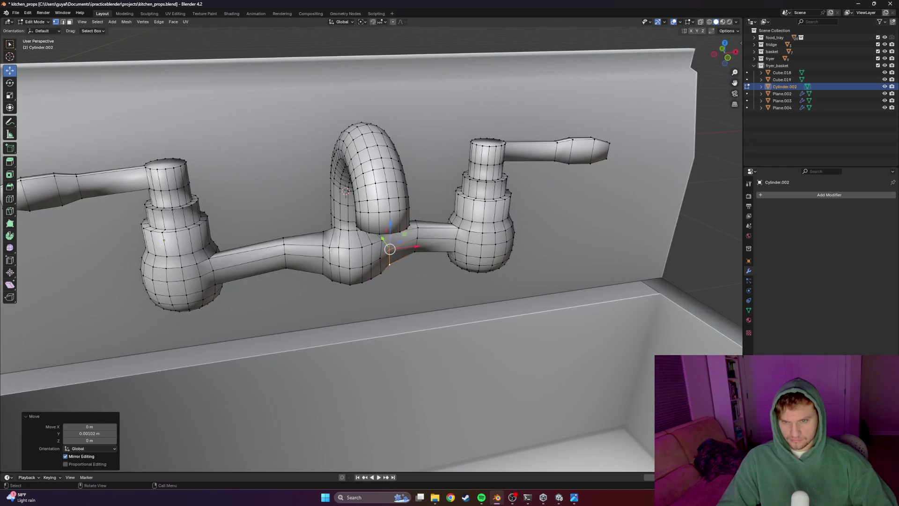
alt+click(322, 271)
key(g)
key(x)
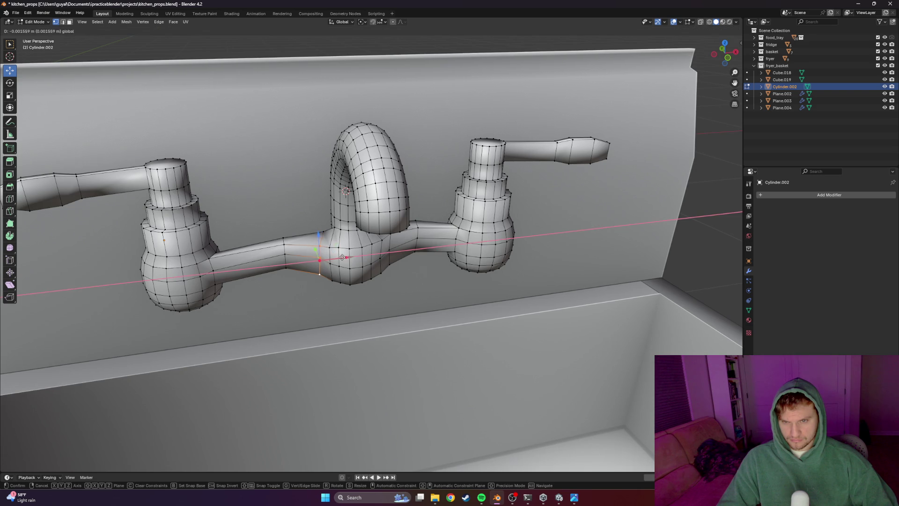
click(318, 274)
key(g)
key(y)
click(316, 251)
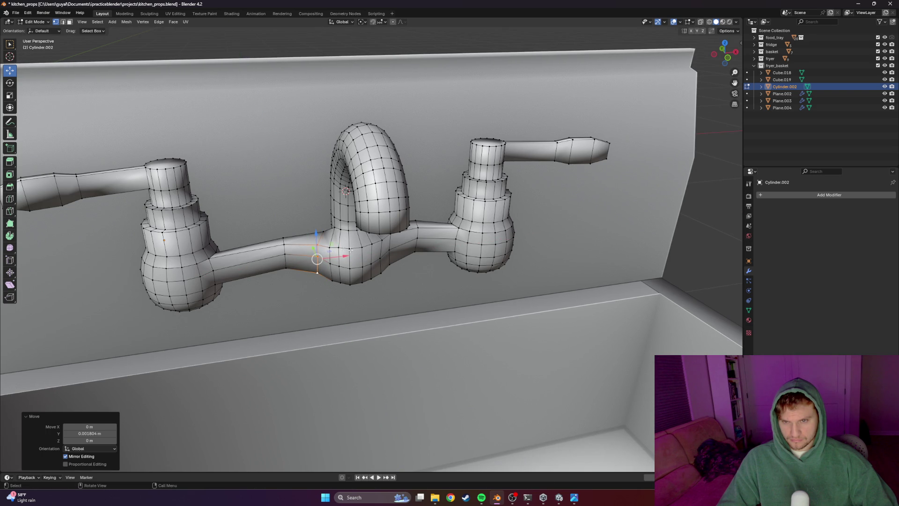
middle_drag(316, 251, 348, 245)
mouse_move(353, 197)
middle_down()
mouse_move(363, 248)
mouse_move(367, 223)
mouse_move(356, 229)
middle_up()
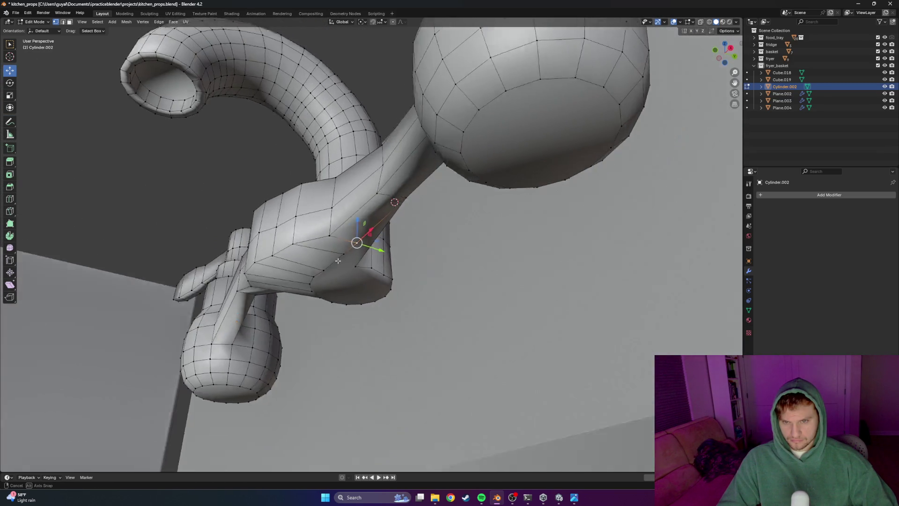
Lower the selected joint vertices along Z, extending the selection by one vertex
key(g)
key(z)
click(356, 234)
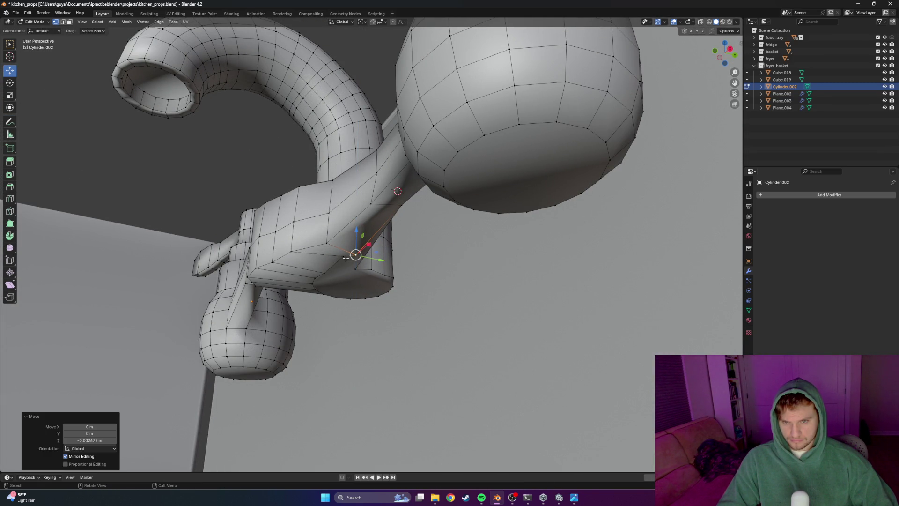
click(352, 263)
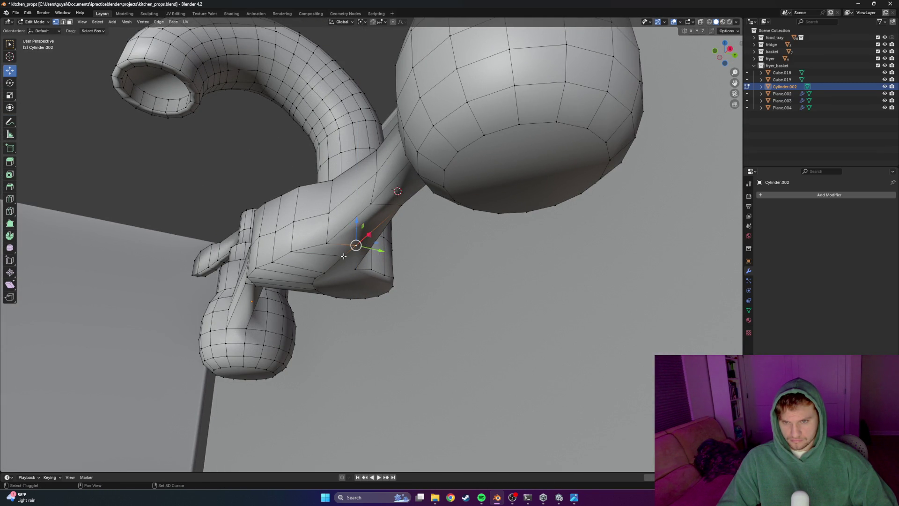
key(g)
key(z)
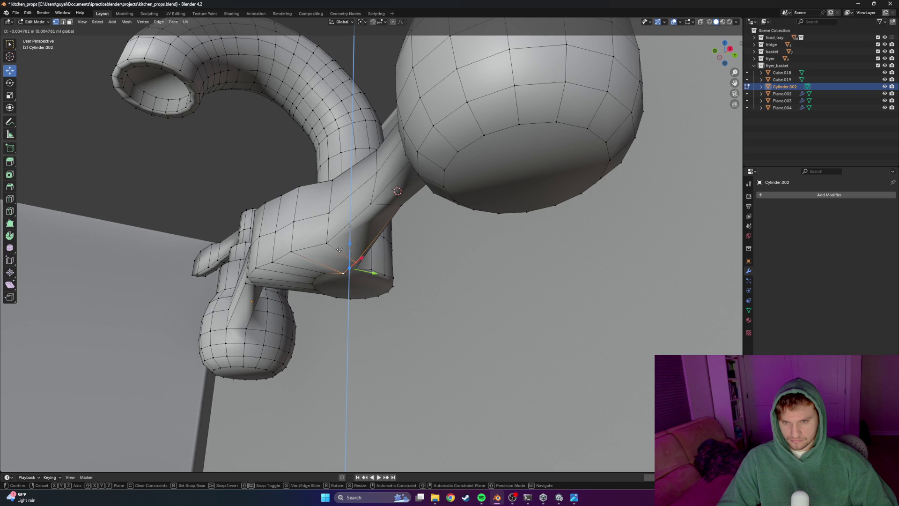
click(339, 248)
scroll(424, 195, up, 5)
scroll(422, 166, down, 3)
scroll(391, 292, up, 2)
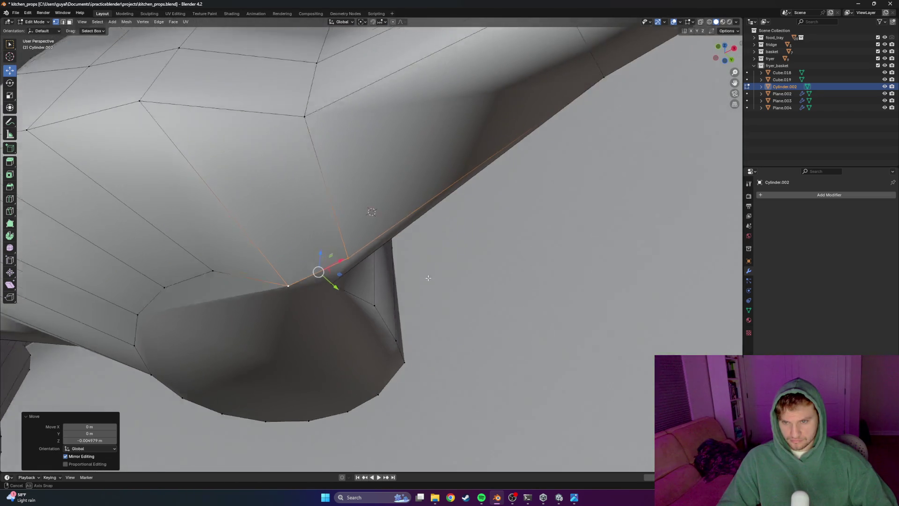
Nudge two more spout-joint vertices vertically
middle_drag(391, 292, 424, 278)
click(220, 285)
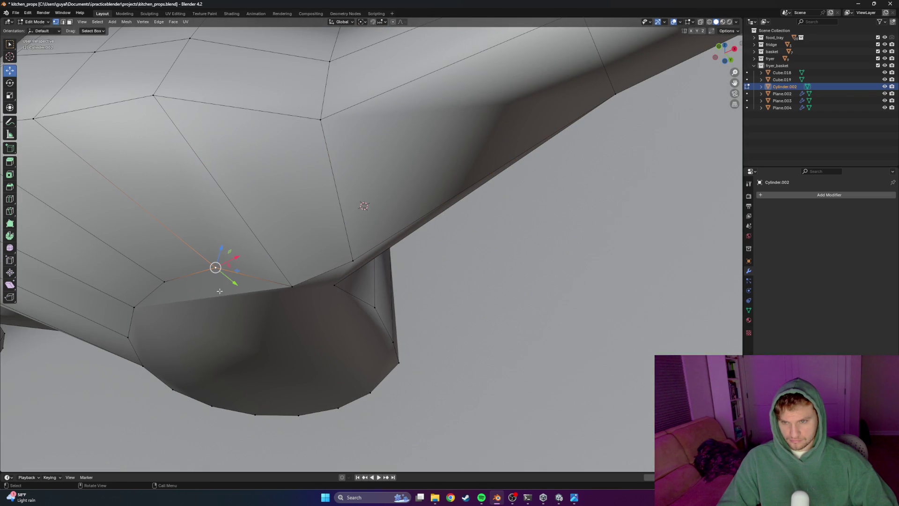
key(g)
key(z)
click(208, 276)
click(163, 283)
key(g)
key(z)
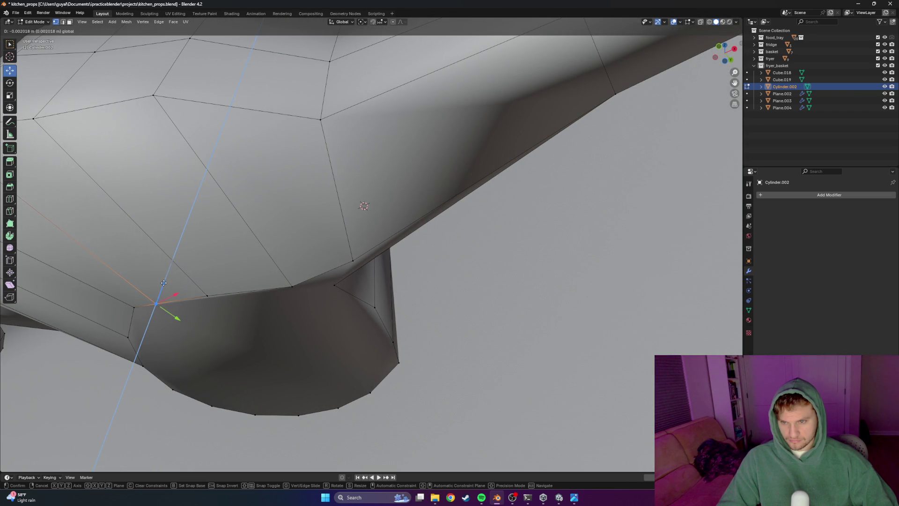
click(163, 283)
scroll(281, 302, down, 4)
Nudge the joint vertex along Y after checking the whole faucet
middle_drag(304, 297, 266, 304)
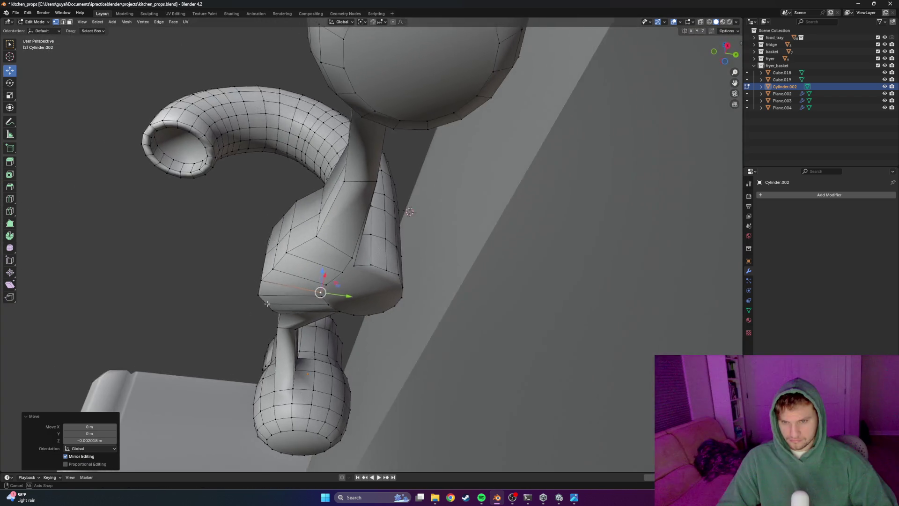
scroll(267, 303, up, 3)
scroll(281, 298, up, 3)
scroll(309, 288, up, 3)
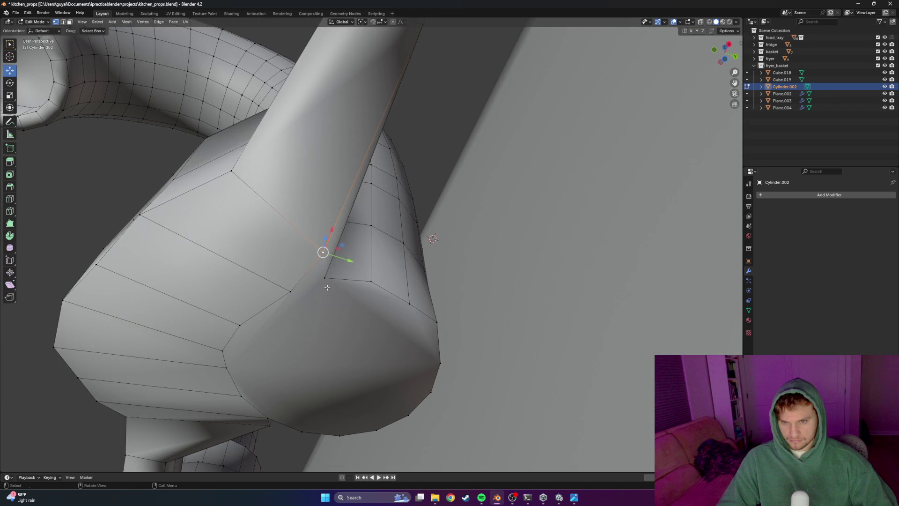
scroll(313, 300, down, 4)
middle_drag(313, 300, 355, 306)
scroll(355, 306, up, 4)
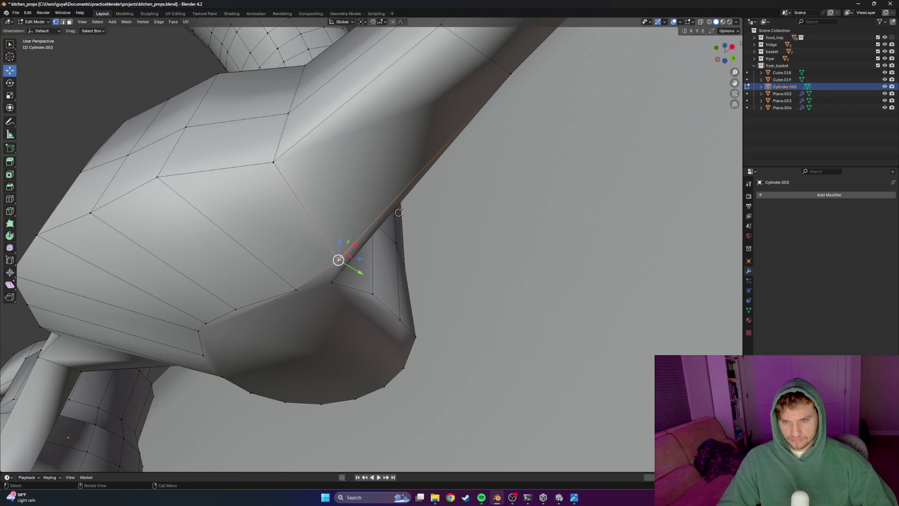
key(g)
key(y)
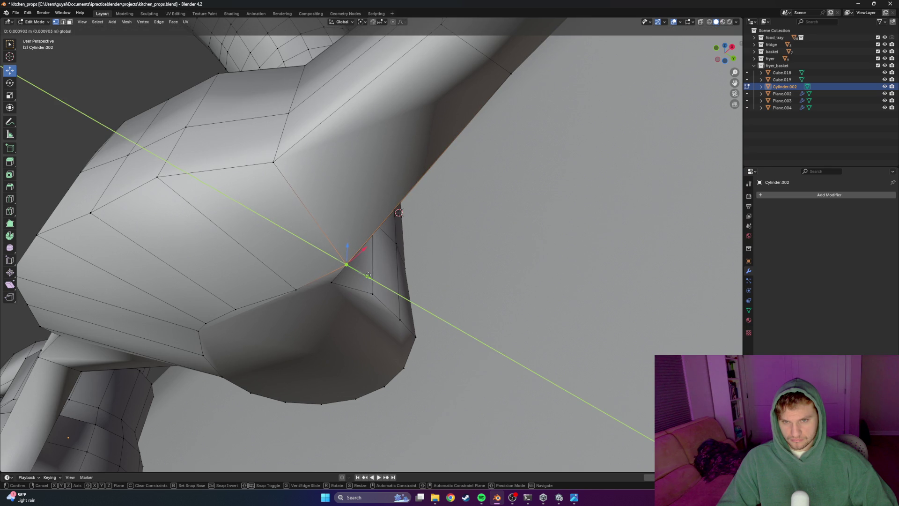
click(368, 275)
Give a neighbouring joint vertex a small sideways nudge along X
click(298, 285)
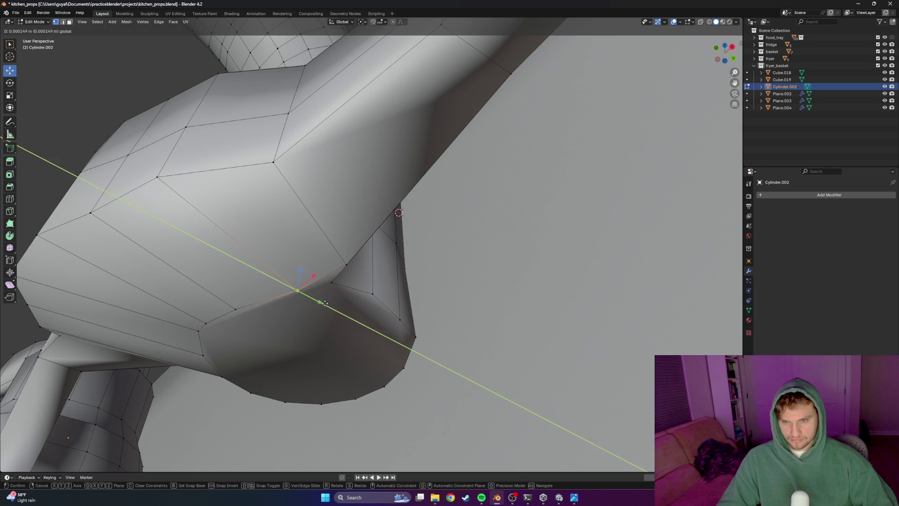
drag(320, 303, 322, 303)
key(g)
key(x)
key(y)
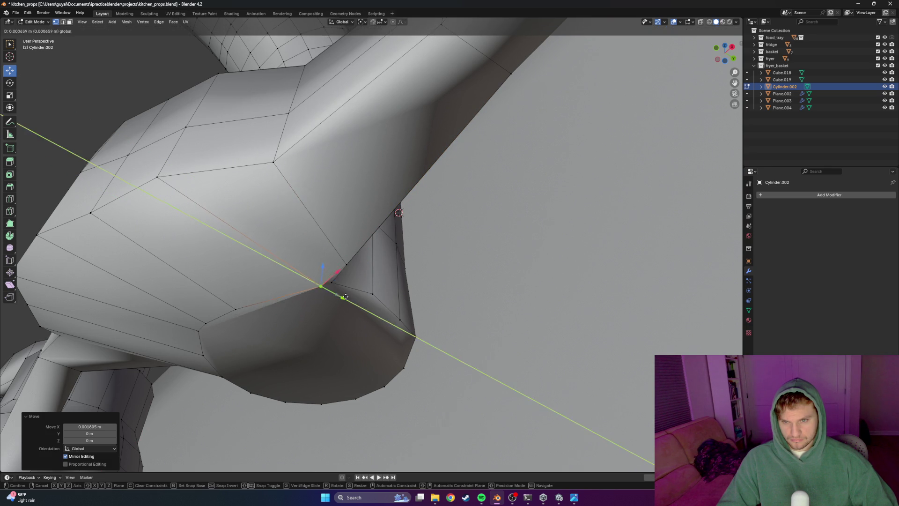
key(x)
key(Escape)
Select the vertex at the spout edge and begin a loop cut across the pipe
click(296, 289)
click(346, 264)
scroll(357, 276, up, 1)
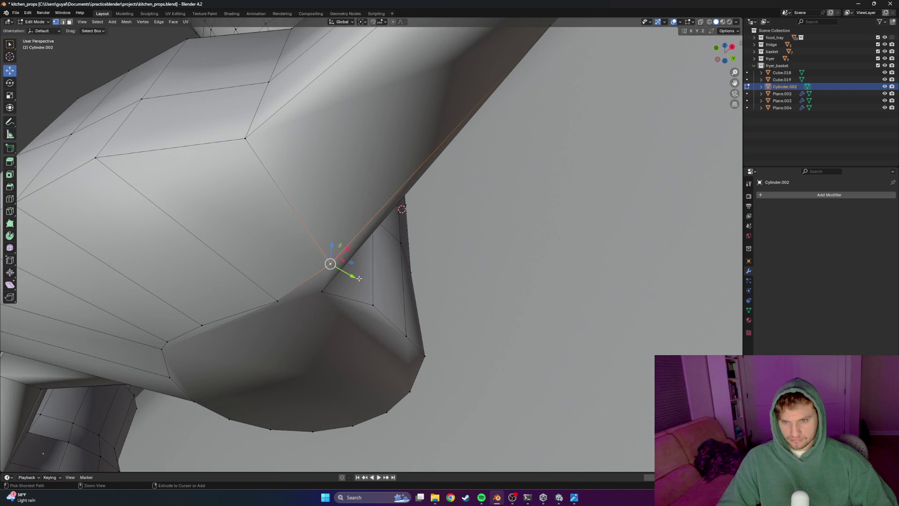
scroll(350, 280, up, 1)
middle_drag(333, 282, 336, 252)
key(ctrl+r)
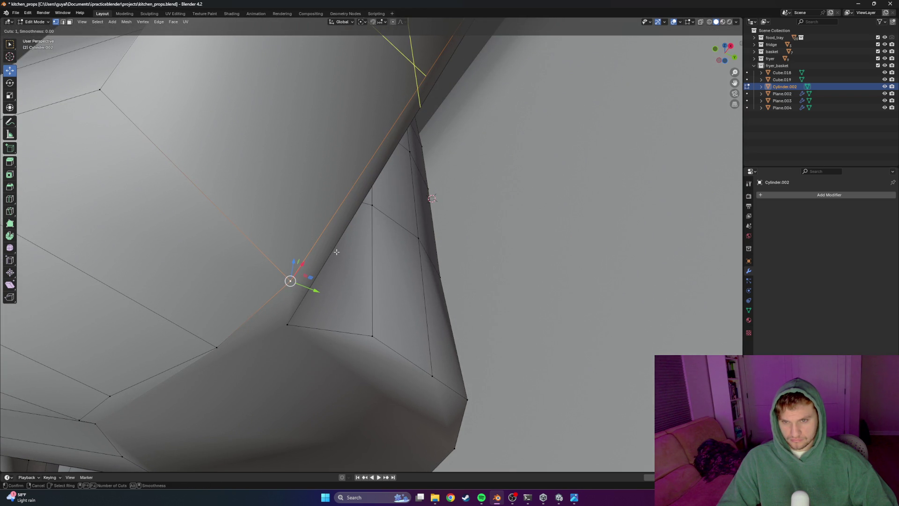
scroll(361, 237, down, 3)
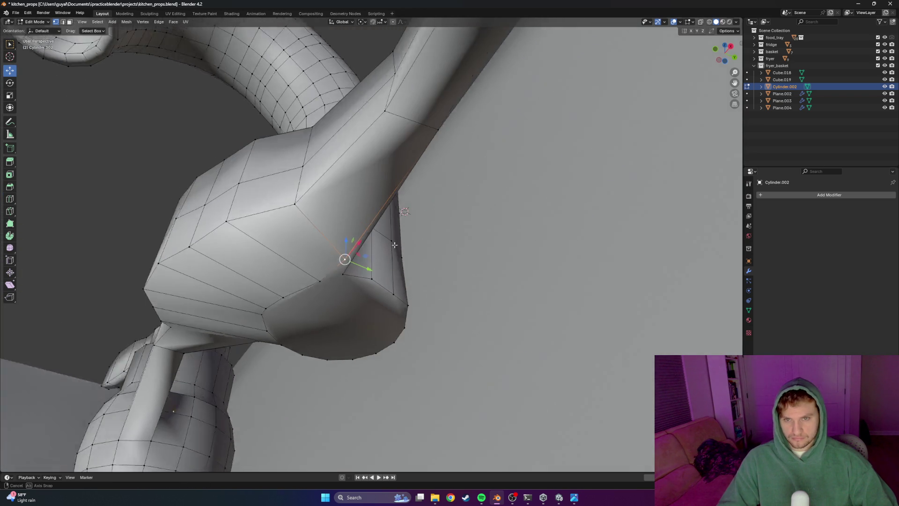
Add a centred edge loop around the spout and merge two pairs of stray joint vertices at last
middle_drag(391, 241, 385, 222)
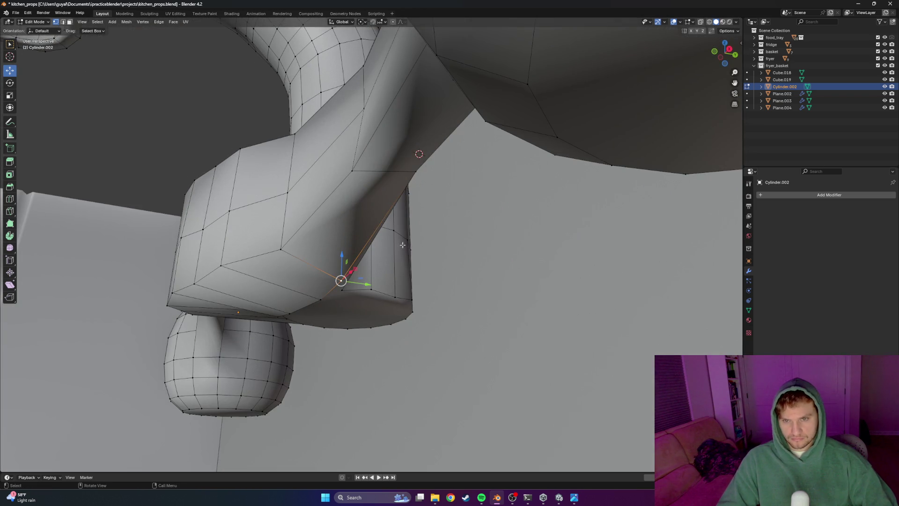
click(376, 235)
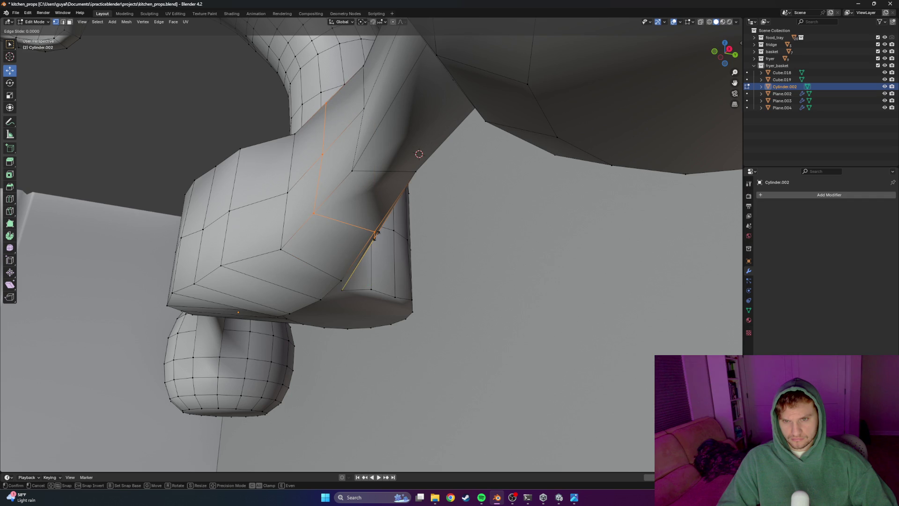
right_click(375, 235)
scroll(394, 253, up, 2)
scroll(403, 266, up, 2)
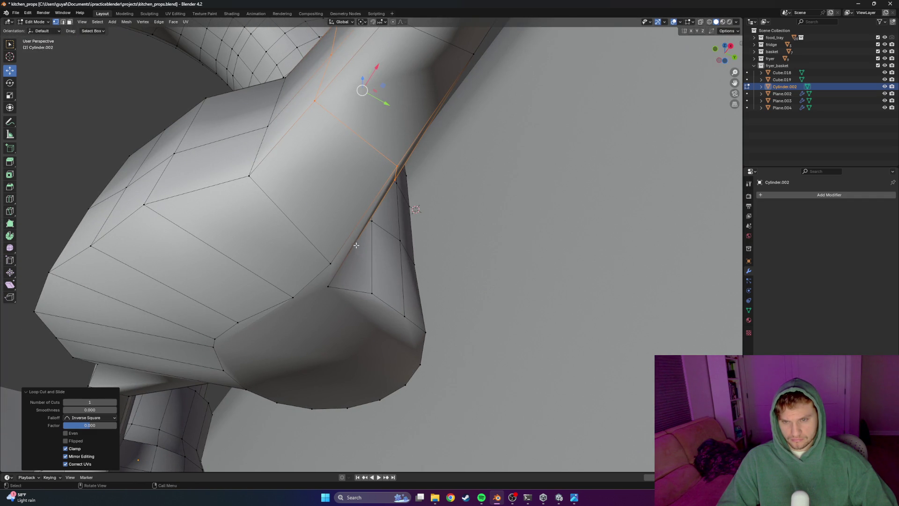
click(331, 267)
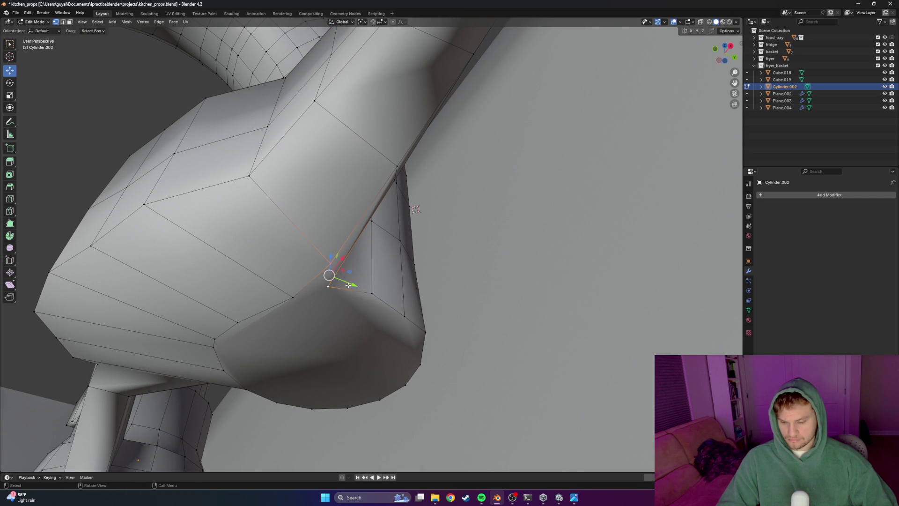
key(m)
click(333, 287)
mouse_move(334, 287)
middle_down()
mouse_move(386, 235)
mouse_move(339, 225)
middle_up()
scroll(387, 234, up, 3)
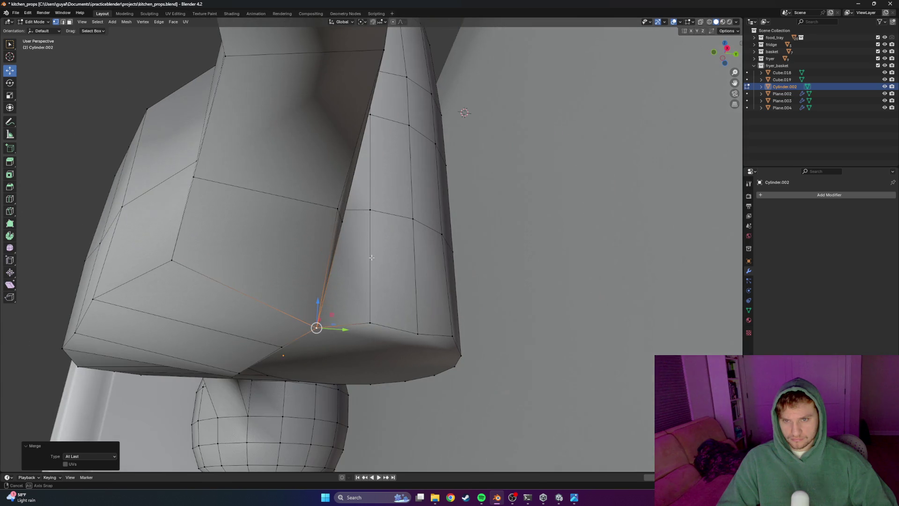
click(339, 223)
key(m)
click(358, 245)
scroll(358, 245, down, 3)
Nudge the first spout-underside vertices along Y and up along Z to clean the joint
mouse_move(358, 244)
middle_down()
mouse_move(365, 283)
mouse_move(402, 234)
mouse_move(315, 288)
middle_up()
scroll(365, 283, up, 3)
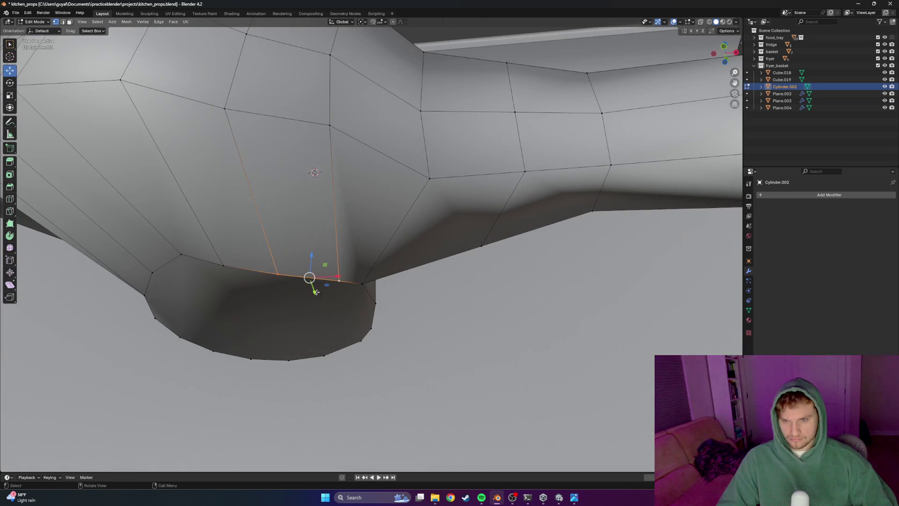
key(g)
key(y)
click(306, 266)
key(g)
key(z)
click(290, 270)
click(225, 263)
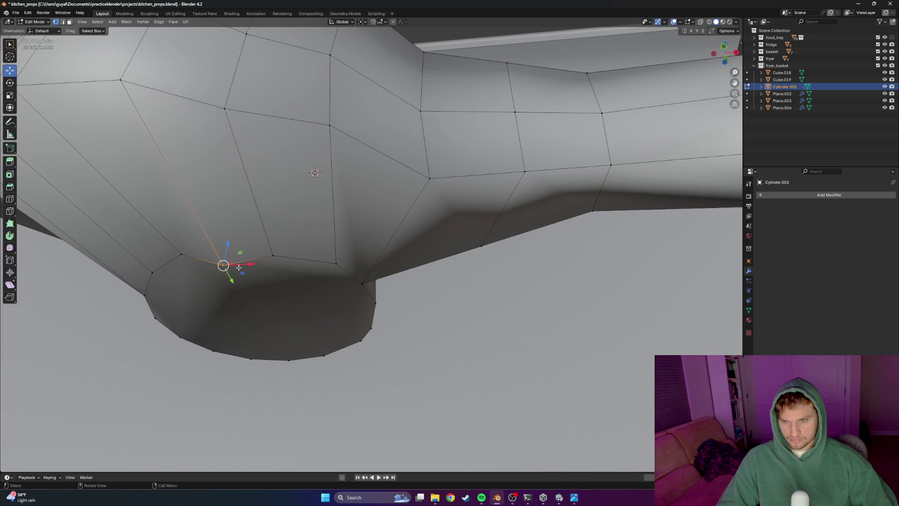
key(g)
key(z)
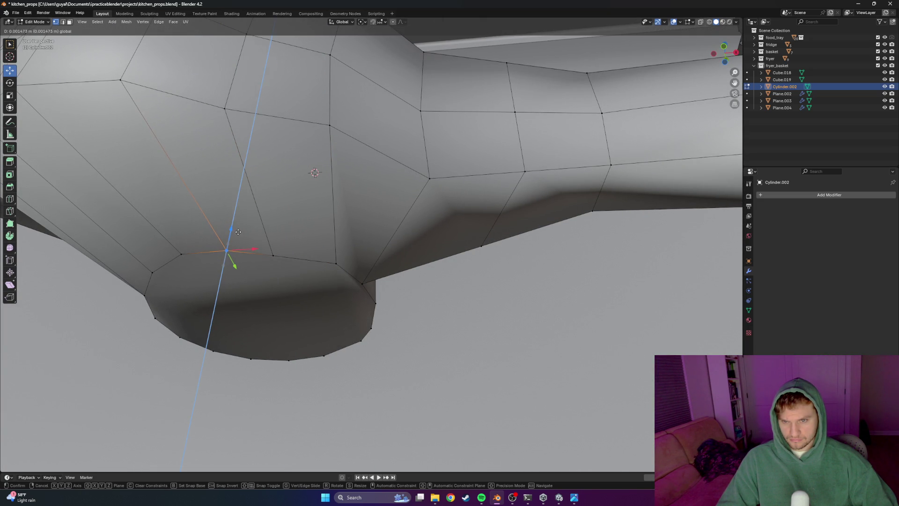
click(237, 232)
scroll(238, 231, down, 5)
Raise the remaining vertices under the spout slightly, then return to Object Mode
middle_drag(237, 232, 350, 283)
scroll(350, 283, down, 3)
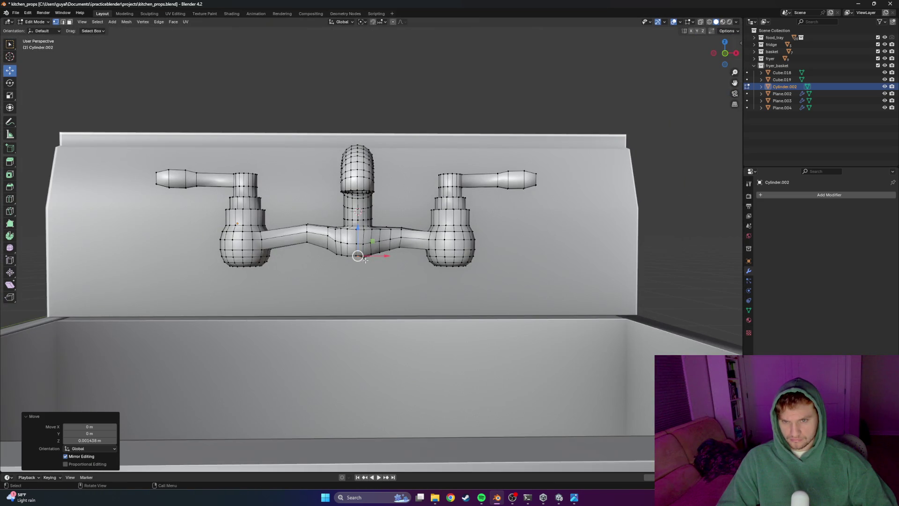
click(363, 262)
scroll(363, 262, up, 1)
scroll(358, 266, up, 2)
key(g)
key(z)
click(361, 256)
key(g)
key(z)
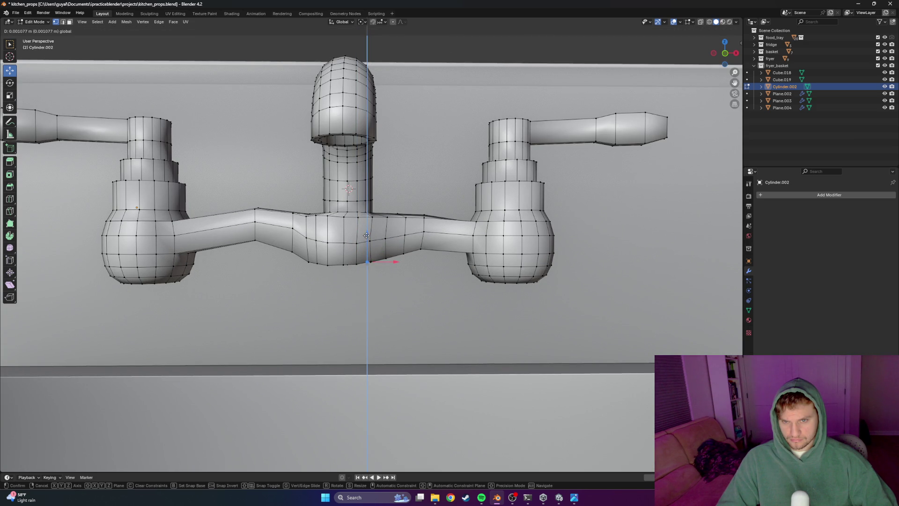
click(367, 257)
scroll(368, 257, up, 5)
mouse_move(375, 281)
middle_down()
mouse_move(374, 311)
mouse_move(351, 292)
middle_up()
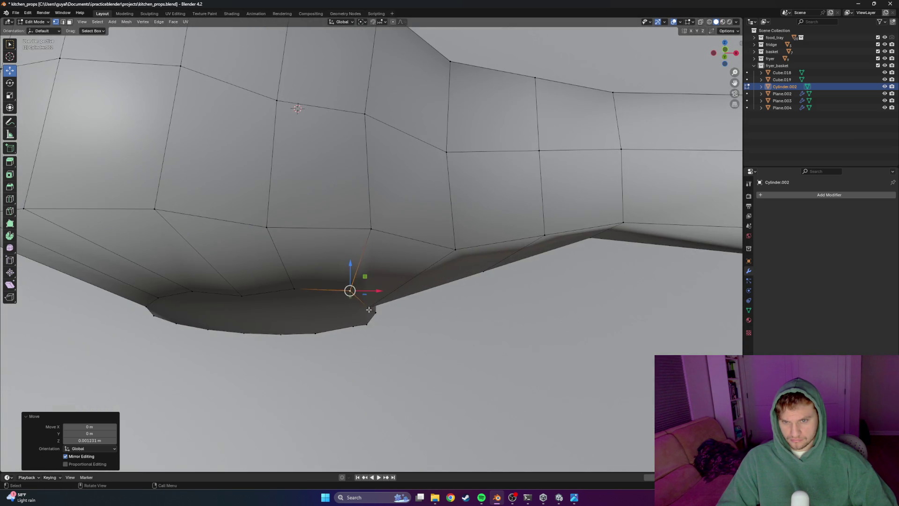
key(g)
key(z)
click(370, 273)
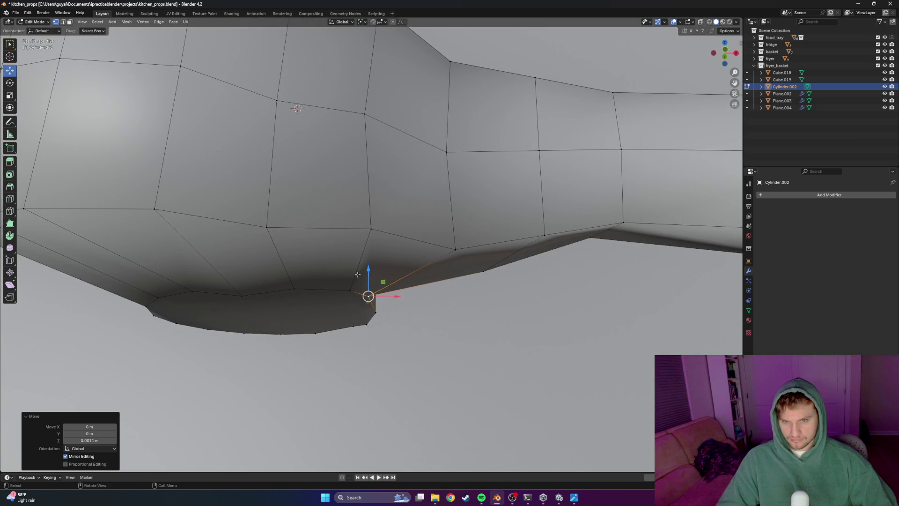
scroll(370, 273, down, 4)
scroll(325, 272, down, 3)
key(Tab)
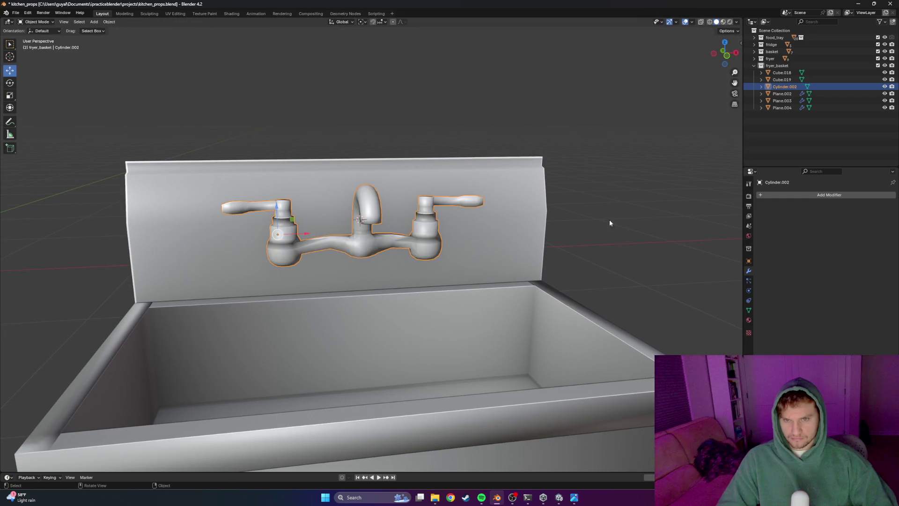
scroll(550, 234, down, 3)
In see-through view, select the faucet and shift it slightly along X
middle_drag(550, 234, 528, 226)
scroll(528, 225, down, 1)
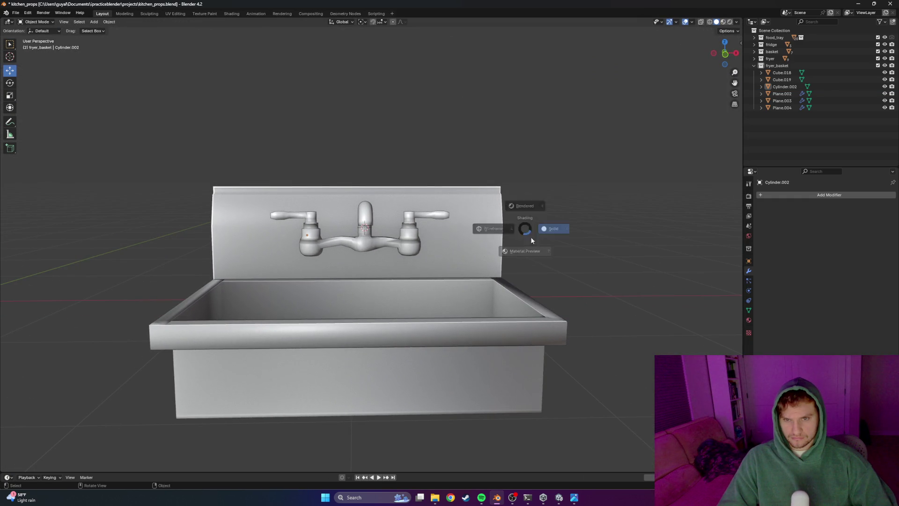
scroll(507, 233, down, 4)
middle_drag(447, 225, 421, 232)
scroll(421, 232, up, 4)
key(shift+z)
mouse_move(339, 171)
mouse_down()
mouse_move(310, 228)
mouse_move(233, 316)
mouse_up()
click(323, 247)
key(g)
key(x)
click(338, 247)
Box-select the faucet's left handle in Edit Mode and move it sideways along X
key(Tab)
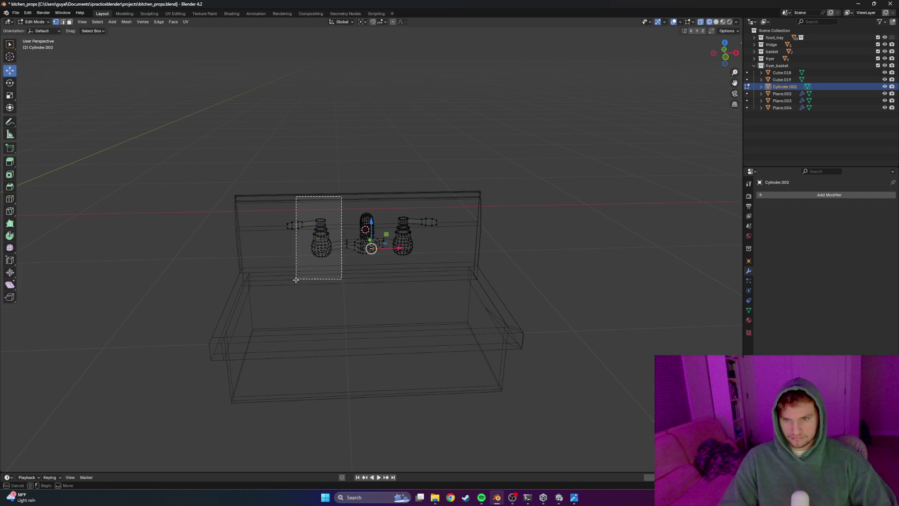
drag(343, 196, 262, 286)
key(g)
key(x)
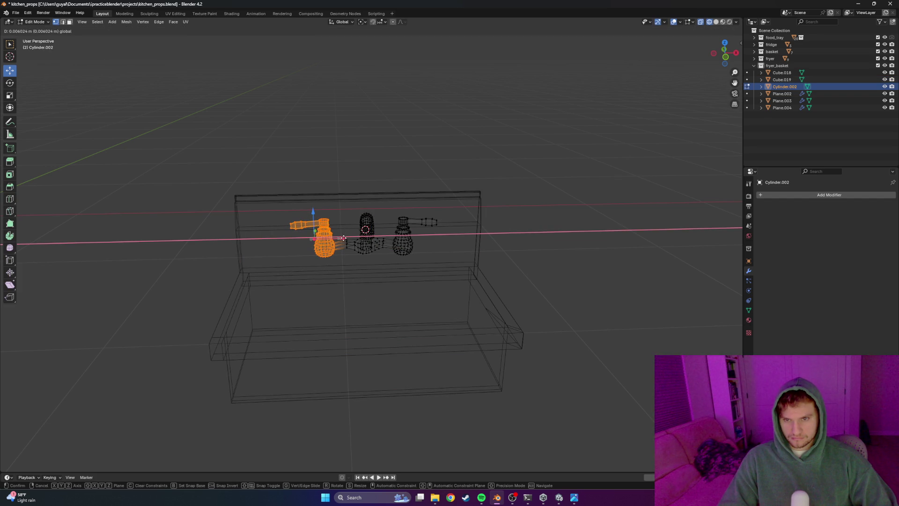
click(344, 238)
click(543, 253)
Return to solid display and Object Mode and view the faucet on the backsplash
middle_drag(543, 252, 441, 240)
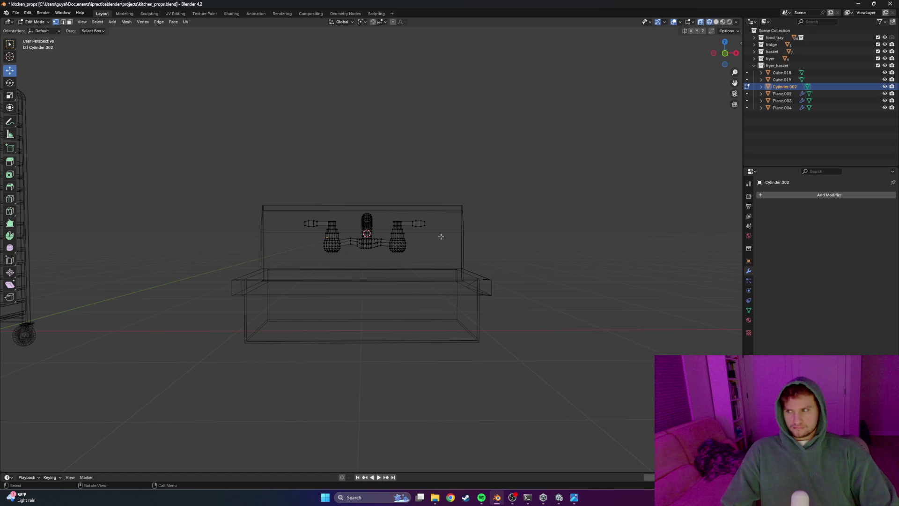
key(z)
key(Tab)
scroll(371, 249, up, 4)
mouse_move(372, 249)
middle_down()
mouse_move(302, 278)
mouse_move(344, 271)
middle_up()
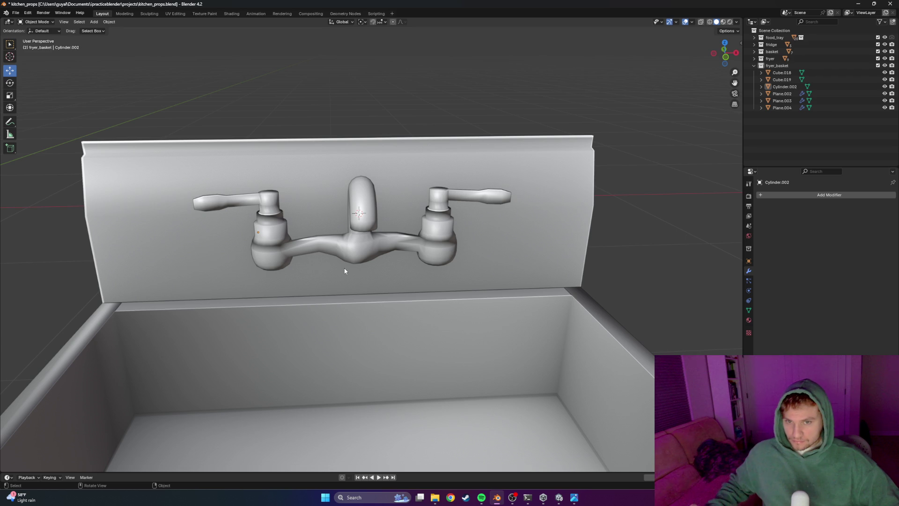
scroll(335, 258, up, 3)
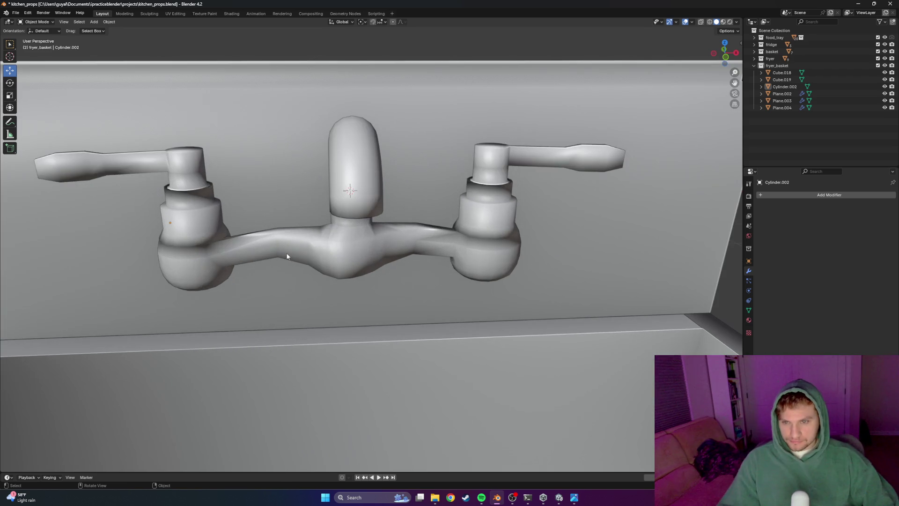
Loop-cut the faucet's left connecting arm and nudge the new loop slightly vertically
key(Tab)
key(ctrl+r)
click(257, 241)
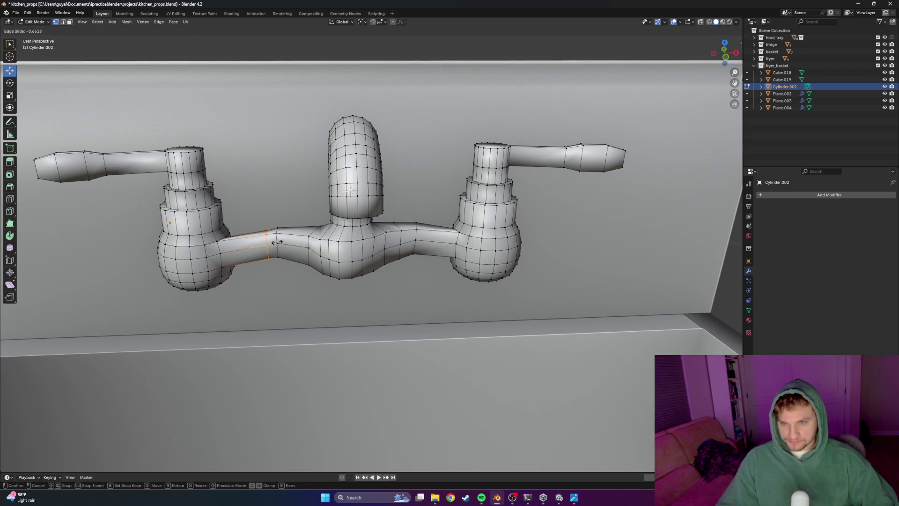
click(274, 227)
middle_drag(275, 225, 303, 274)
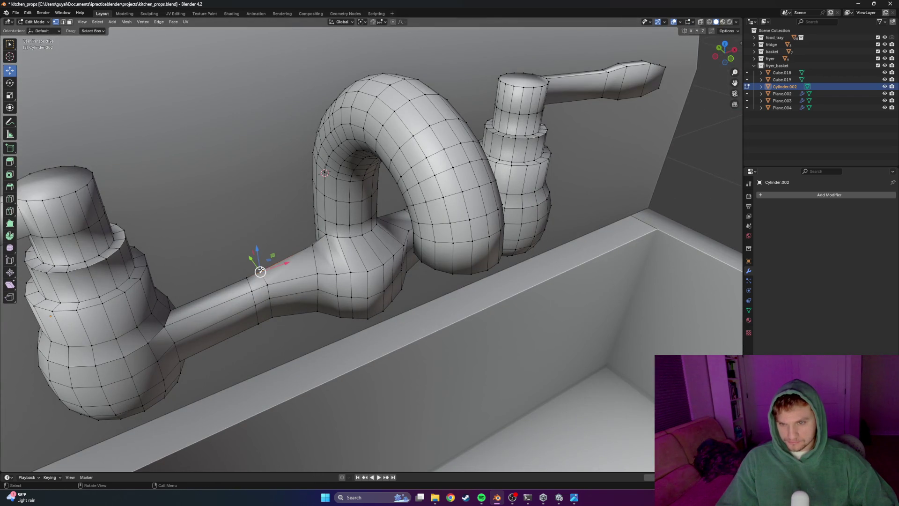
drag(257, 250, 257, 251)
mouse_move(257, 252)
middle_down()
mouse_move(382, 260)
mouse_move(380, 234)
middle_up()
scroll(383, 259, up, 2)
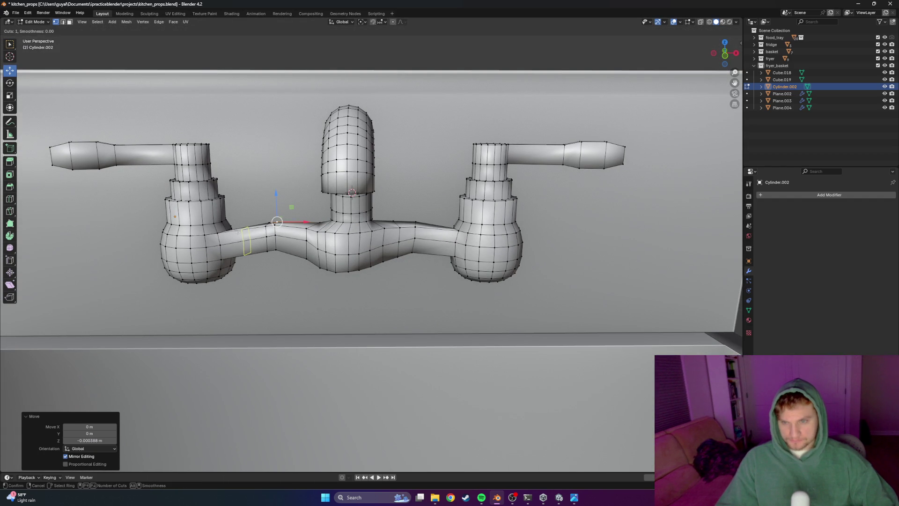
Deselect in Object Mode, switch to a top-down view and re-enter Edit Mode on the faucet
key(Tab)
scroll(374, 279, down, 3)
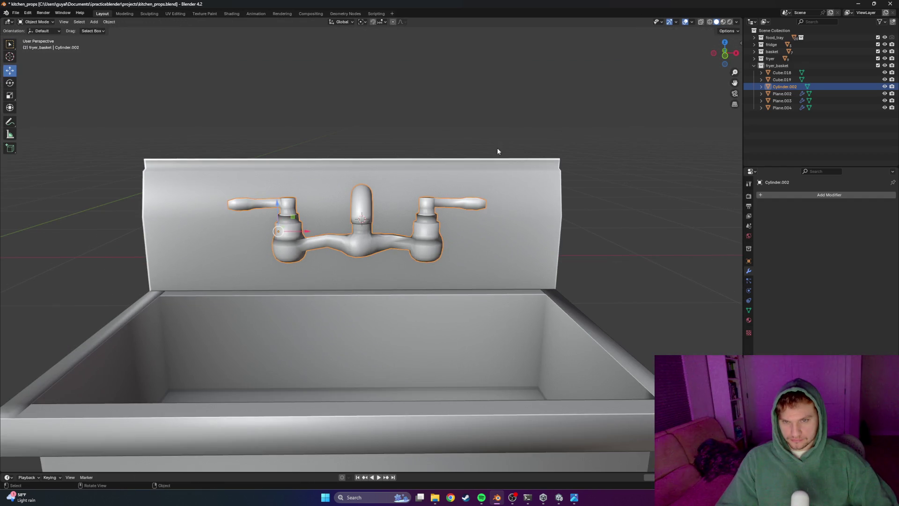
key(alt+a)
scroll(400, 243, up, 2)
mouse_move(402, 249)
middle_down()
mouse_move(386, 302)
mouse_move(405, 301)
middle_up()
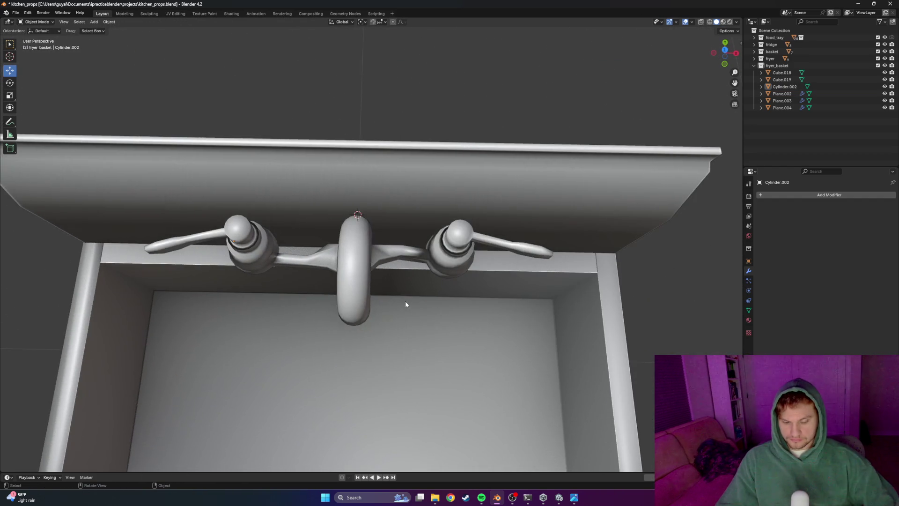
key(KP_7)
scroll(387, 309, up, 3)
key(Tab)
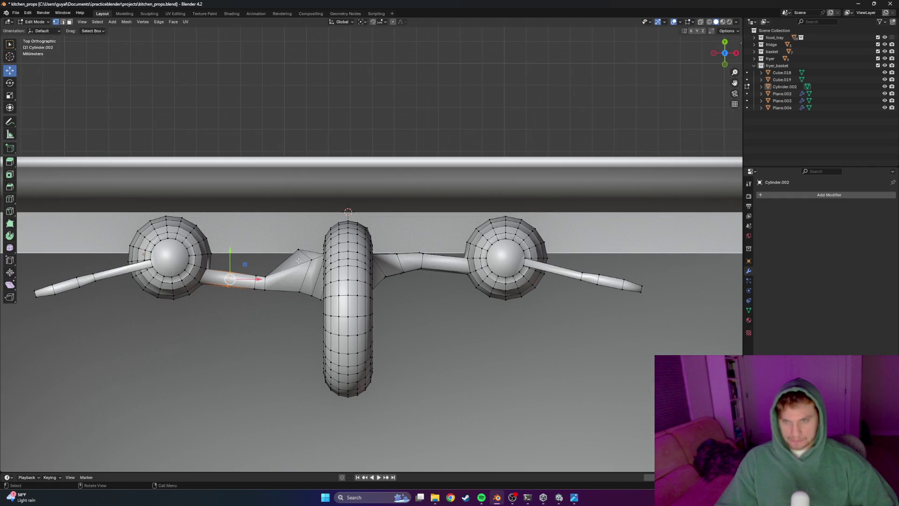
Shift two left-arm vertices front-to-back along Y, using X-ray to reach the hidden one
click(299, 255)
drag(299, 227, 299, 232)
click(299, 233)
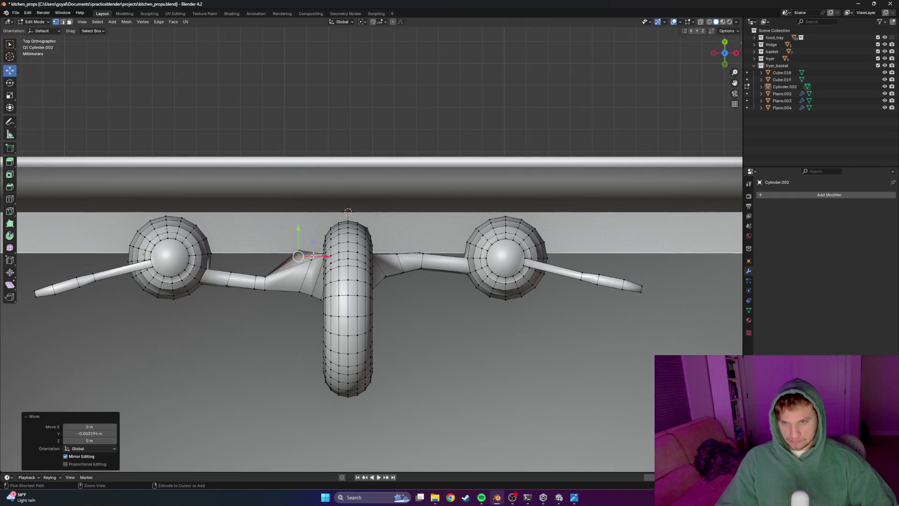
key(alt+z)
click(299, 249)
key(g)
key(y)
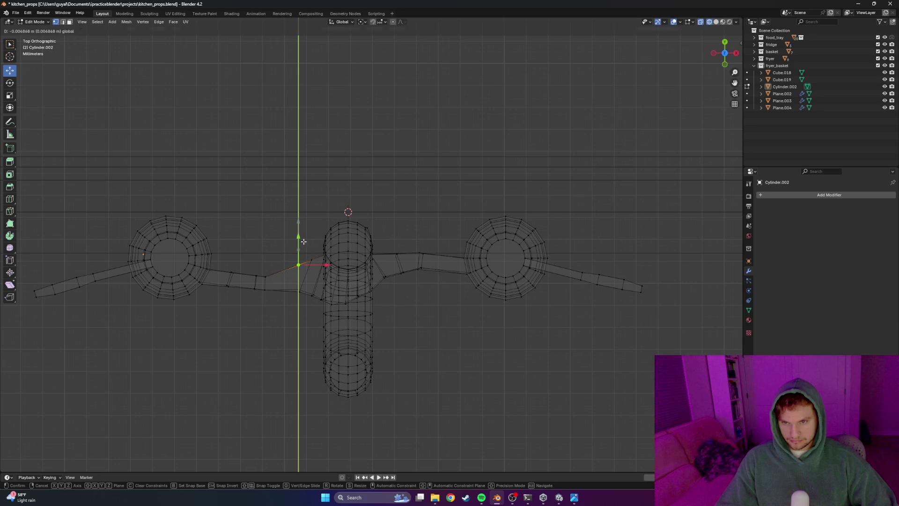
click(302, 241)
key(alt+a)
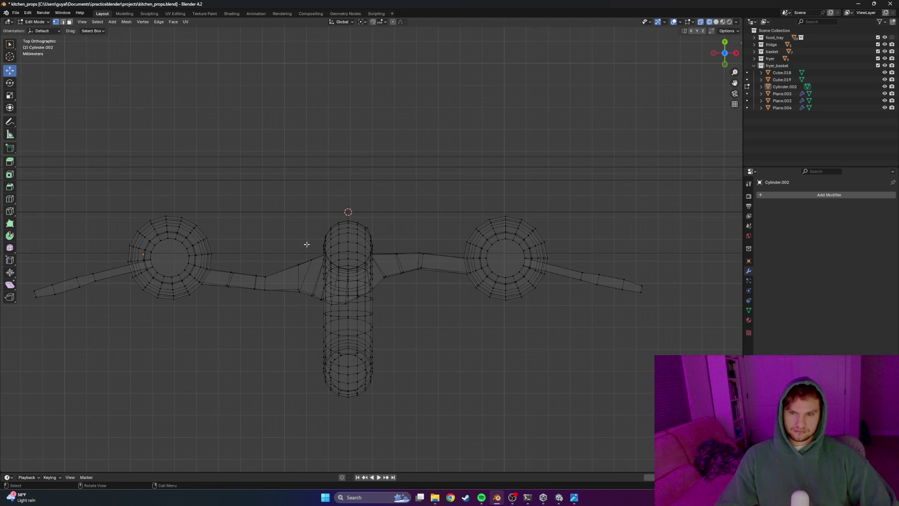
Box-select the left arm's face segment and move it toward the backsplash
drag(363, 189, 204, 338)
key(alt+a)
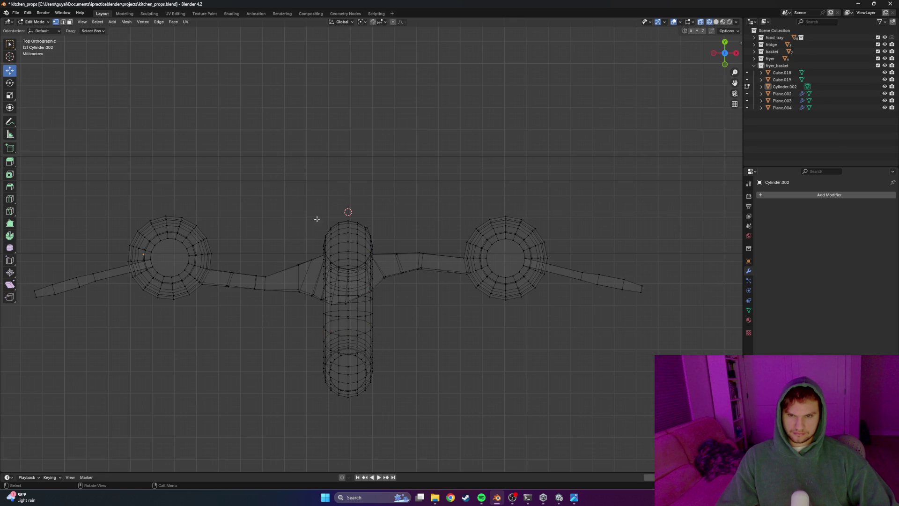
drag(316, 220, 247, 319)
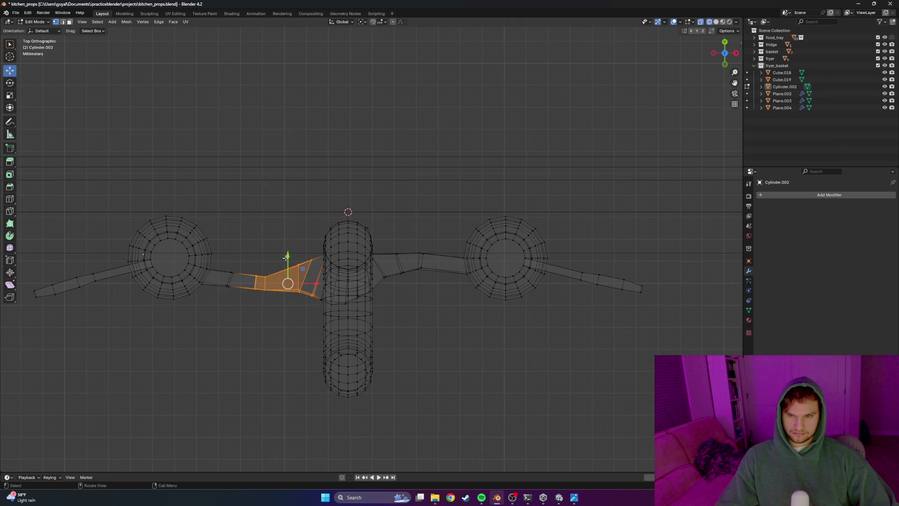
drag(286, 258, 290, 247)
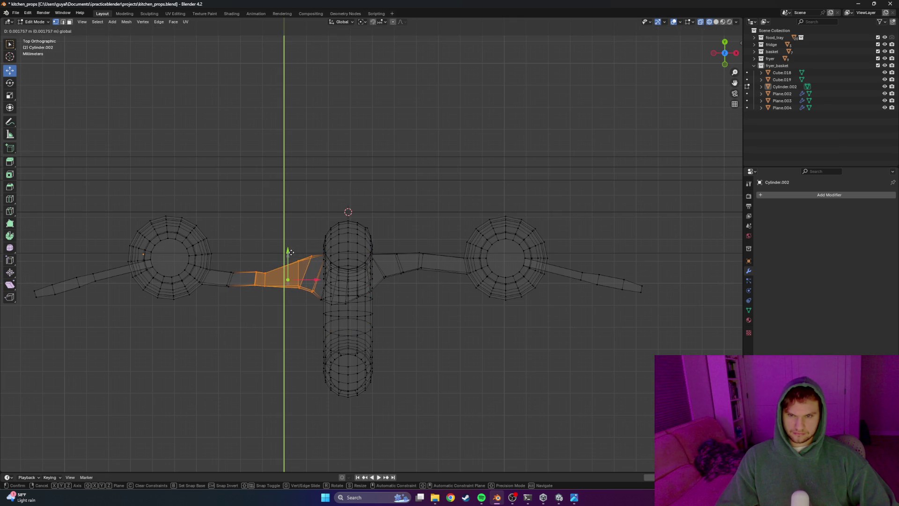
click(288, 252)
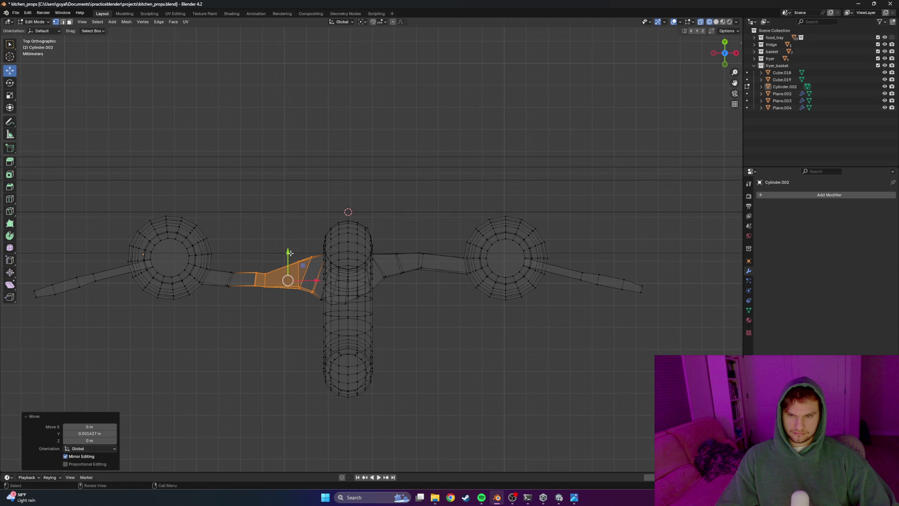
click(268, 242)
Move the faces between left handle and spout along Y and X repeatedly to straighten the arm, then leave Edit Mode
drag(293, 243, 225, 316)
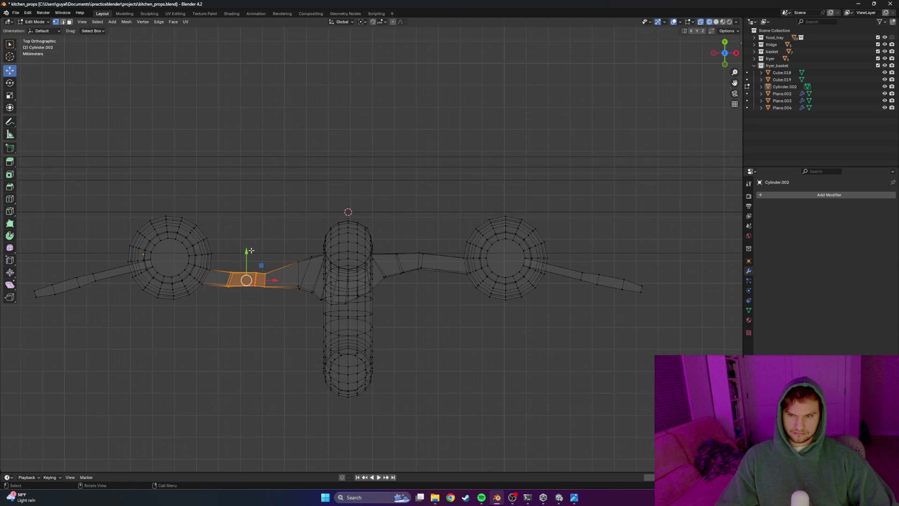
key(g)
key(y)
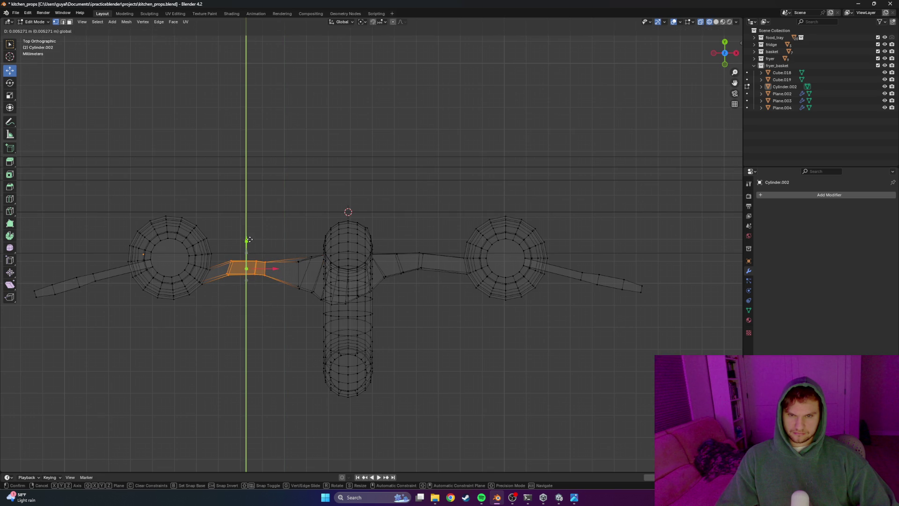
click(249, 240)
key(g)
key(x)
click(249, 244)
key(g)
key(y)
click(250, 247)
key(g)
key(x)
click(281, 319)
click(260, 333)
scroll(259, 333, down, 2)
scroll(291, 333, down, 1)
scroll(283, 332, down, 1)
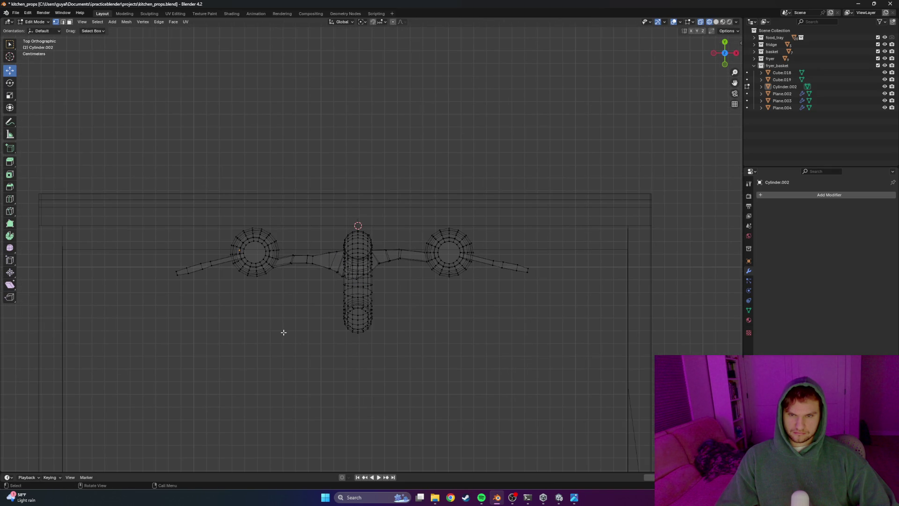
key(Tab)
key(z)
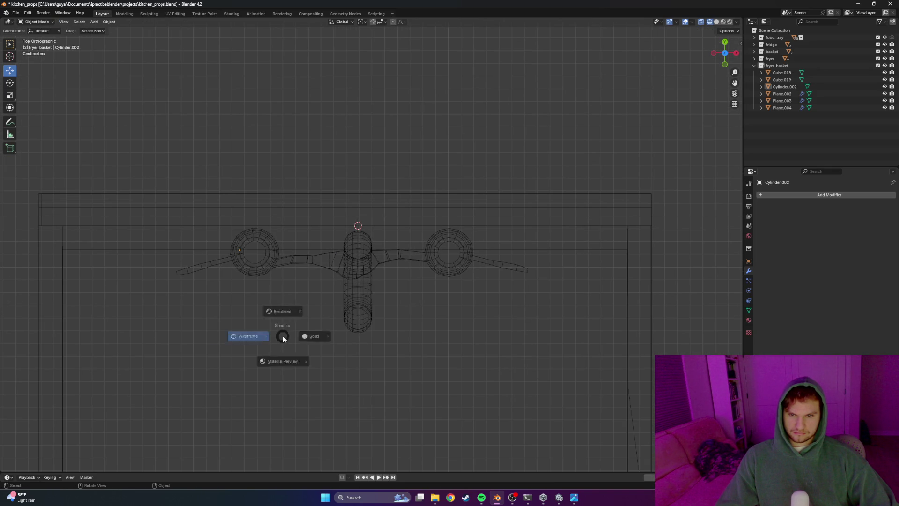
Switch to solid shading in Object Mode and orbit around the sink and faucet
click(316, 338)
key(Tab)
key(Tab)
middle_drag(336, 376, 376, 309)
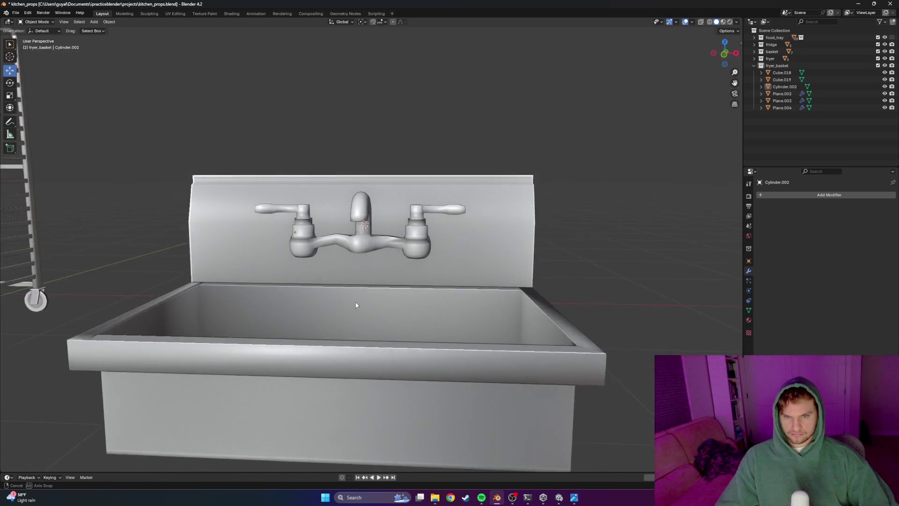
mouse_move(376, 310)
middle_down()
mouse_move(350, 302)
mouse_move(362, 286)
middle_up()
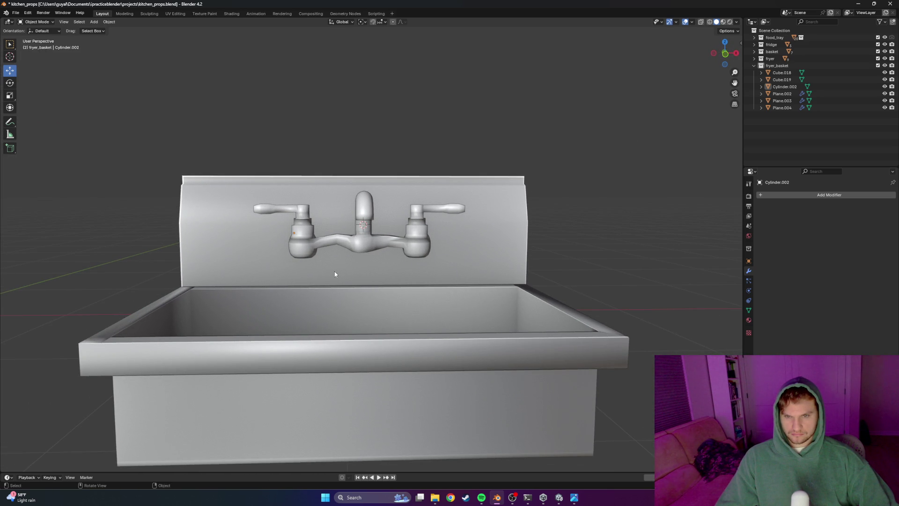
scroll(334, 274, down, 5)
mouse_move(334, 275)
middle_down()
mouse_move(370, 272)
mouse_move(305, 259)
mouse_move(333, 258)
middle_up()
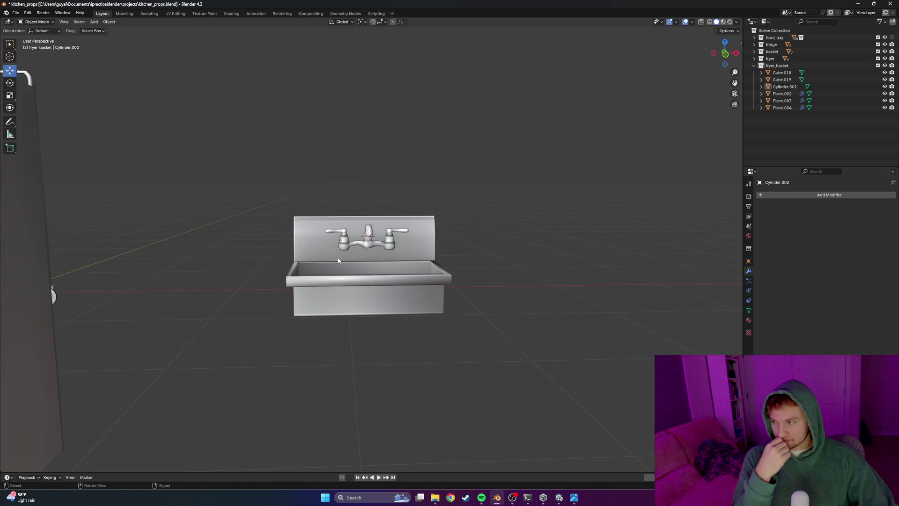
scroll(339, 261, up, 5)
mouse_move(344, 261)
middle_down()
mouse_move(364, 253)
mouse_move(390, 268)
mouse_move(366, 286)
mouse_move(319, 272)
mouse_move(356, 256)
mouse_move(328, 251)
mouse_move(348, 269)
middle_up()
scroll(322, 271, up, 3)
scroll(356, 256, down, 5)
scroll(354, 256, down, 4)
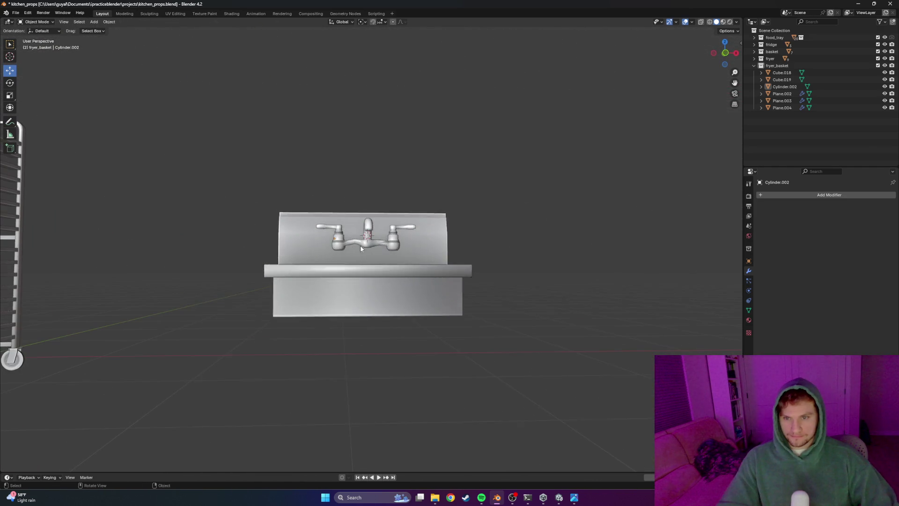
Compare against the reference sink photo and return to an angled scene view with the fridge
key(alt+Tab)
scroll(379, 265, down, 2)
scroll(389, 263, down, 2)
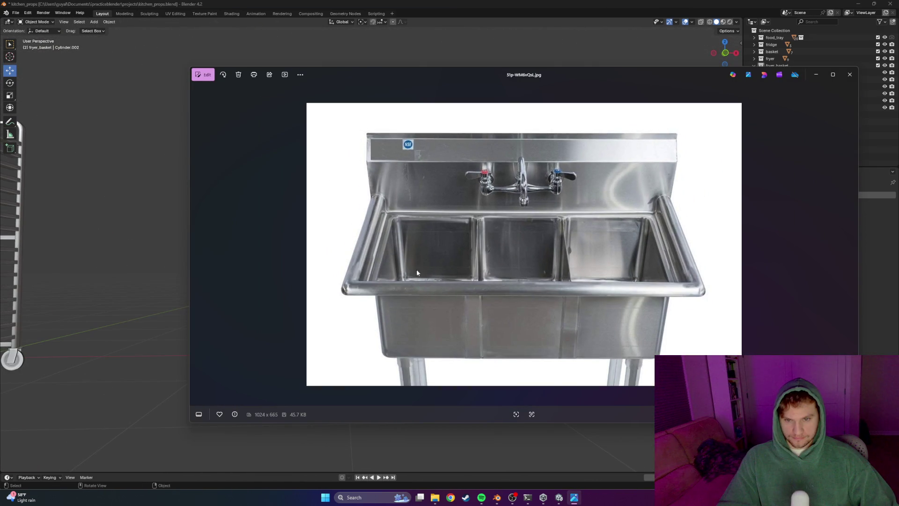
key(alt+Tab)
mouse_move(418, 264)
middle_down()
mouse_move(394, 234)
mouse_move(342, 289)
middle_up()
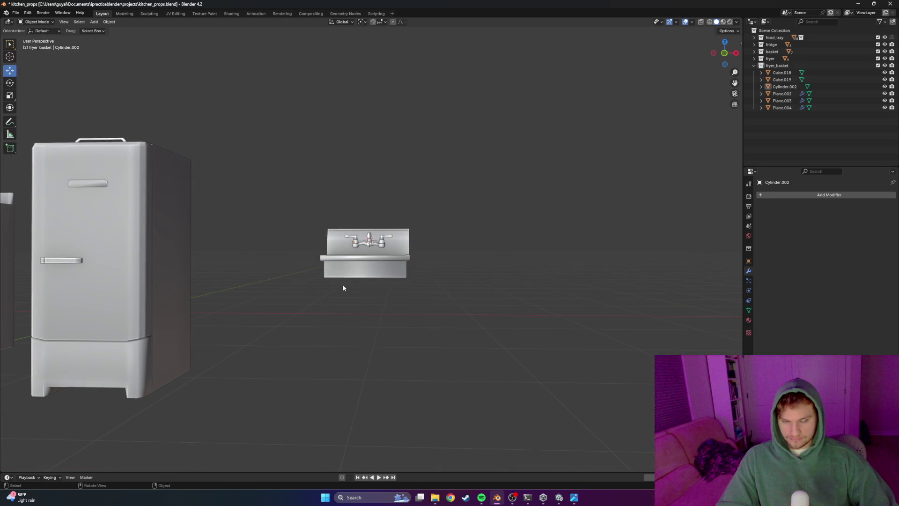
Add a mesh cube and scale it down to a small block
click(94, 22)
mouse_move(105, 29)
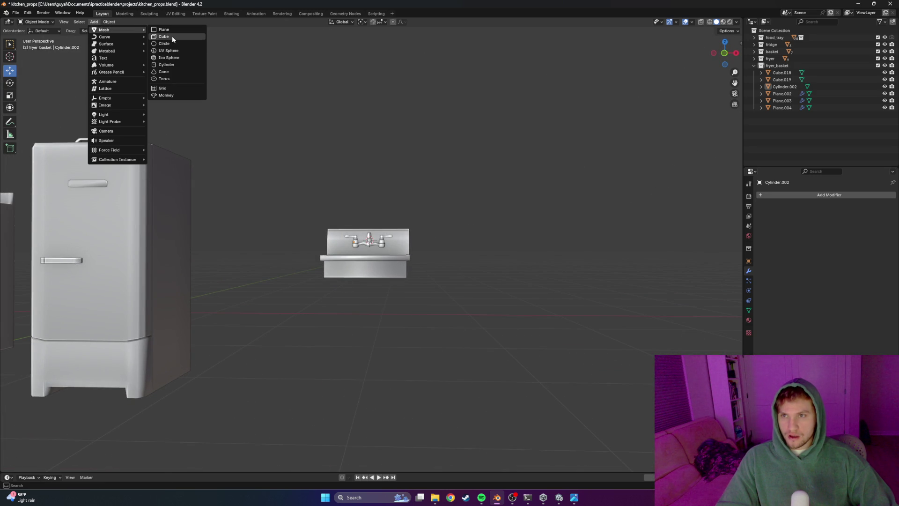
click(172, 36)
scroll(393, 232, down, 3)
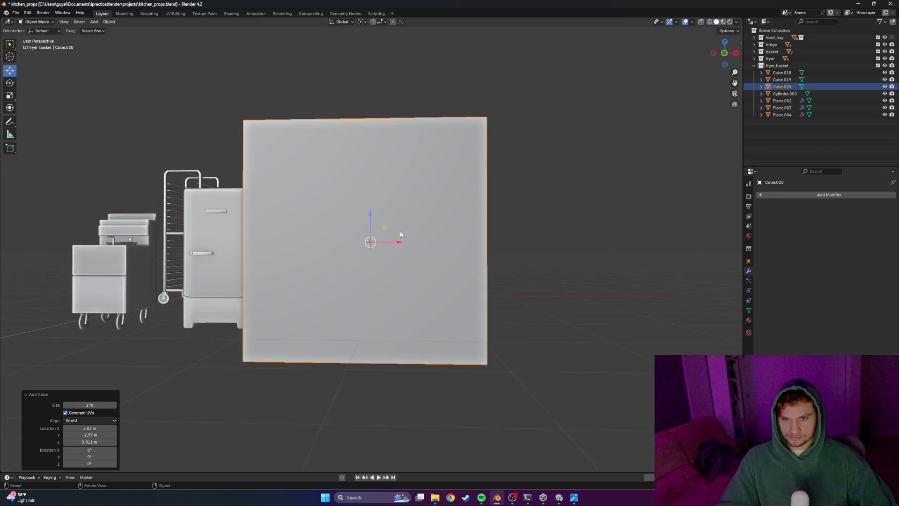
scroll(392, 232, down, 2)
key(s)
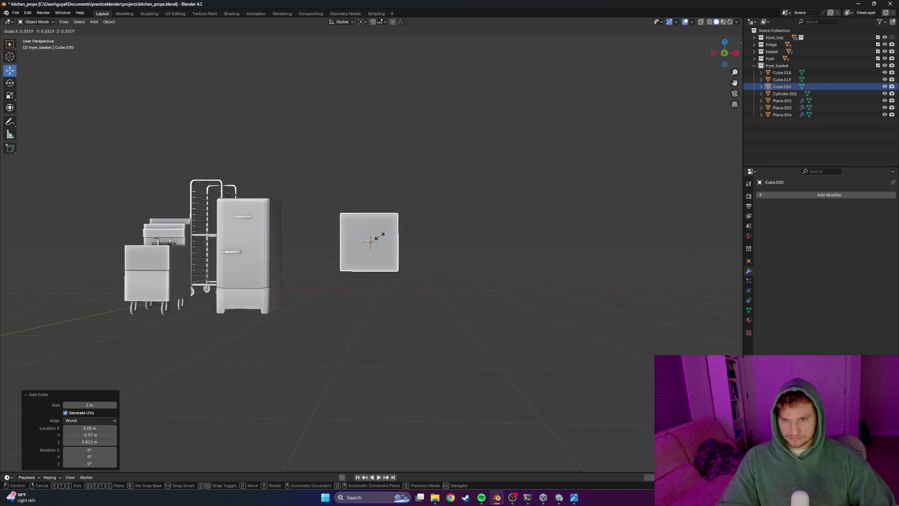
click(372, 232)
middle_drag(373, 233, 365, 246)
Lower the cube along Z beneath the sink and show its Transform sidebar values
key(g)
key(z)
click(371, 269)
click(378, 286)
click(740, 43)
text(1.2)
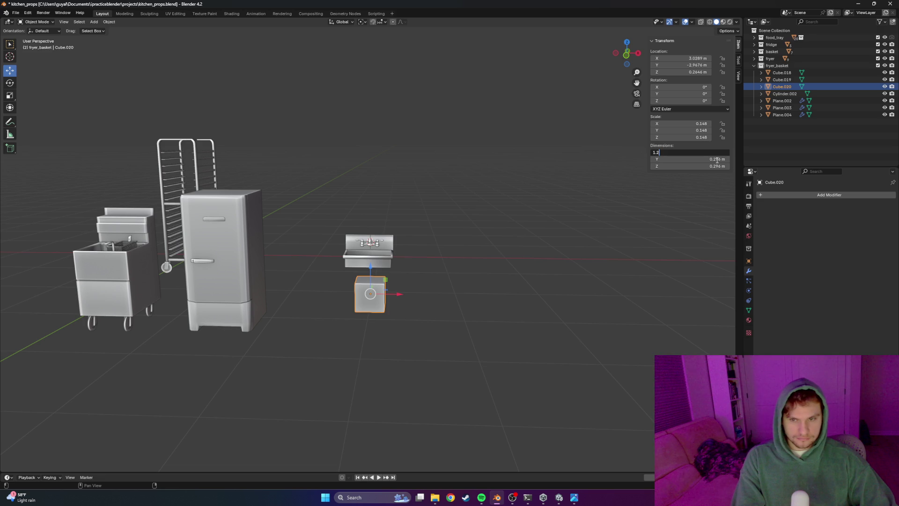
Set the cube's dimensions to a 0.05 m square section, 0.8 m tall
key(Return)
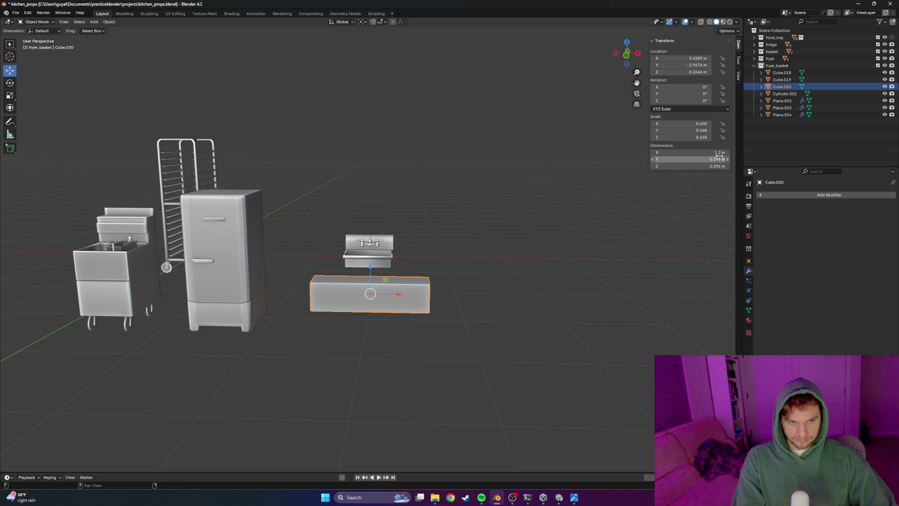
key(Return)
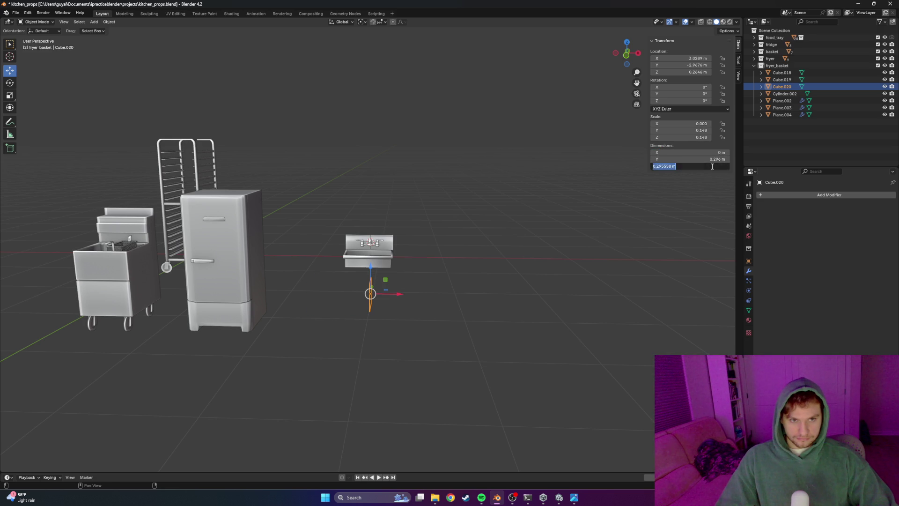
key(Return)
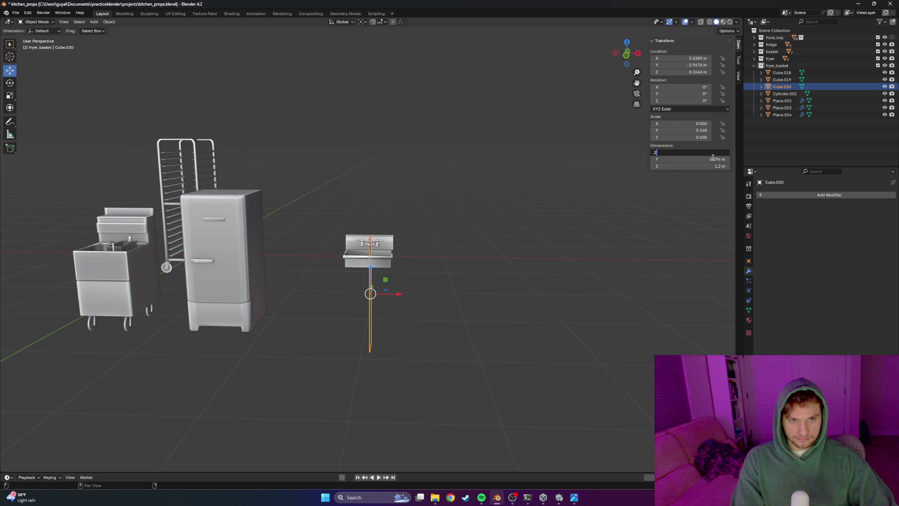
key(Return)
mouse_move(483, 203)
middle_down()
mouse_move(434, 275)
mouse_move(435, 287)
mouse_move(474, 298)
middle_up()
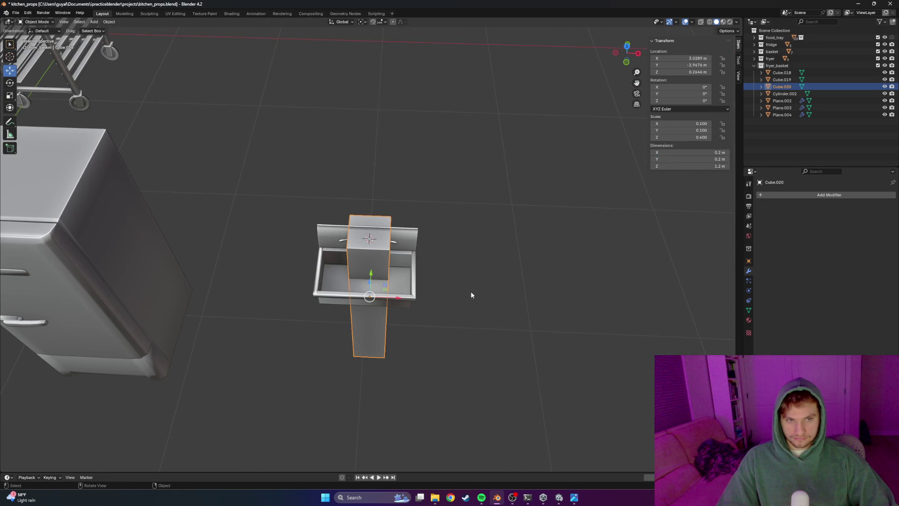
drag(692, 152, 673, 152)
scroll(457, 259, up, 4)
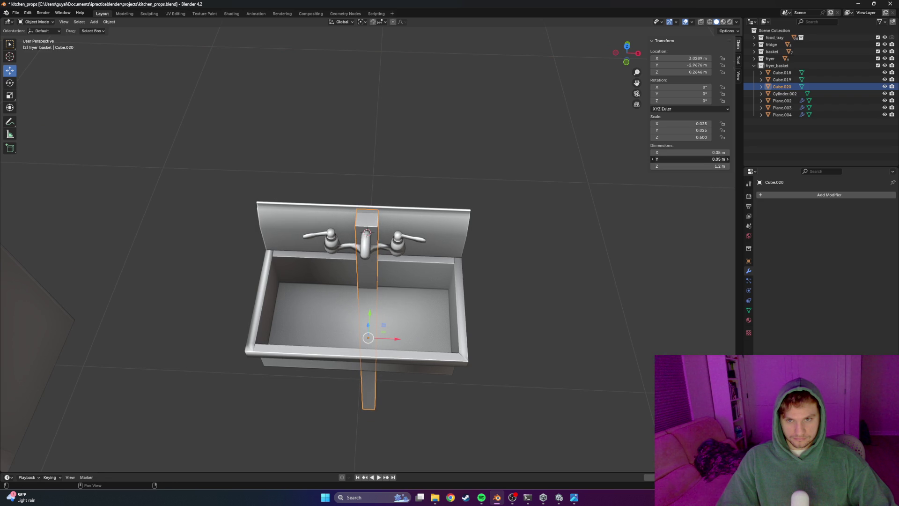
scroll(372, 269, up, 2)
From top view, slide the leg along X to the sink's left edge and lower it
middle_drag(371, 270, 325, 292)
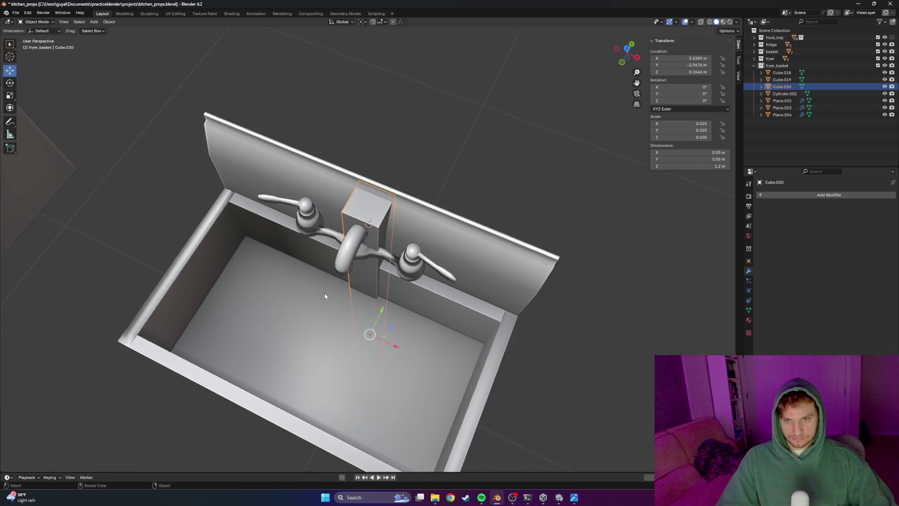
key(KP_7)
key(g)
key(x)
click(218, 246)
scroll(198, 289, down, 2)
mouse_move(199, 290)
middle_down()
mouse_move(209, 237)
mouse_move(327, 195)
middle_up()
key(KP_Decimal)
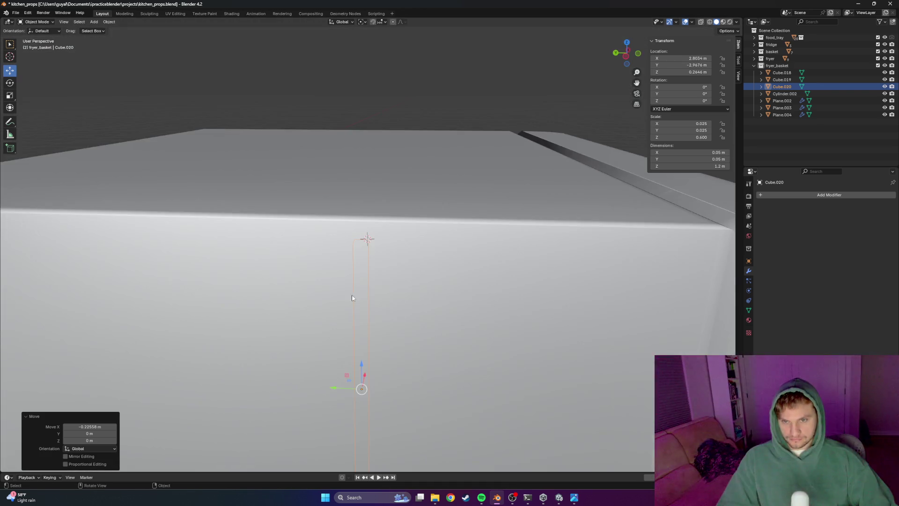
scroll(295, 307, down, 5)
drag(320, 338, 318, 371)
scroll(320, 369, down, 3)
Raise the sink vertically along Z to make room for the leg
middle_drag(319, 368, 358, 336)
drag(438, 190, 349, 294)
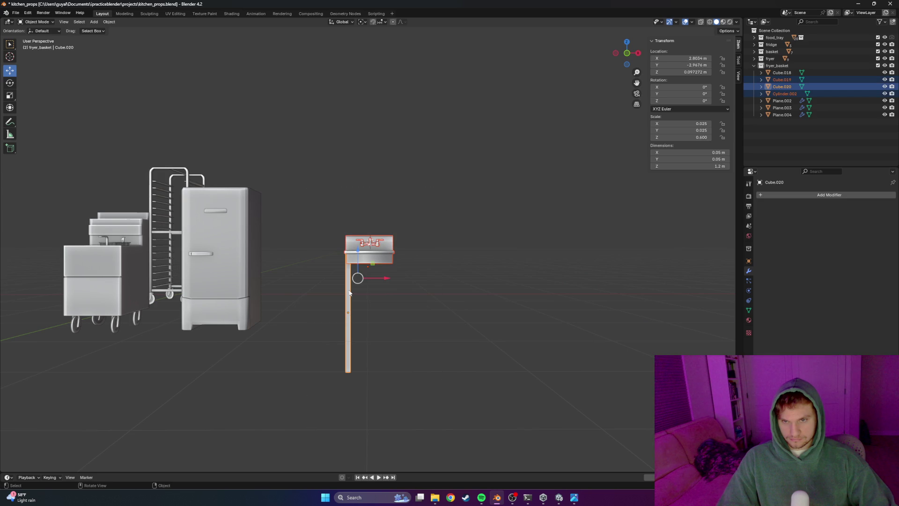
key(g)
key(z)
click(405, 267)
click(355, 252)
Shift the leg sideways along X and lower it slightly in front view
key(g)
key(x)
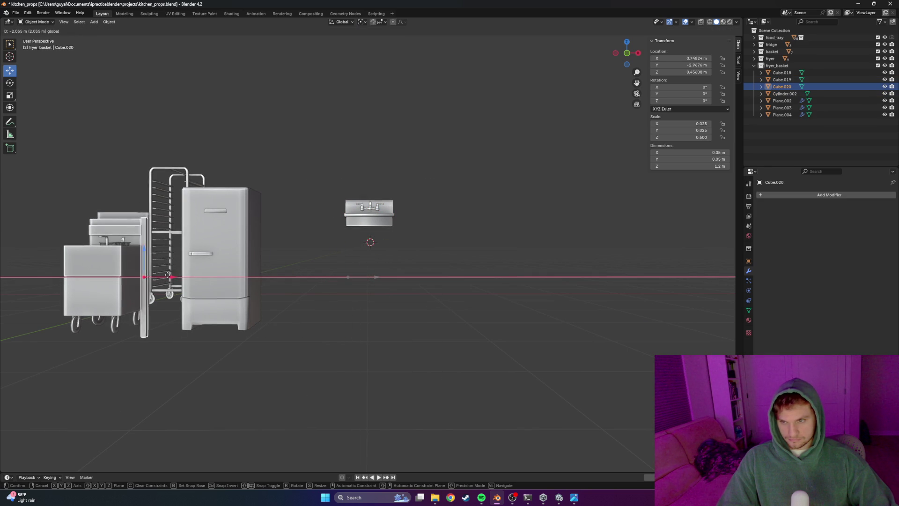
click(168, 279)
middle_drag(170, 276, 182, 279)
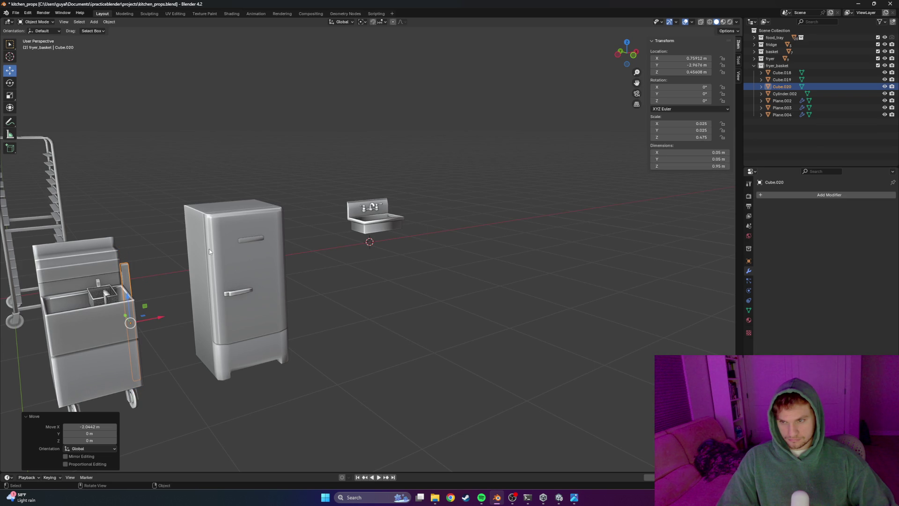
mouse_move(209, 250)
middle_down()
mouse_move(155, 282)
mouse_move(317, 306)
middle_up()
key(KP_1)
scroll(152, 302, up, 3)
scroll(317, 307, up, 2)
scroll(317, 307, up, 1)
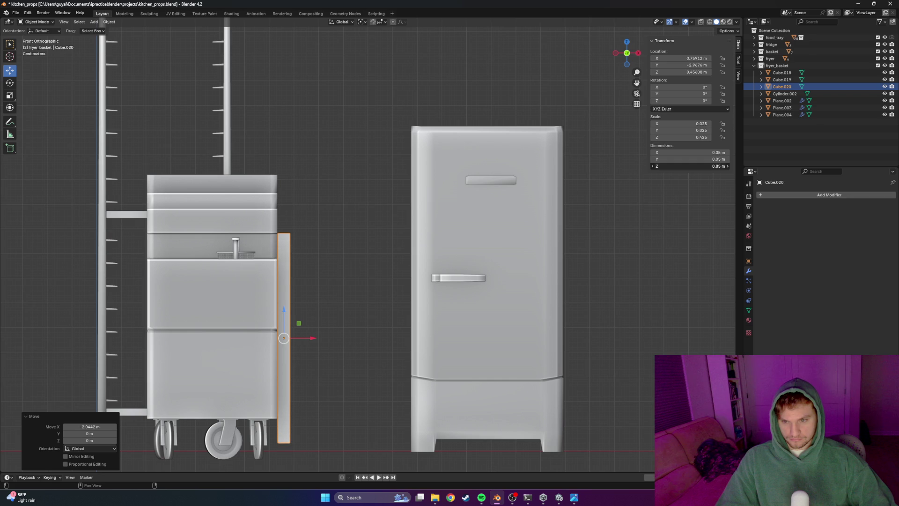
drag(283, 311, 282, 321)
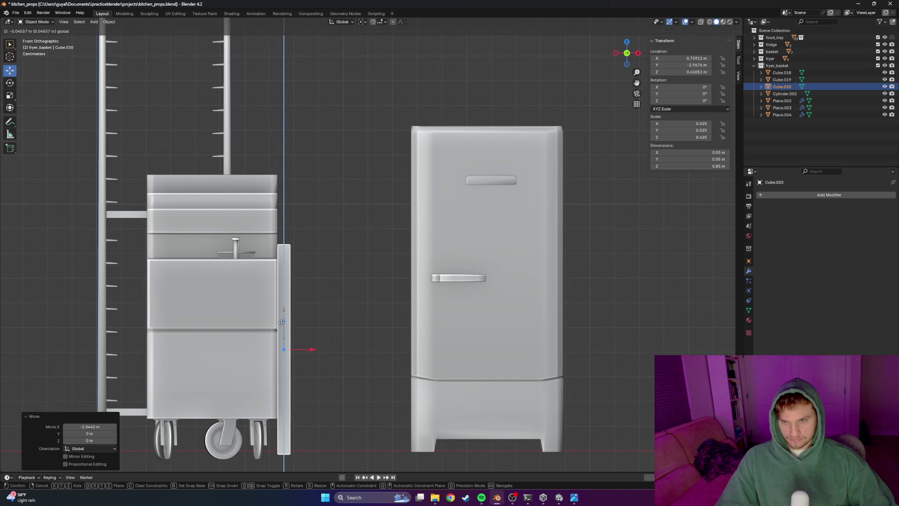
click(282, 323)
scroll(598, 245, down, 4)
scroll(696, 249, up, 4)
scroll(699, 248, down, 1)
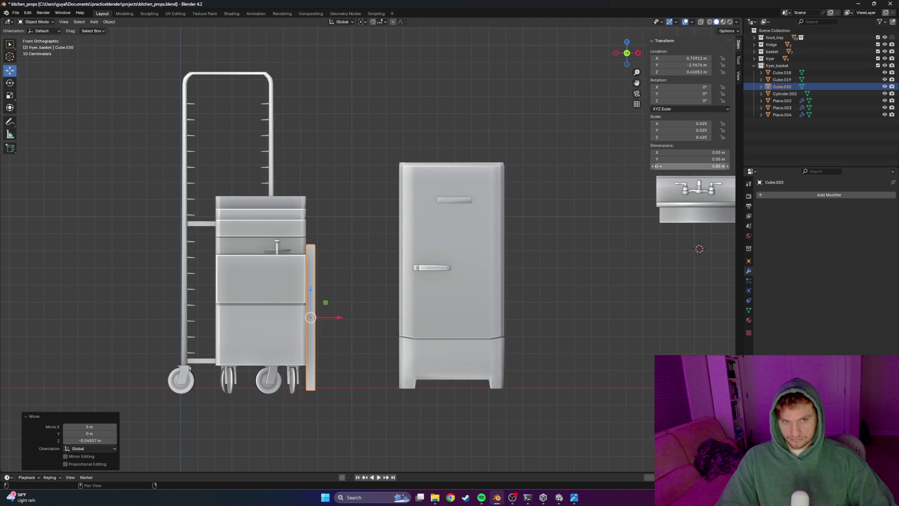
drag(311, 291, 311, 293)
scroll(348, 321, down, 1)
scroll(265, 307, down, 1)
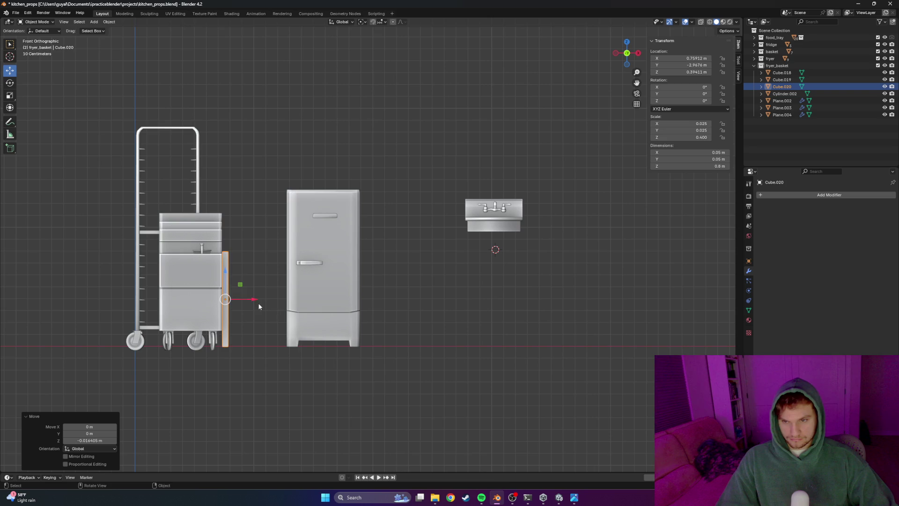
Place the leg beneath the sink along X and paste a copy of it
key(g)
key(x)
click(502, 313)
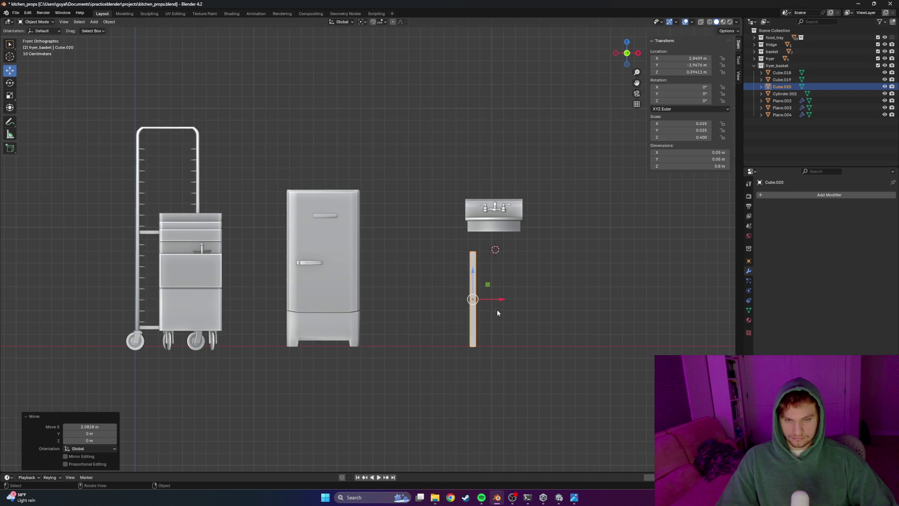
key(ctrl+c)
key(ctrl+v)
middle_drag(524, 307, 492, 344)
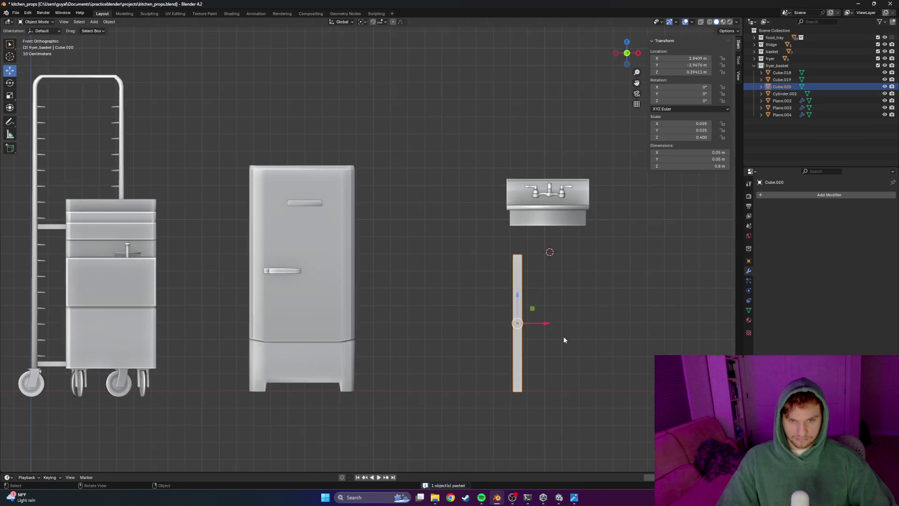
scroll(478, 331, down, 3)
key(alt+Tab)
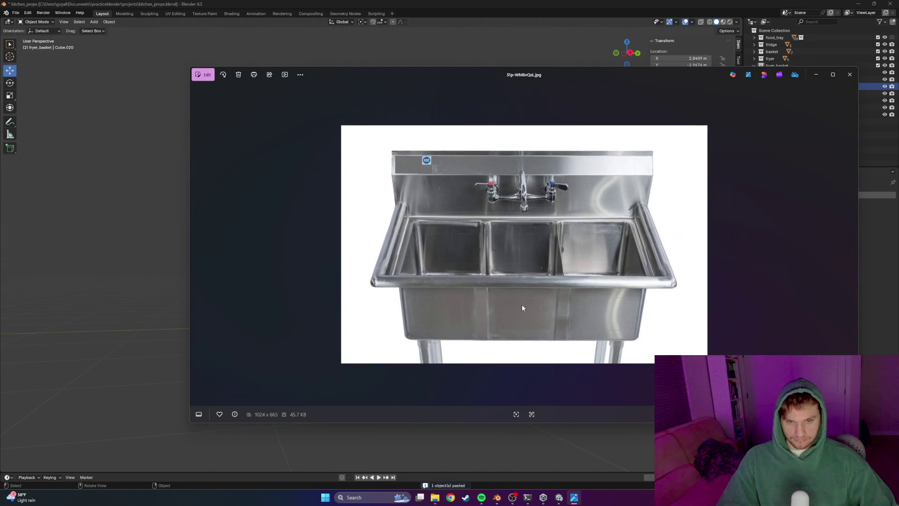
click(197, 246)
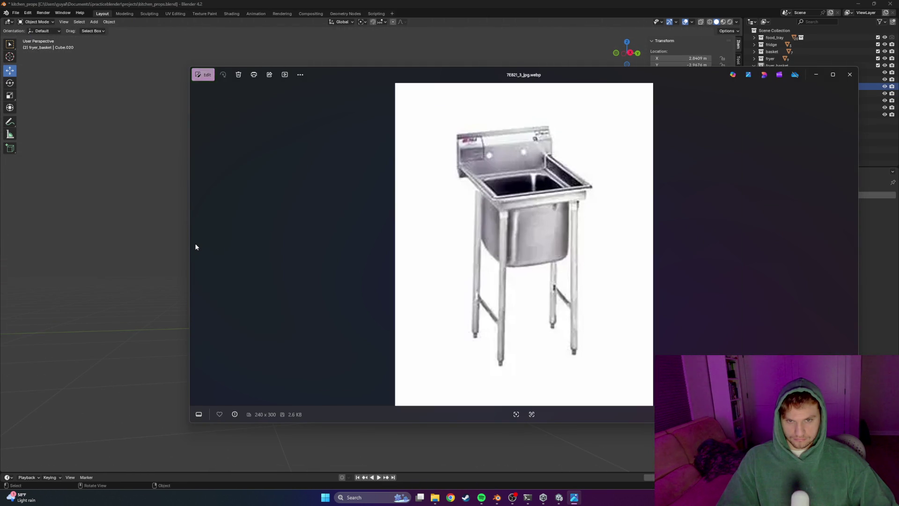
key(alt+Tab)
middle_drag(542, 267, 589, 280)
scroll(509, 264, up, 2)
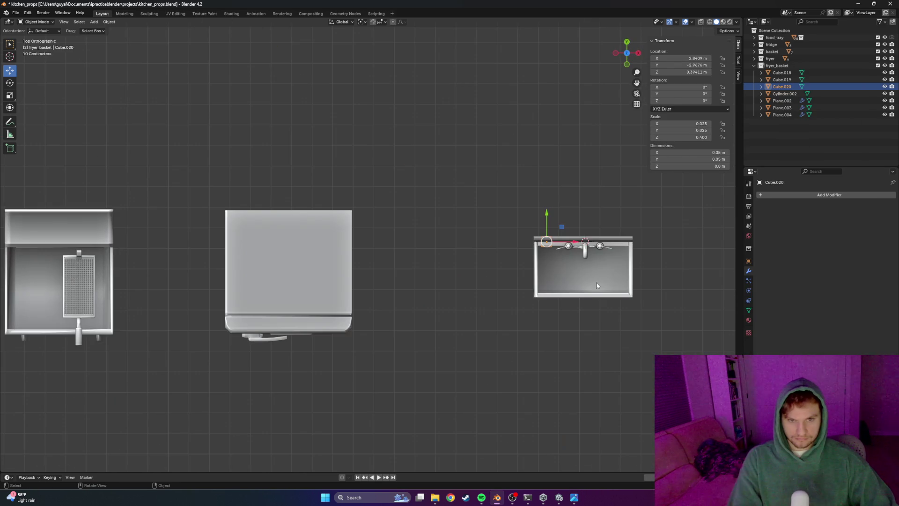
mouse_move(590, 279)
middle_down()
mouse_move(574, 254)
mouse_move(508, 211)
middle_up()
scroll(487, 224, up, 1)
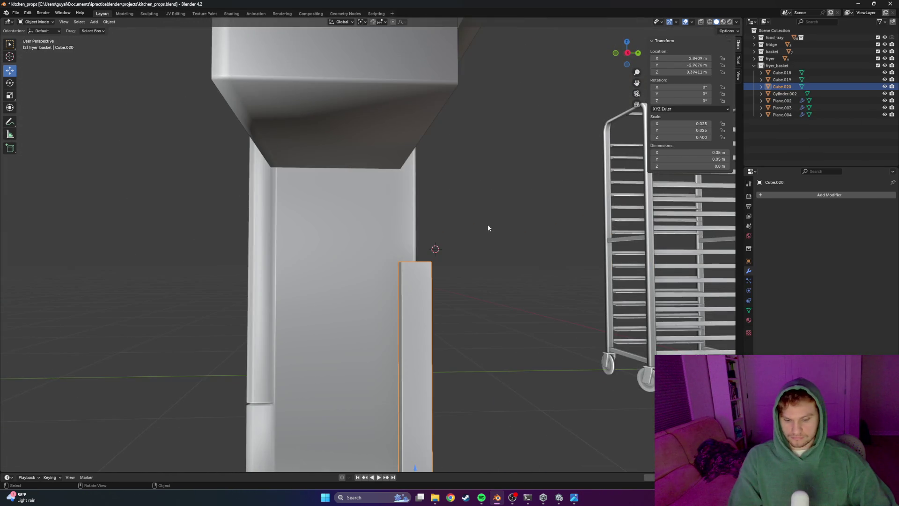
Check front and right views, then adjust the leg's position along X
key(KP_1)
scroll(496, 229, up, 2)
key(KP_3)
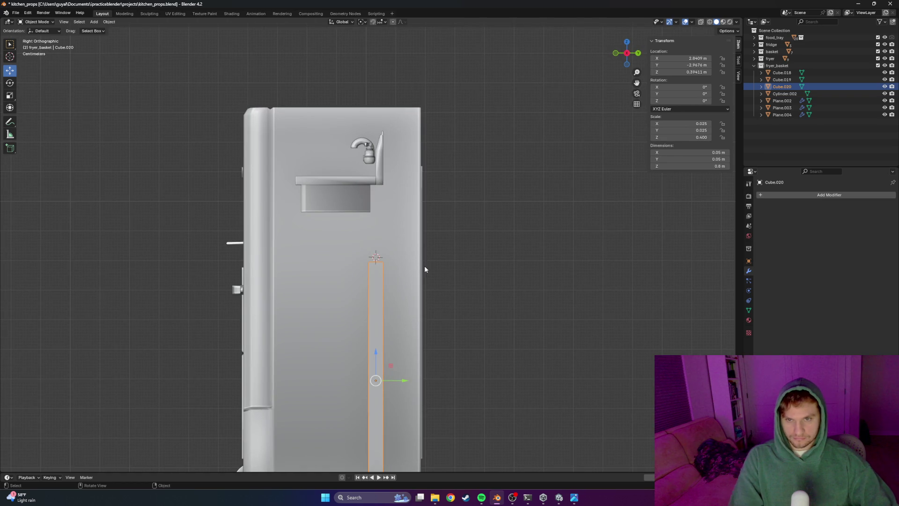
mouse_move(405, 335)
middle_down()
mouse_move(339, 290)
mouse_move(316, 313)
middle_up()
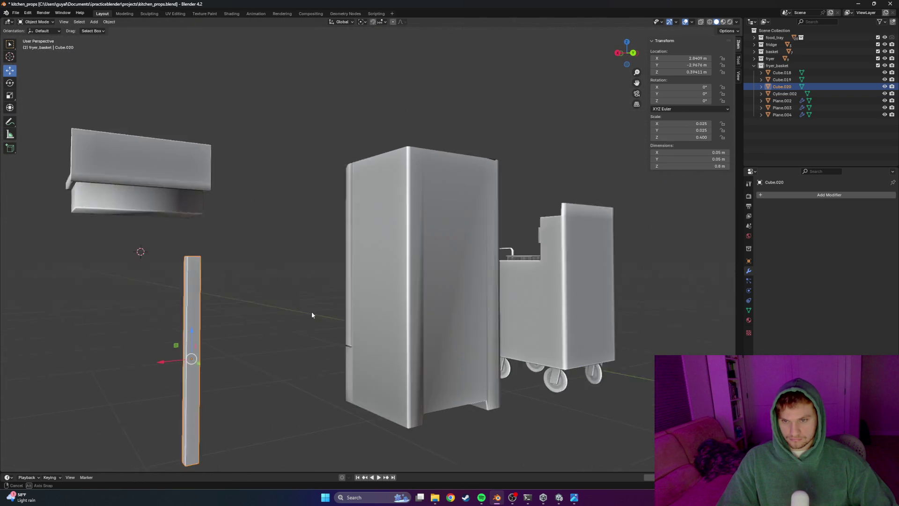
key(g)
key(x)
click(162, 363)
mouse_move(162, 363)
middle_down()
mouse_move(227, 367)
mouse_move(239, 353)
middle_up()
Lower the sink parts (Cube.019 and Cylinder.002) along Z onto the leg
click(97, 207)
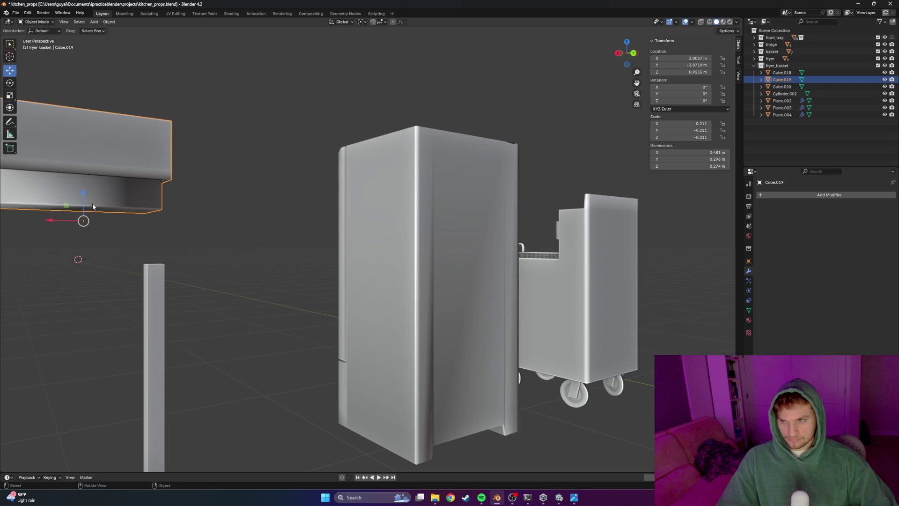
key(g)
key(z)
key(Escape)
mouse_move(144, 237)
middle_down()
mouse_move(457, 255)
mouse_move(110, 196)
middle_up()
shift+click(457, 255)
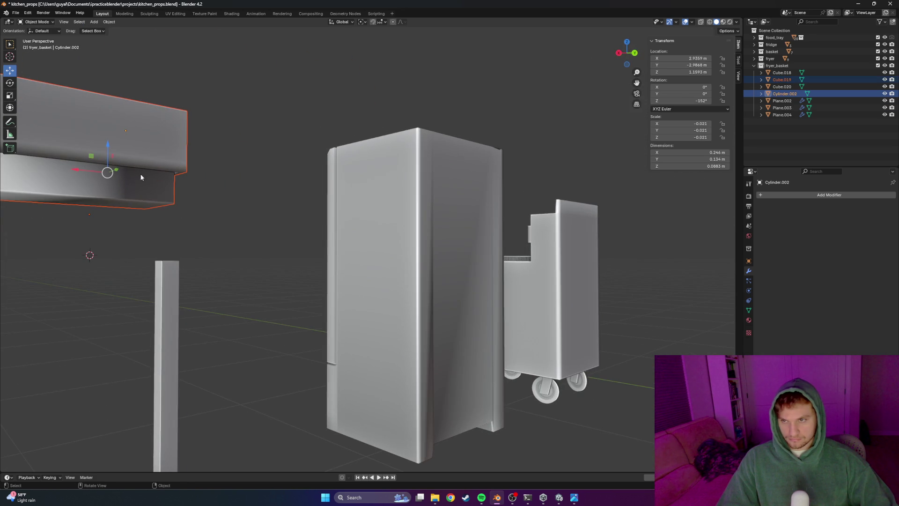
key(g)
key(z)
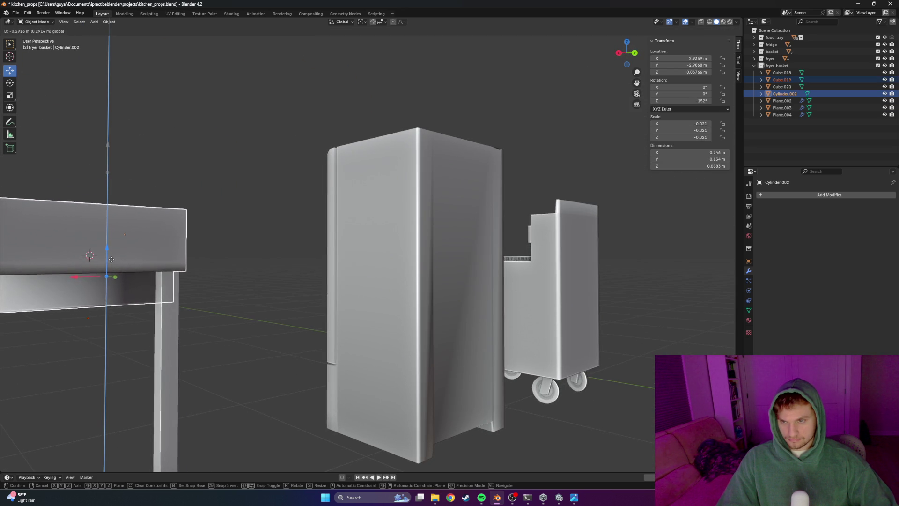
click(198, 265)
Select the leg Cube.020 and enter Edit Mode on its mesh
click(176, 277)
key(Tab)
mouse_move(177, 278)
middle_down()
mouse_move(217, 257)
mouse_move(309, 243)
middle_up()
scroll(209, 261, up, 3)
scroll(352, 274, down, 2)
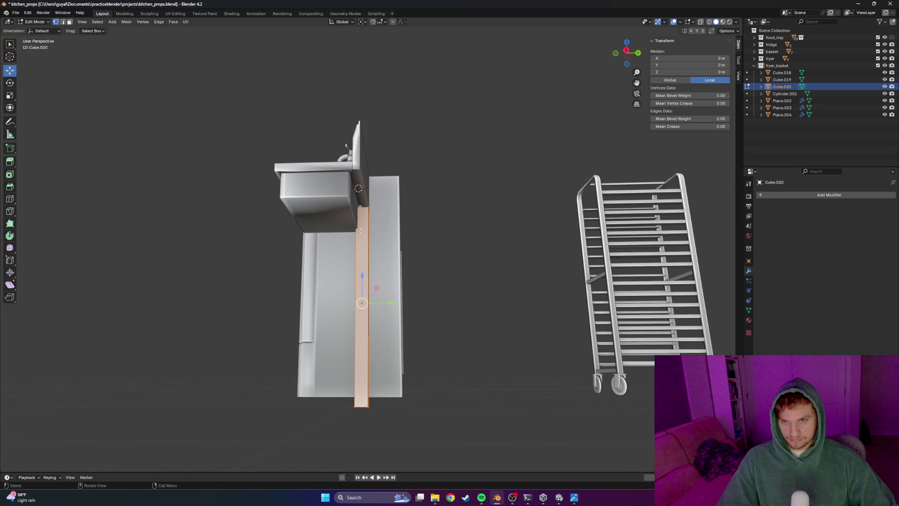
Switch to wireframe and slide the leg's top vertex sideways along Y
key(z)
click(282, 385)
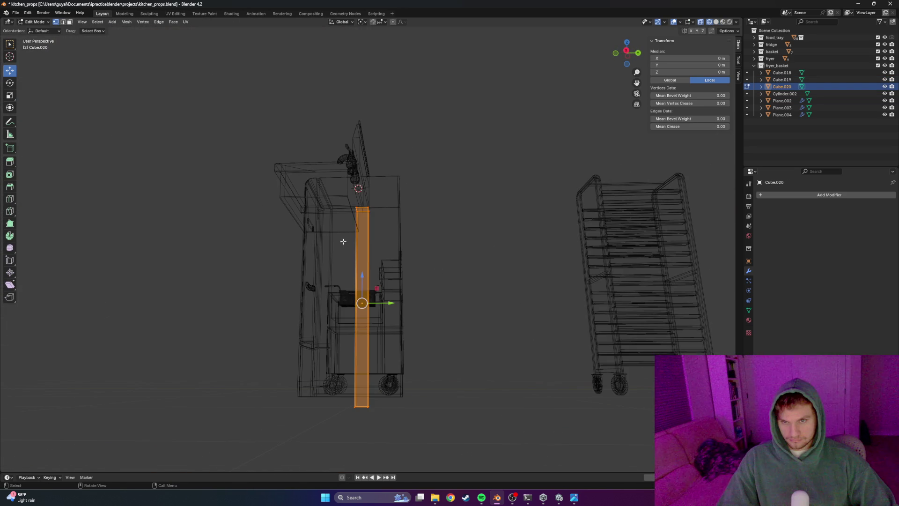
click(357, 209)
scroll(358, 298, up, 5)
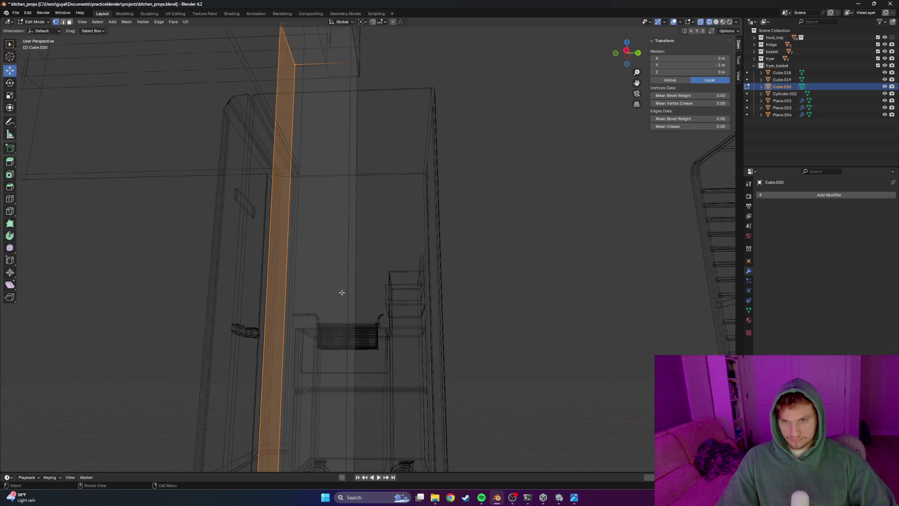
scroll(338, 337, down, 2)
scroll(345, 334, down, 1)
middle_drag(346, 332, 348, 320)
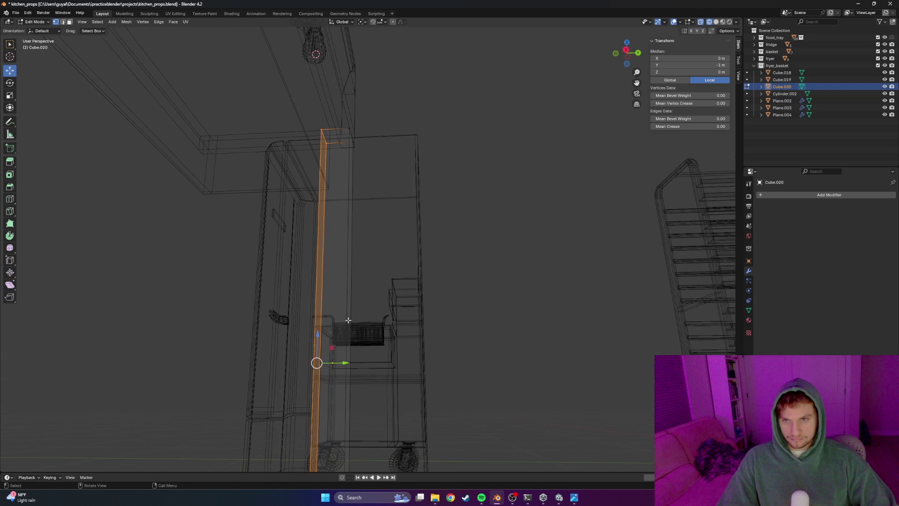
drag(345, 367, 360, 363)
scroll(373, 359, down, 4)
mouse_move(372, 355)
middle_down()
mouse_move(375, 345)
mouse_move(329, 347)
mouse_move(276, 321)
mouse_move(325, 334)
mouse_move(337, 249)
middle_up()
Select the whole leg bar and shift it along X toward the sink corner
click(346, 242)
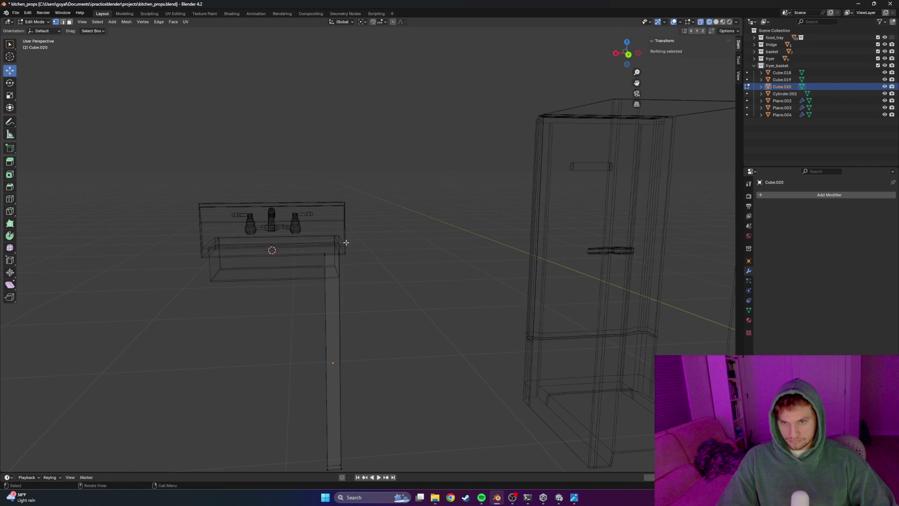
drag(340, 472, 341, 469)
drag(319, 365, 309, 368)
drag(367, 222, 305, 481)
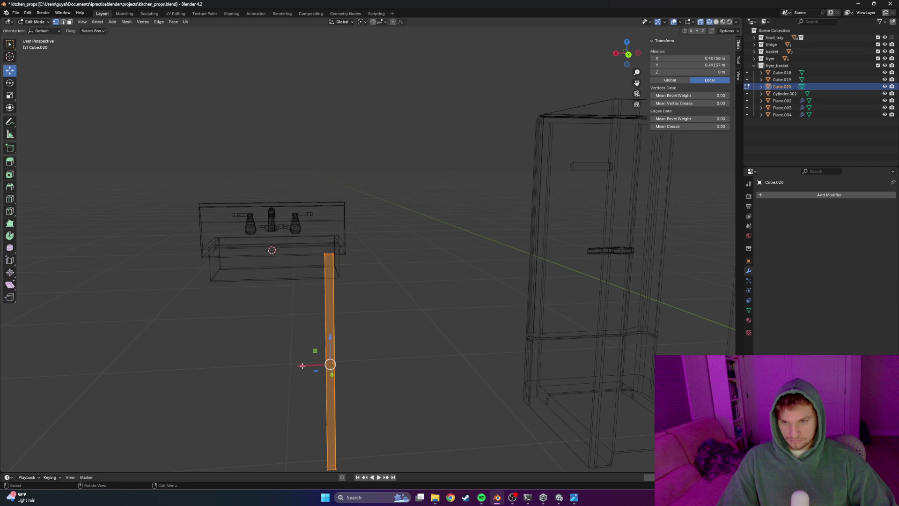
drag(302, 365, 315, 365)
click(314, 366)
Return to Object Mode with solid shading and select the leg from below
key(Tab)
key(z)
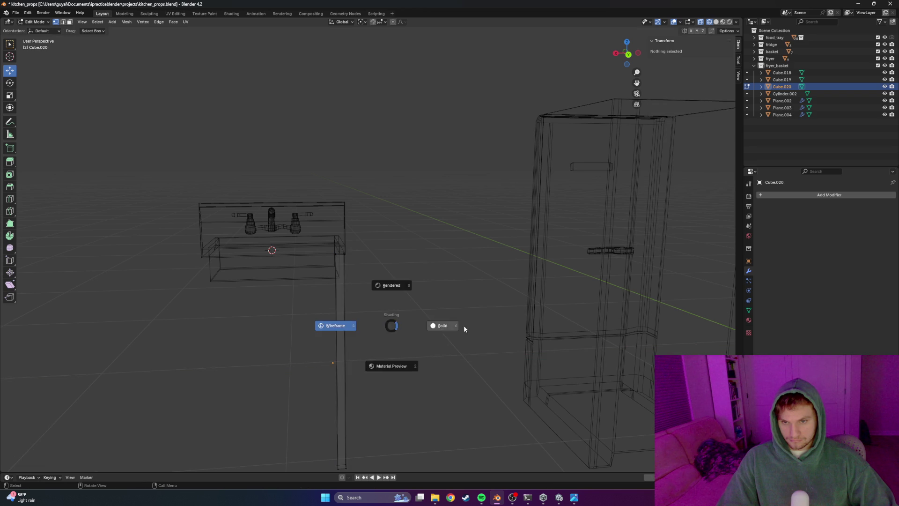
click(439, 324)
scroll(325, 328, up, 1)
scroll(410, 307, down, 5)
mouse_move(410, 307)
middle_down()
mouse_move(485, 309)
mouse_move(457, 299)
mouse_move(274, 378)
mouse_move(364, 243)
mouse_move(332, 361)
mouse_move(362, 304)
mouse_move(344, 351)
mouse_move(347, 338)
mouse_move(430, 375)
middle_up()
scroll(486, 308, up, 4)
click(359, 324)
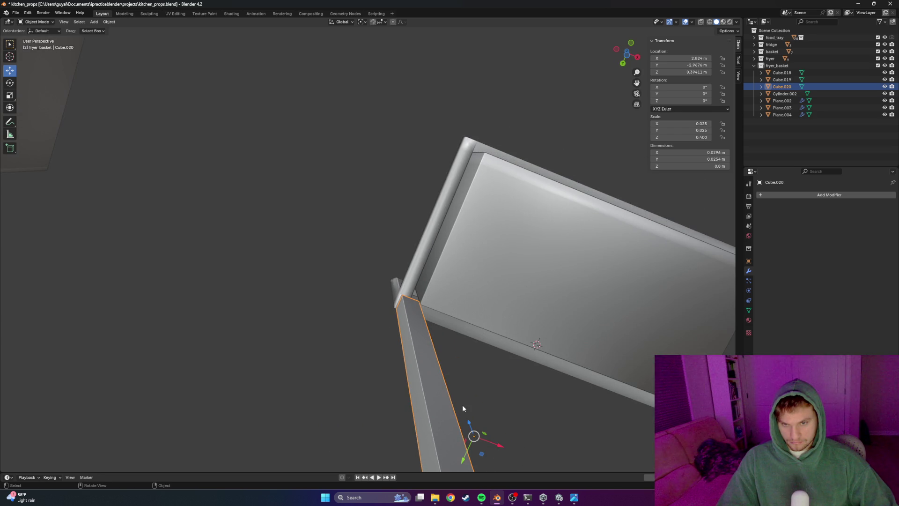
Nudge the leg along X to line up under the sink's front corner
key(g)
key(x)
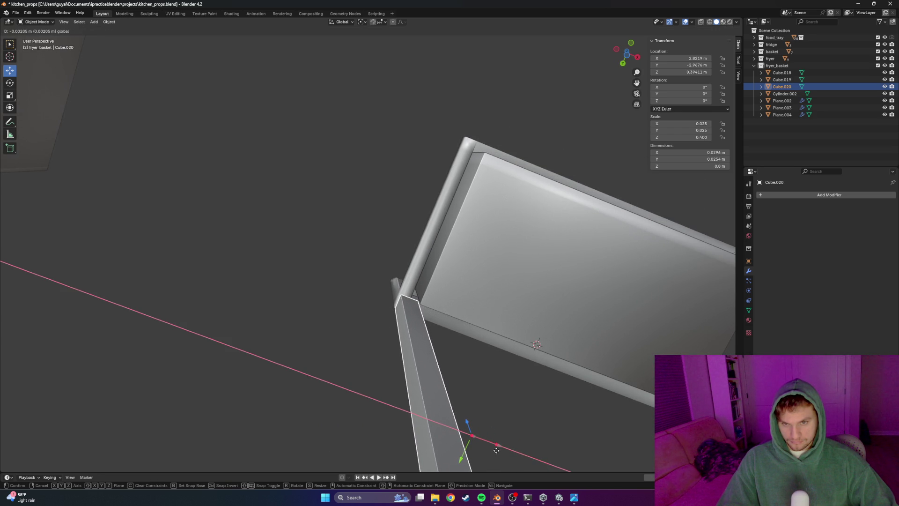
click(496, 450)
click(335, 326)
Compare against the reference photo, then re-enter Edit Mode on the leg
mouse_move(335, 326)
middle_down()
mouse_move(421, 385)
mouse_move(323, 382)
middle_up()
scroll(441, 377, down, 3)
scroll(446, 367, down, 2)
middle_drag(445, 367, 530, 364)
key(alt+Tab)
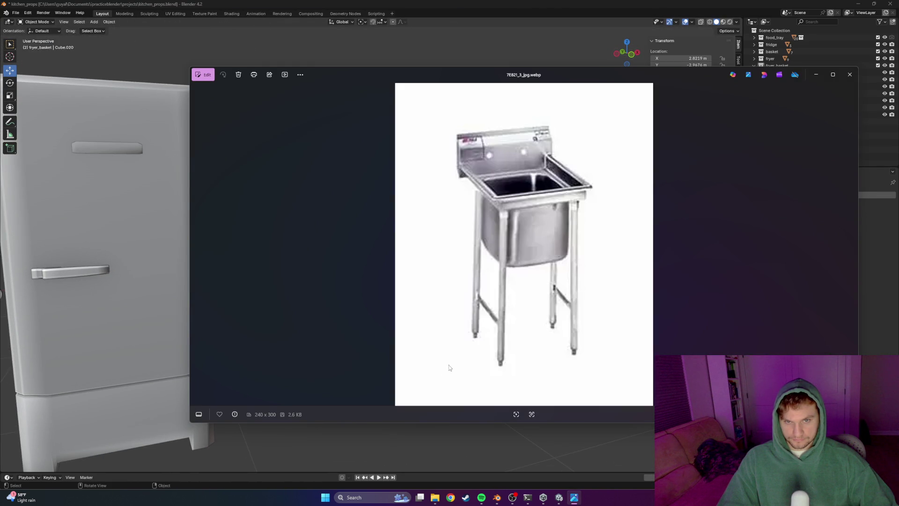
key(alt+Tab)
scroll(417, 352, up, 5)
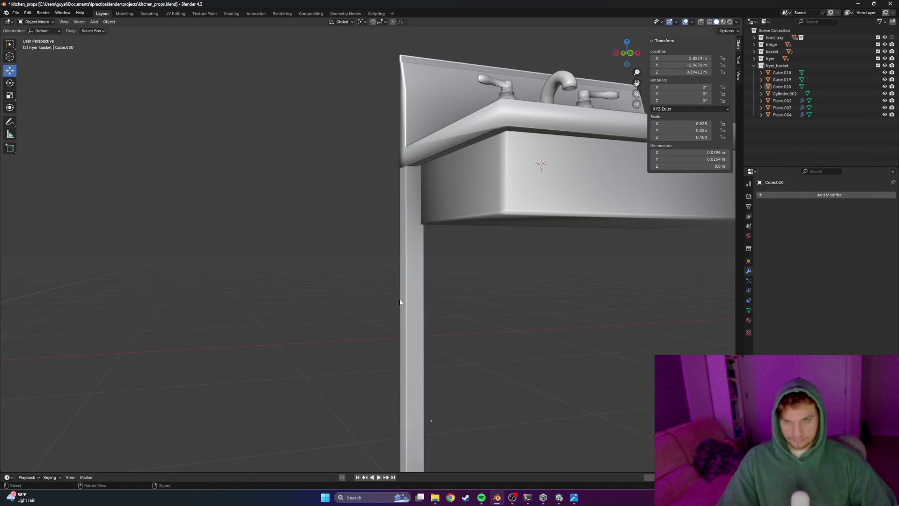
scroll(398, 301, down, 3)
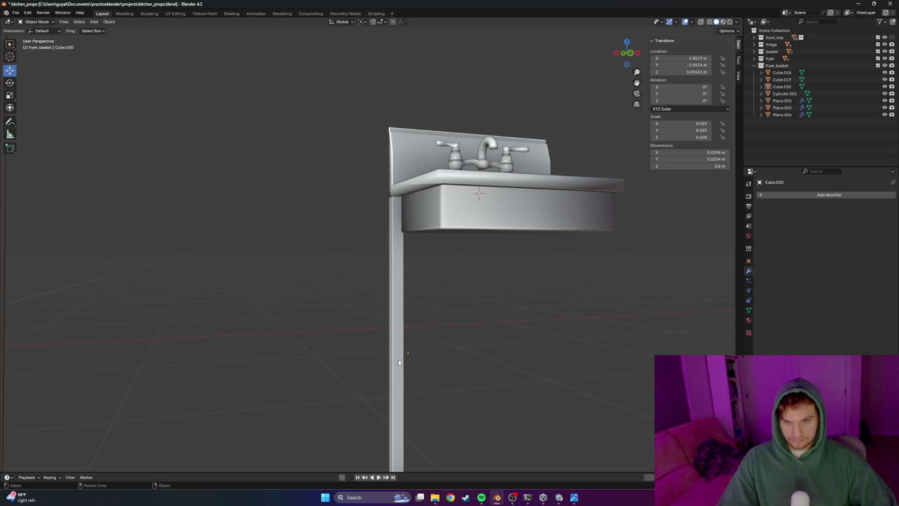
middle_drag(398, 363, 421, 388)
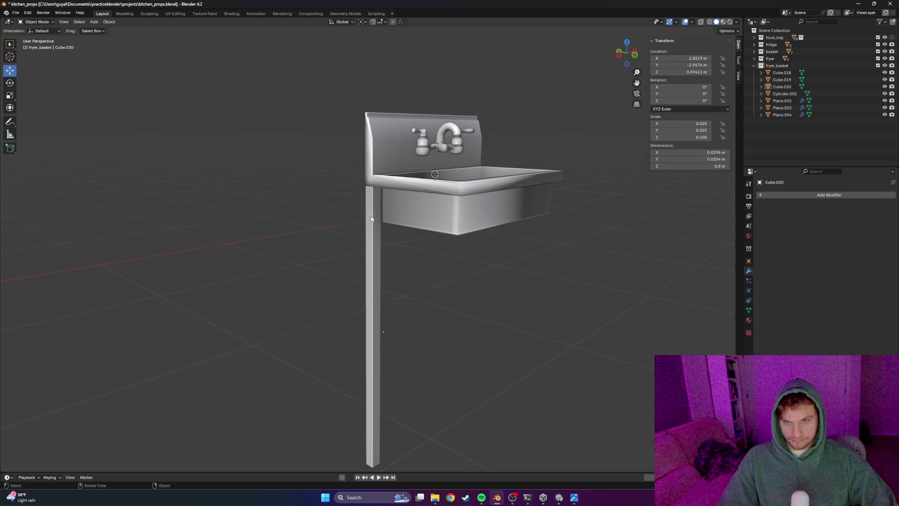
key(Tab)
scroll(371, 217, up, 2)
Add two edge loops near the top of the leg with Ctrl+R
key(ctrl+r)
click(373, 212)
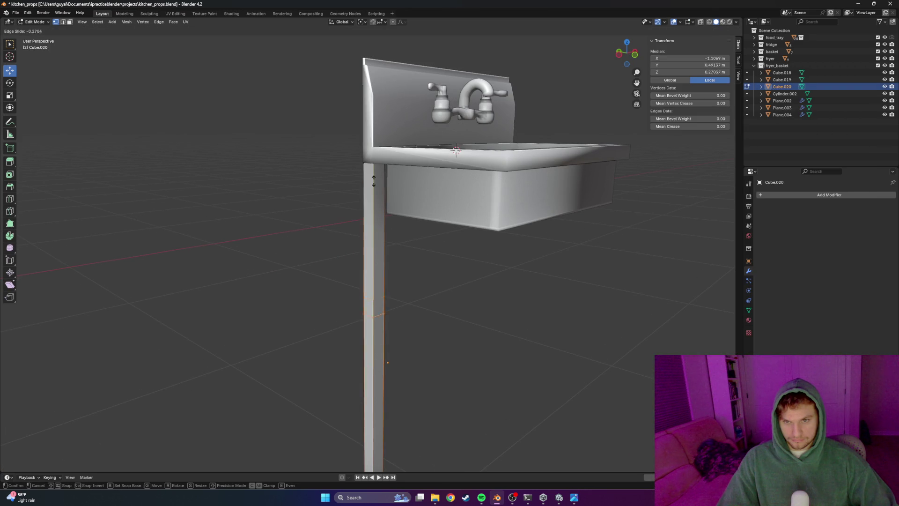
click(374, 218)
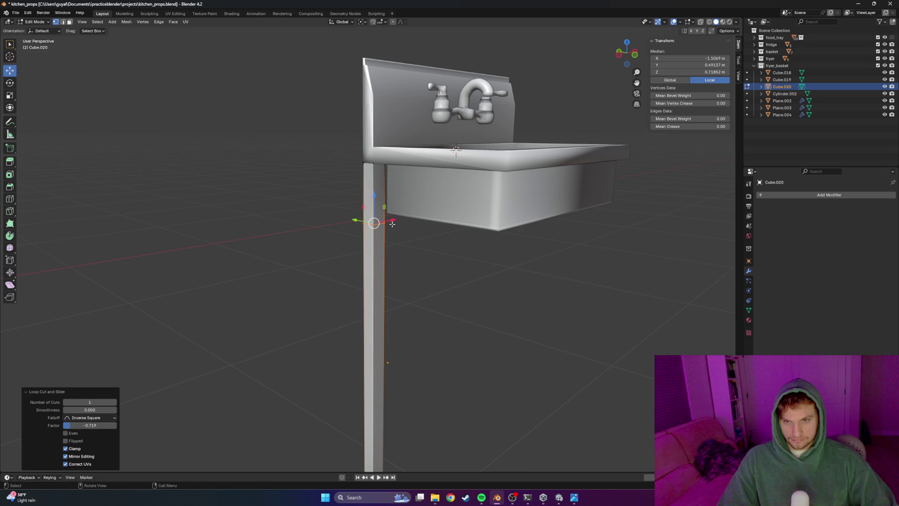
scroll(374, 232, up, 1)
key(ctrl+r)
click(366, 229)
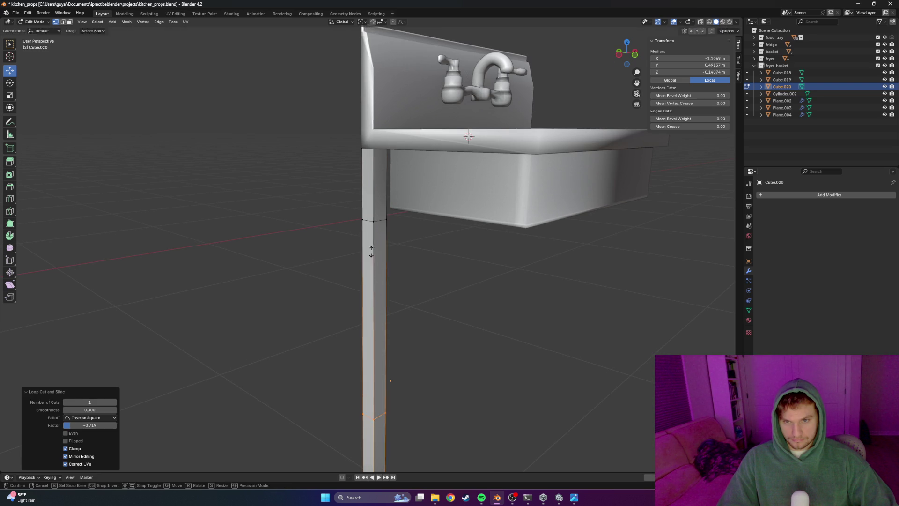
click(352, 75)
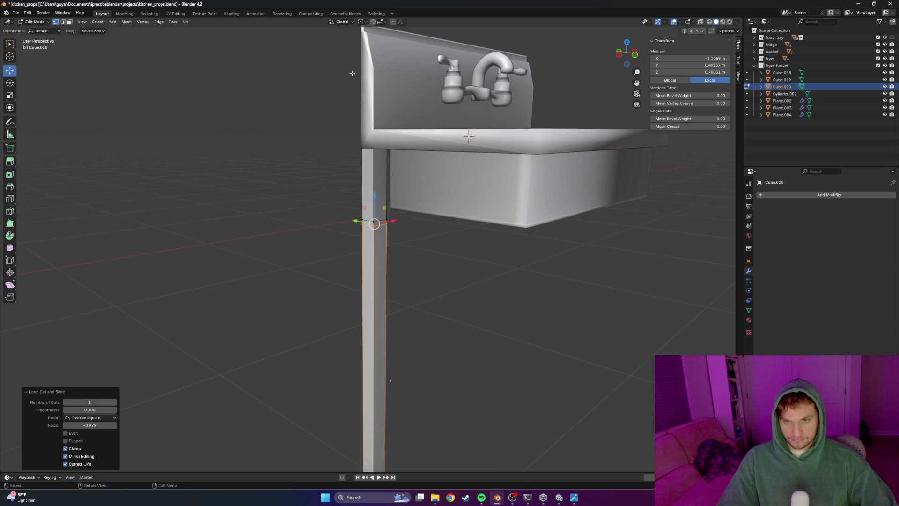
Scale the top loop outward into a thicker band just below the basin
click(376, 223)
middle_drag(375, 222, 388, 220)
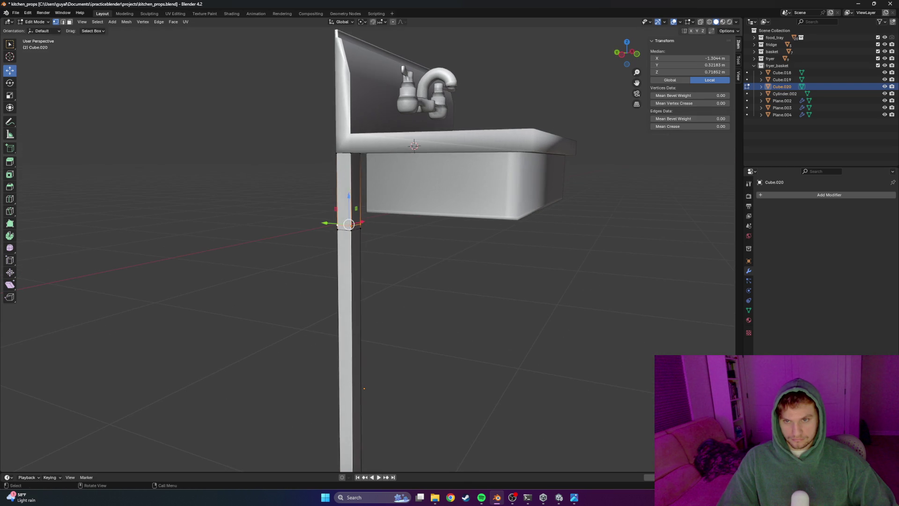
key(s)
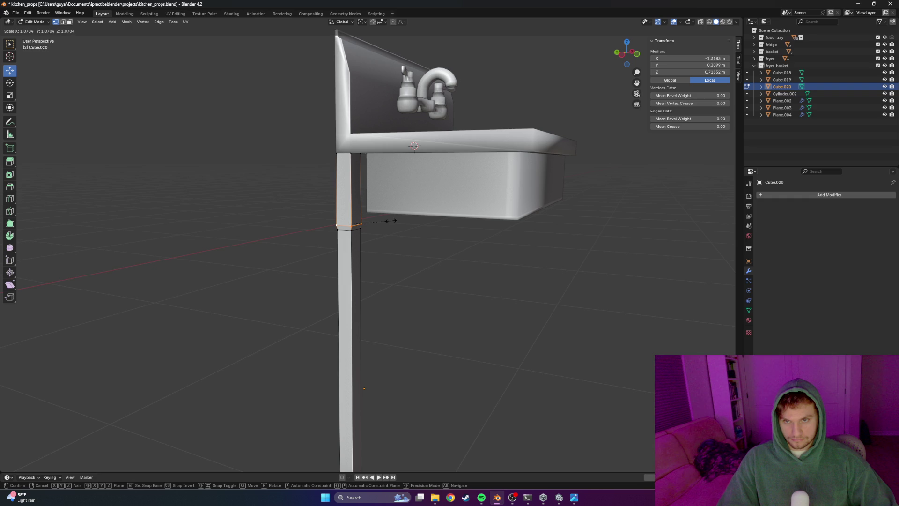
click(390, 221)
key(Tab)
middle_drag(409, 258, 361, 301)
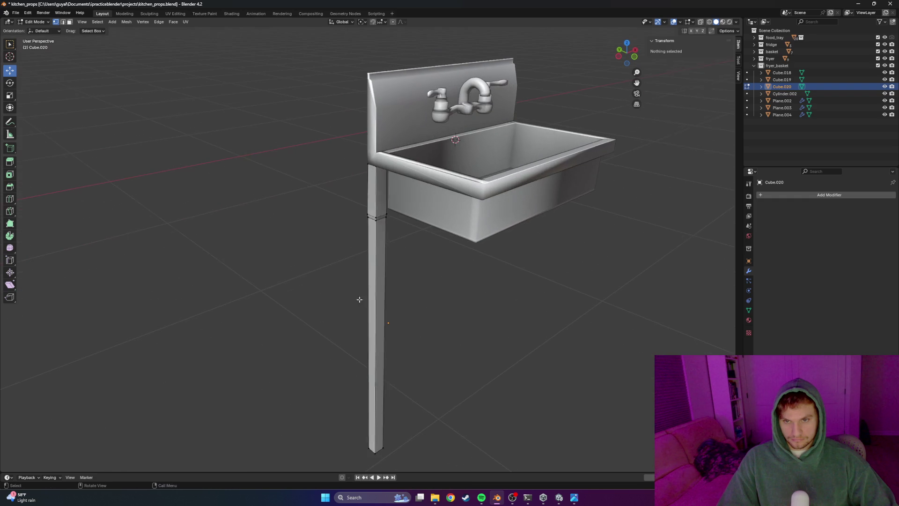
middle_drag(442, 323, 396, 343)
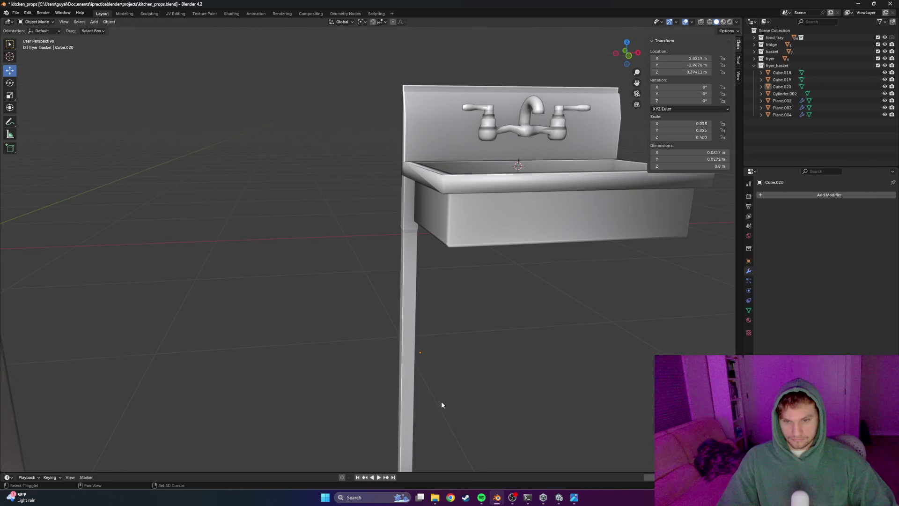
middle_drag(442, 405, 376, 382)
Add a loop cut near the bottom and scale the foot vertices inward to narrow it
key(Tab)
key(ctrl+r)
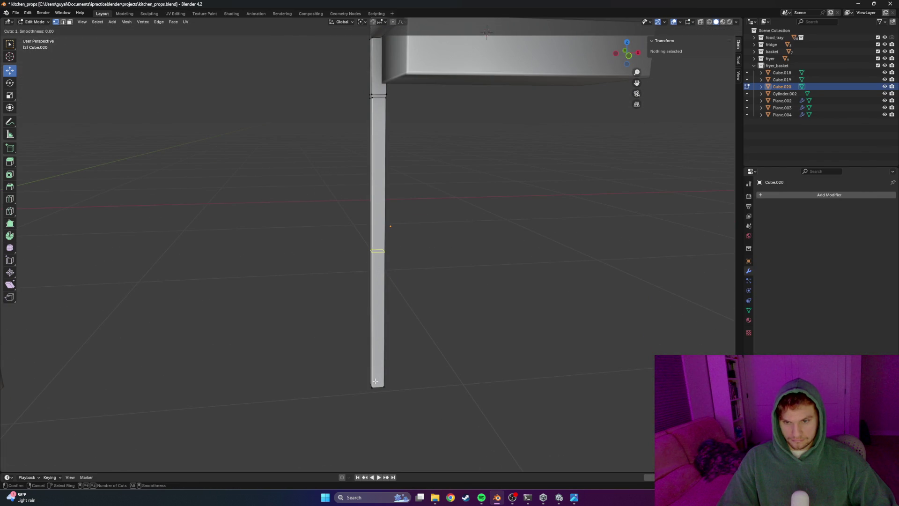
click(375, 279)
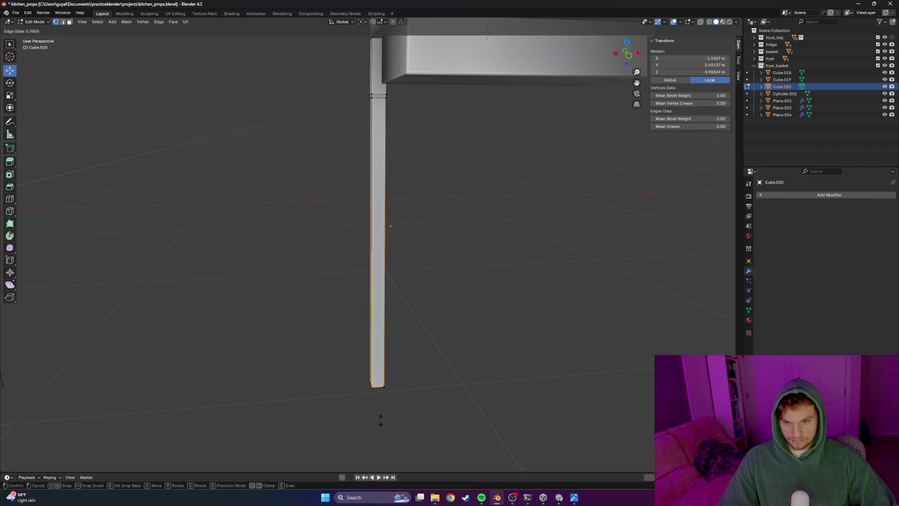
click(388, 415)
click(385, 384)
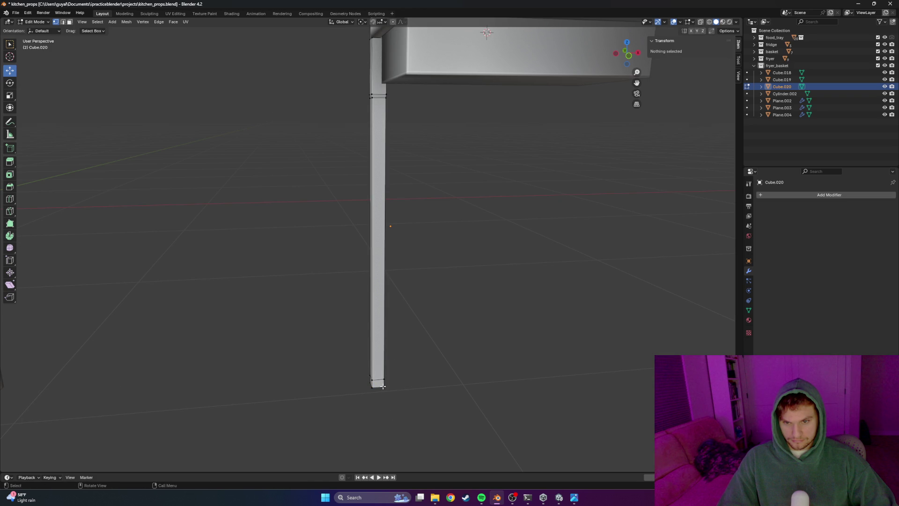
click(383, 385)
shift+click(377, 385)
mouse_move(432, 388)
middle_down()
mouse_move(460, 421)
mouse_move(517, 413)
middle_up()
key(s)
click(458, 412)
scroll(348, 397, down, 3)
Leave Edit Mode and deselect the leg to view the whole sink
middle_drag(348, 397, 454, 384)
key(Tab)
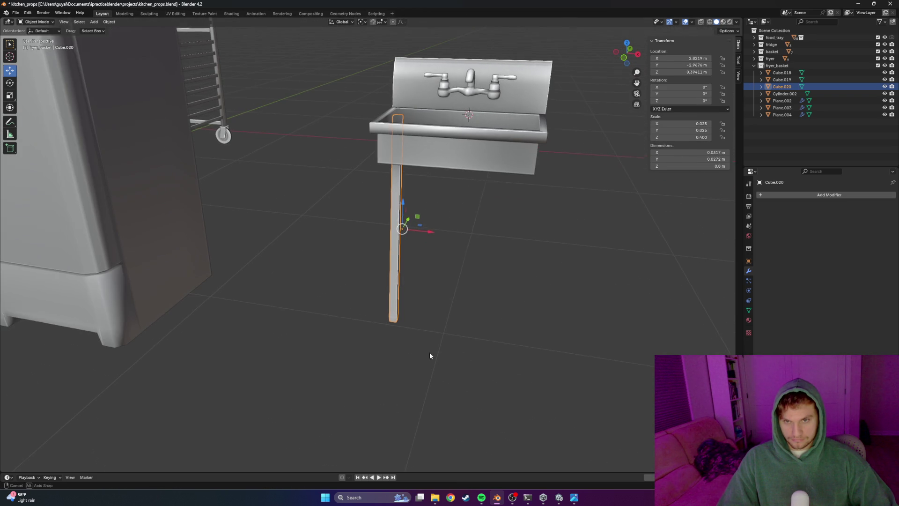
click(428, 356)
mouse_move(442, 344)
middle_down()
mouse_move(438, 316)
mouse_move(456, 299)
mouse_move(427, 310)
mouse_move(338, 309)
mouse_move(396, 305)
mouse_move(339, 269)
middle_up()
Paste a leg copy and move it along X to the opposite corner
key(ctrl+v)
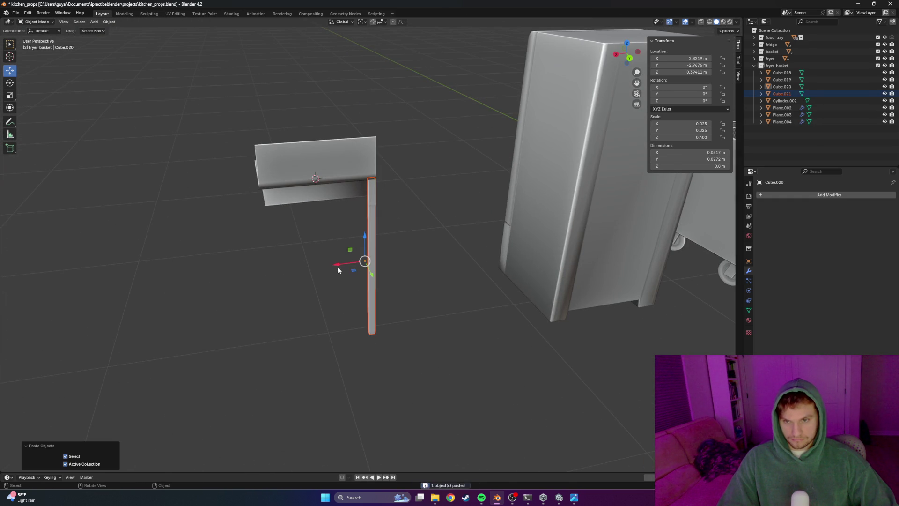
key(g)
key(x)
key(Escape)
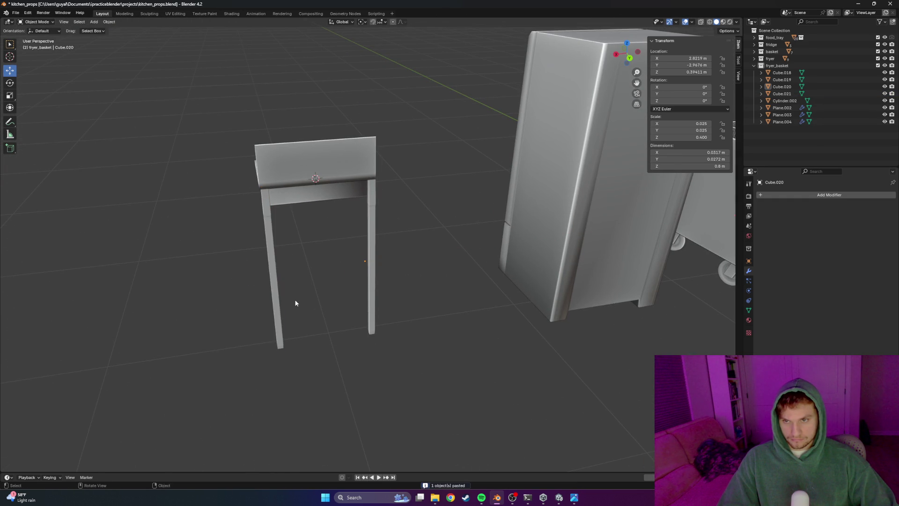
scroll(327, 301, down, 3)
scroll(348, 269, up, 5)
mouse_move(300, 247)
middle_down()
mouse_move(363, 311)
mouse_move(391, 307)
mouse_move(298, 346)
mouse_move(346, 285)
mouse_move(366, 292)
middle_up()
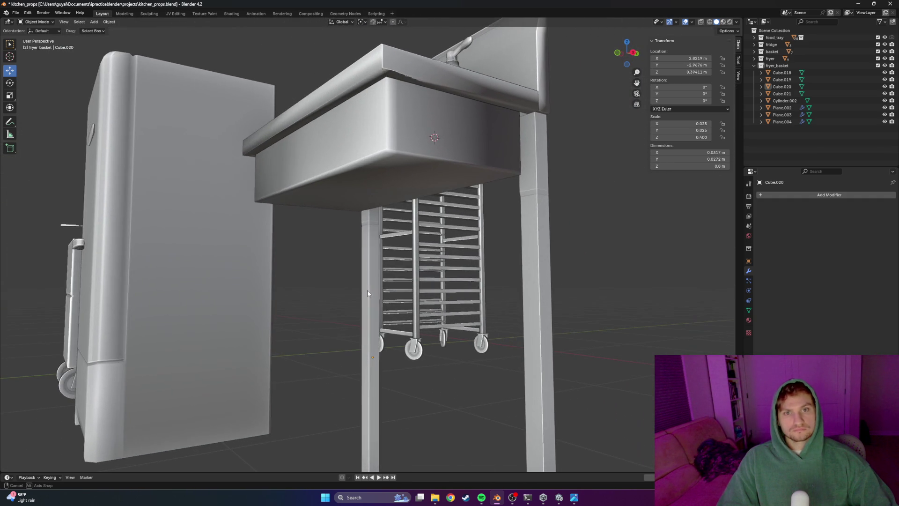
Reposition the right-hand leg within the horizontal plane under its corner
click(560, 285)
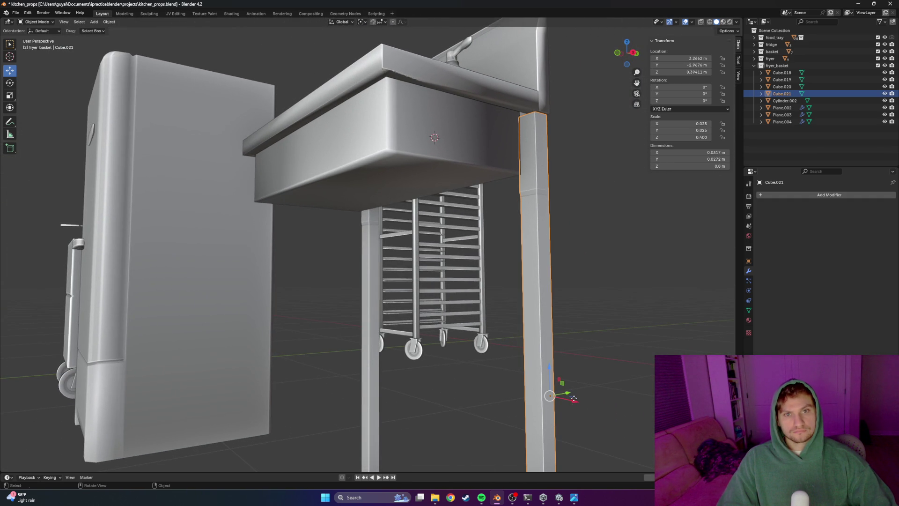
key(g)
key(shift+z)
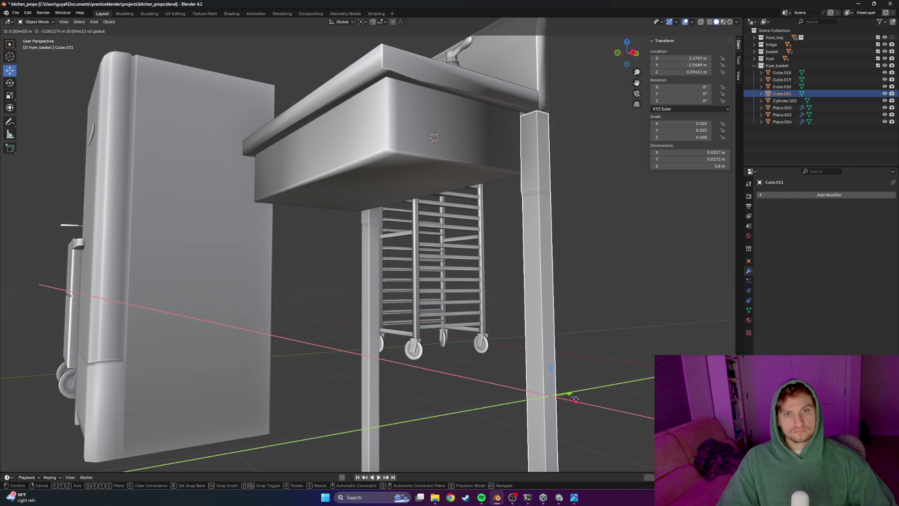
click(575, 398)
scroll(575, 399, down, 3)
mouse_move(575, 398)
middle_down()
mouse_move(547, 372)
mouse_move(413, 353)
mouse_move(409, 379)
middle_up()
Copy-paste a third leg and move it along Y to a rear corner
key(ctrl+c)
key(ctrl+v)
key(g)
key(y)
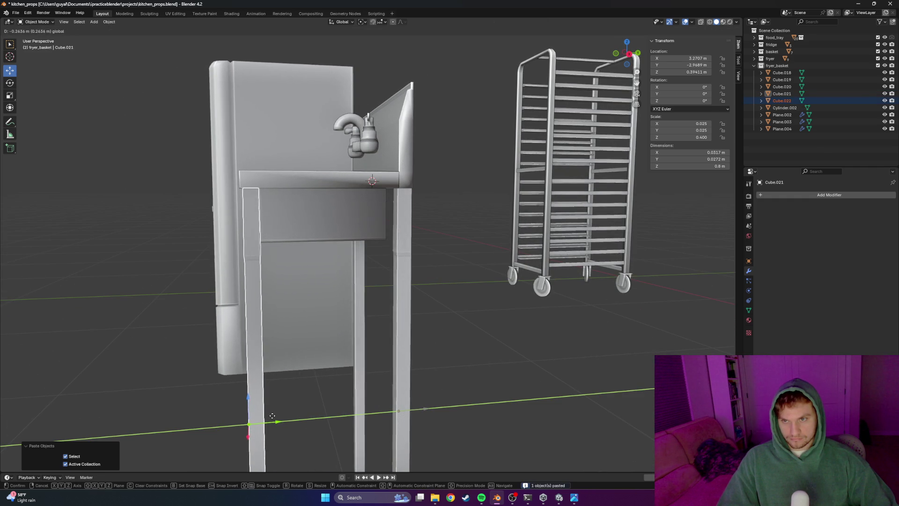
click(269, 416)
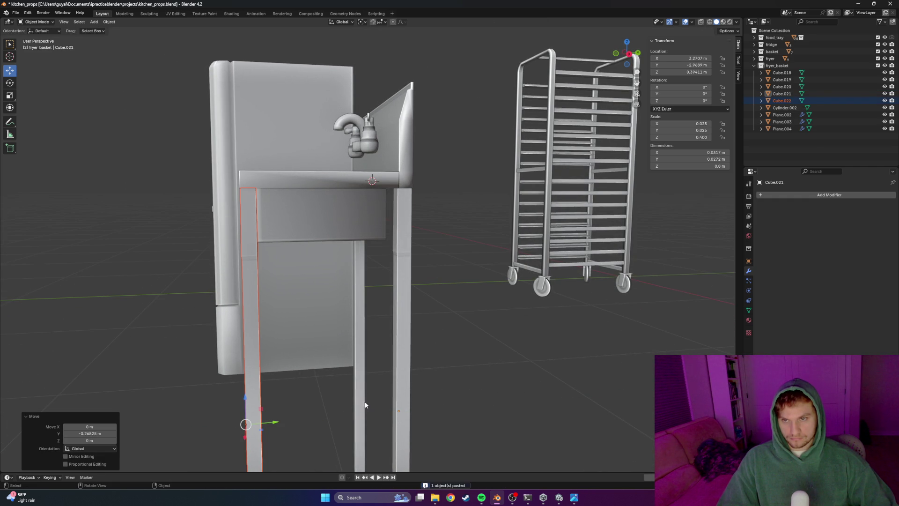
middle_drag(509, 355, 341, 337)
click(140, 281)
mouse_move(314, 374)
middle_down()
mouse_move(140, 281)
mouse_move(383, 363)
middle_up()
middle_drag(556, 325, 503, 363)
Copy-paste a fourth leg and place it along X under the last corner
click(607, 338)
key(ctrl+c)
key(ctrl+v)
key(g)
key(x)
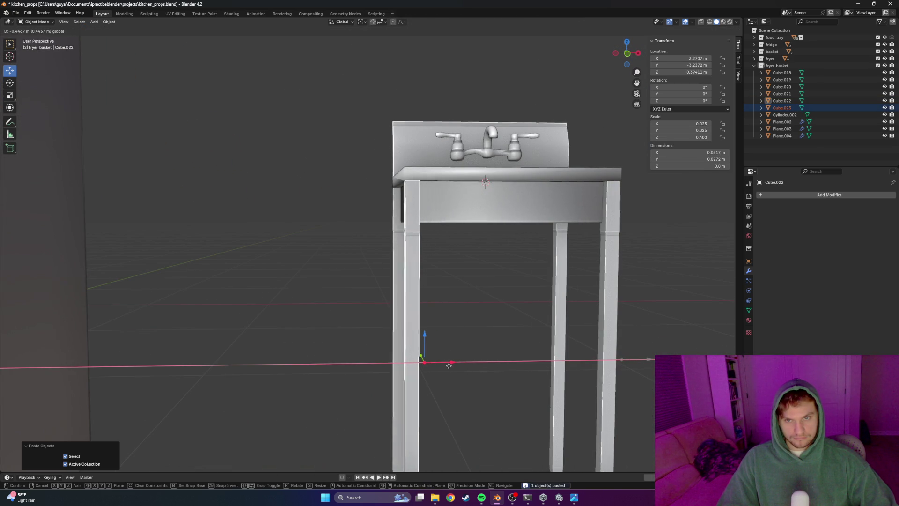
click(449, 364)
scroll(455, 367, up, 3)
middle_drag(470, 355, 448, 349)
key(g)
key(x)
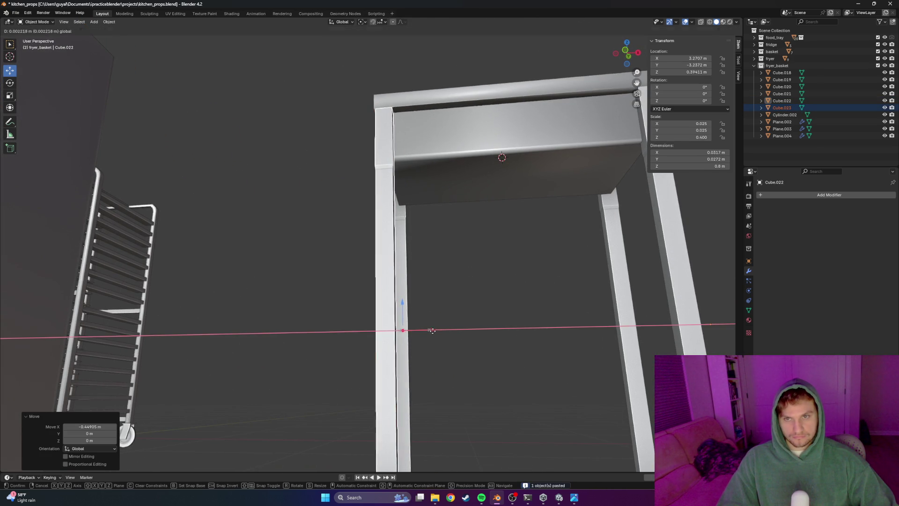
click(489, 332)
click(489, 331)
scroll(488, 332, down, 5)
mouse_move(479, 310)
middle_down()
mouse_move(491, 362)
mouse_move(553, 341)
mouse_move(538, 336)
mouse_move(507, 350)
mouse_move(415, 326)
mouse_move(423, 305)
middle_up()
scroll(490, 363, up, 4)
click(94, 22)
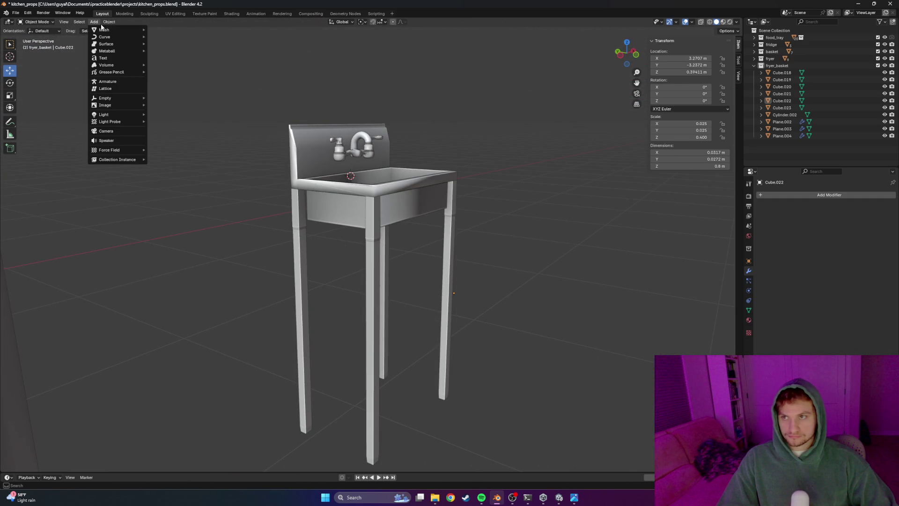
Add a six-sided cylinder and shrink it to about 0.086 scale
click(97, 22)
click(97, 23)
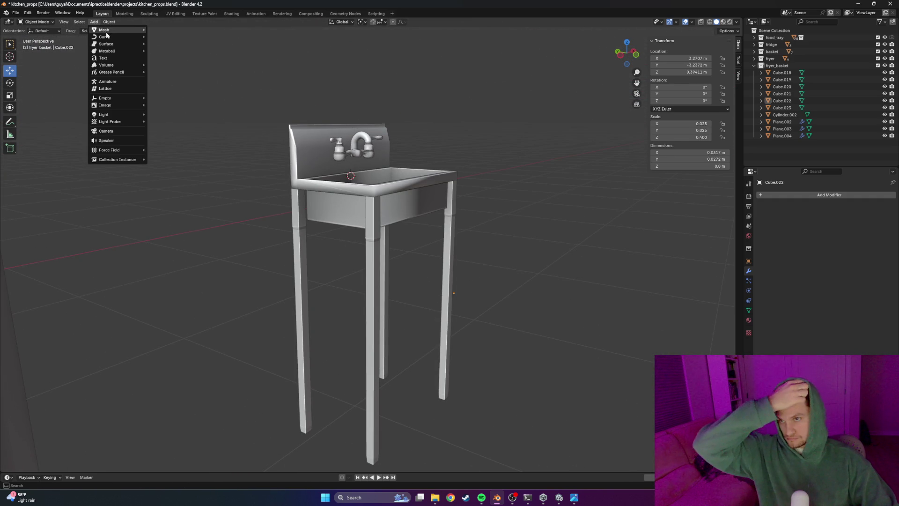
click(175, 66)
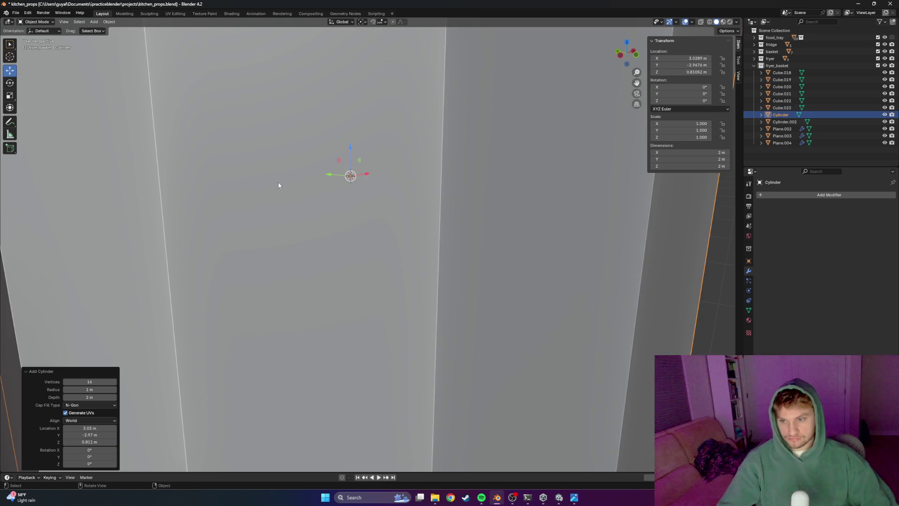
text(6)
key(Return)
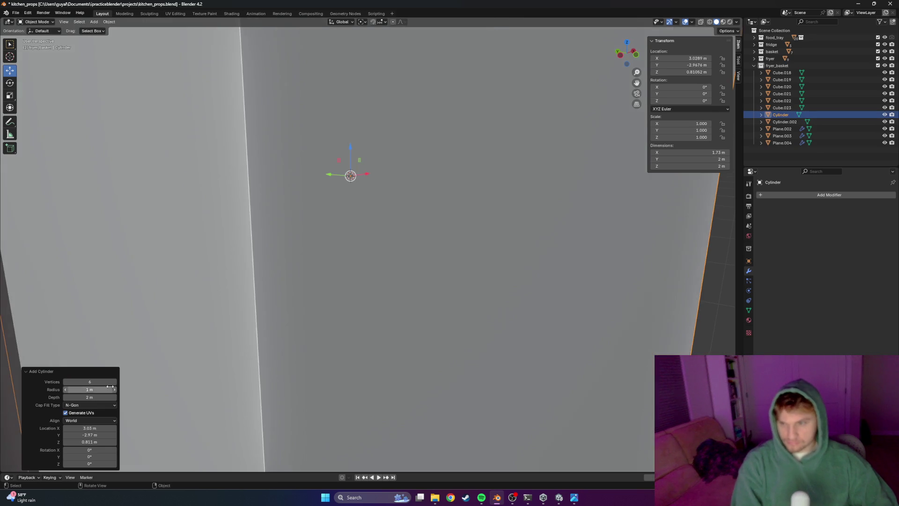
scroll(214, 365, down, 5)
key(s)
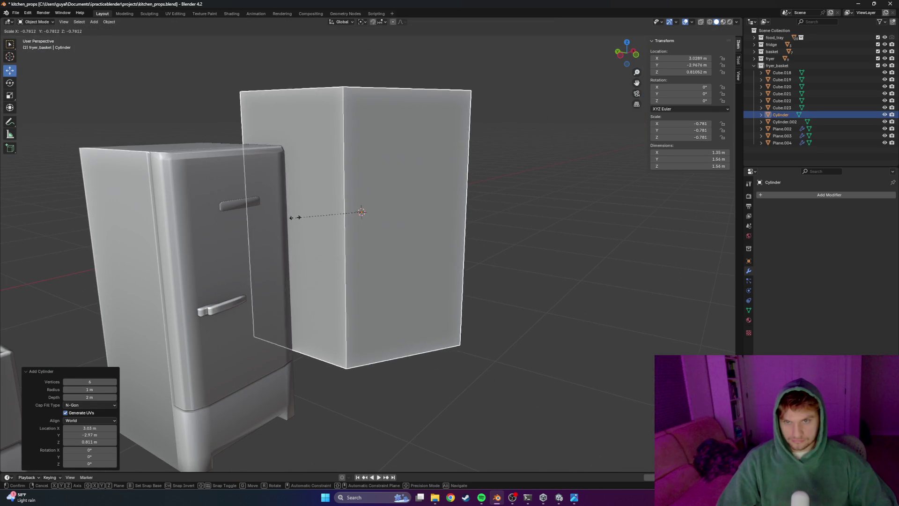
click(346, 296)
scroll(346, 296, up, 2)
scroll(346, 295, up, 2)
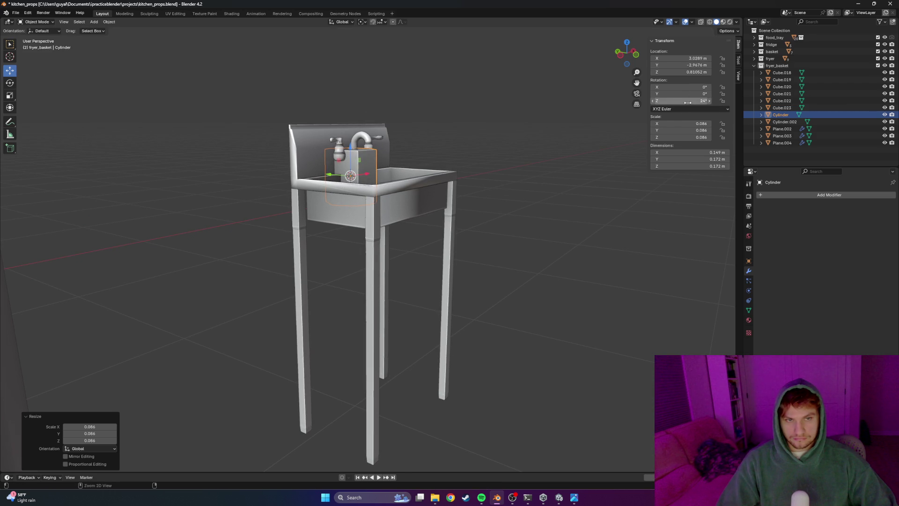
Rotate the cylinder 90° on X onto its side and lower it toward the sink's legs
key(BackSpace)
key(BackSpace)
drag(695, 82, 710, 83)
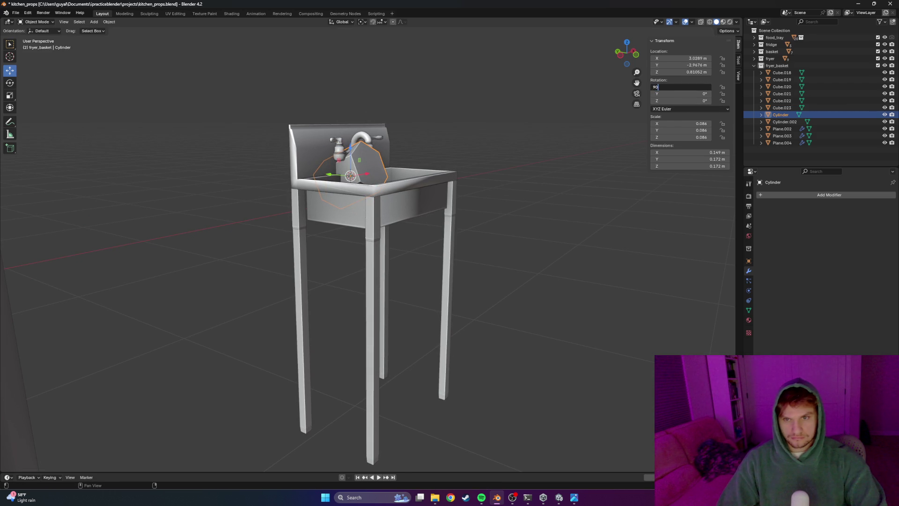
key(Return)
key(g)
key(z)
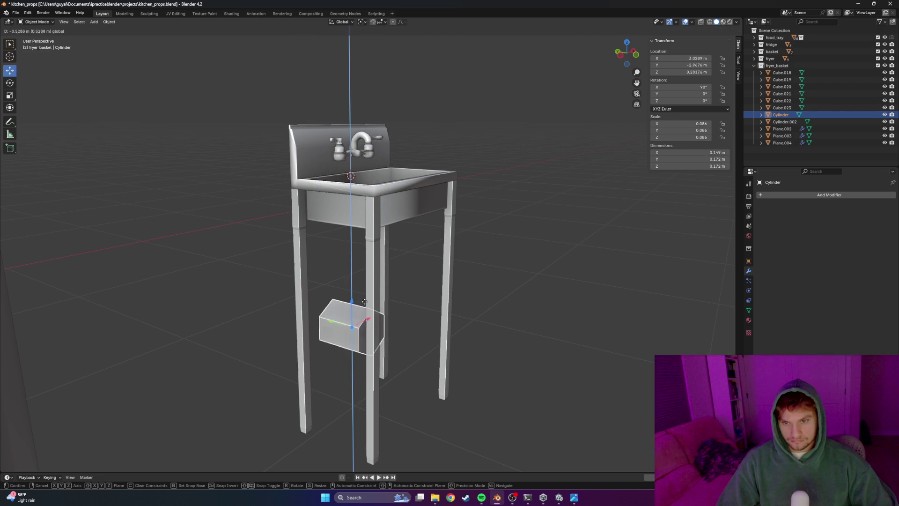
click(366, 348)
mouse_move(365, 348)
middle_down()
mouse_move(388, 371)
mouse_move(384, 362)
middle_up()
key(g)
key(x)
Shrink the cylinder further and move it along X, Y and Z in among the legs
click(298, 357)
key(s)
click(293, 357)
mouse_move(250, 364)
middle_down()
mouse_move(301, 358)
mouse_move(363, 428)
middle_up()
scroll(333, 337, up, 3)
scroll(332, 338, up, 3)
key(g)
key(y)
click(259, 342)
key(g)
key(z)
click(263, 330)
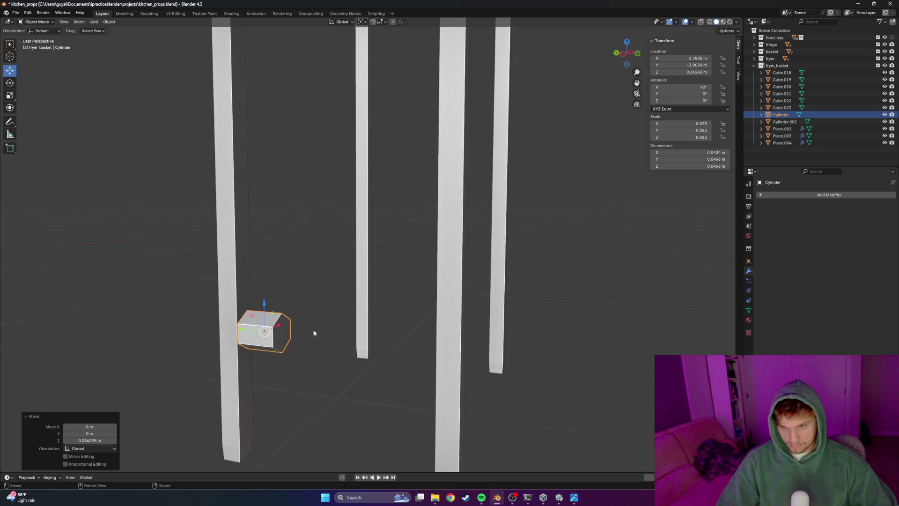
middle_drag(322, 325, 246, 314)
key(g)
key(x)
click(245, 294)
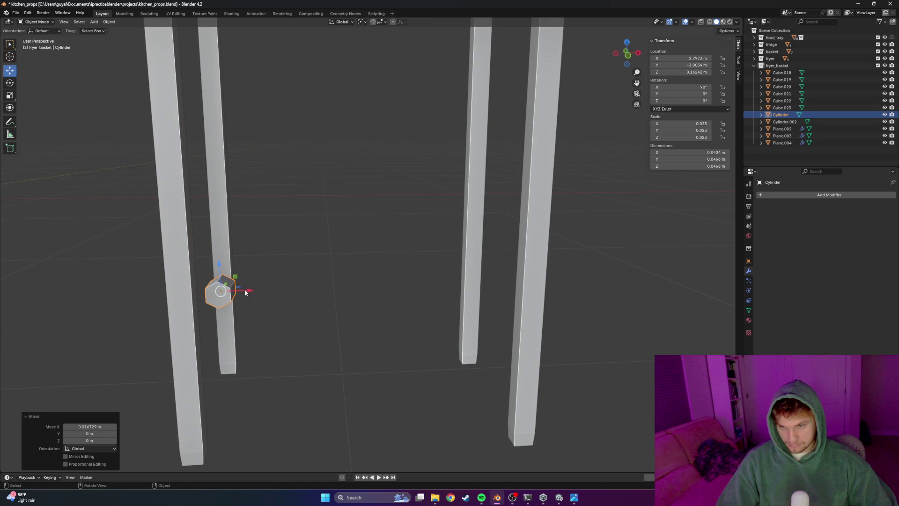
Fine-tune the cylinder's size and align it with one leg from the front view
key(s)
key(x)
key(x)
key(x)
click(233, 285)
key(g)
key(z)
click(218, 275)
middle_drag(218, 275, 227, 273)
key(KP_1)
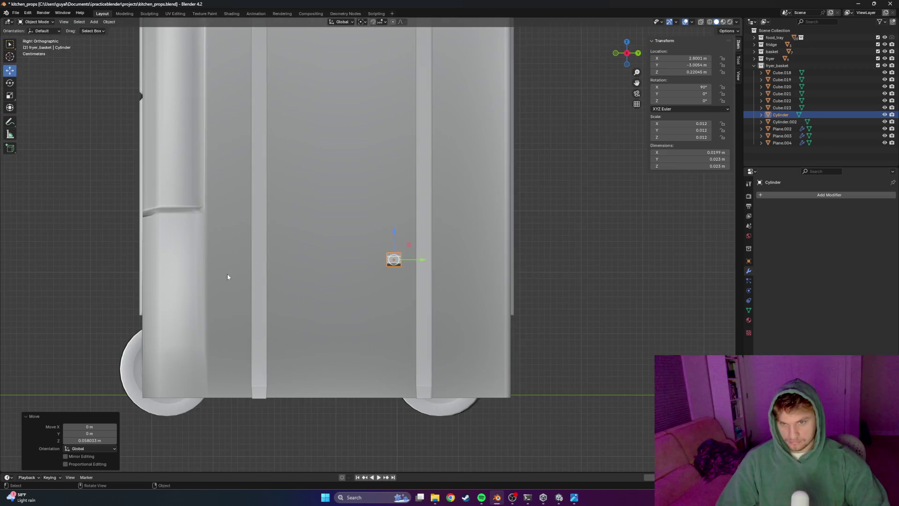
scroll(164, 266, up, 4)
key(g)
key(x)
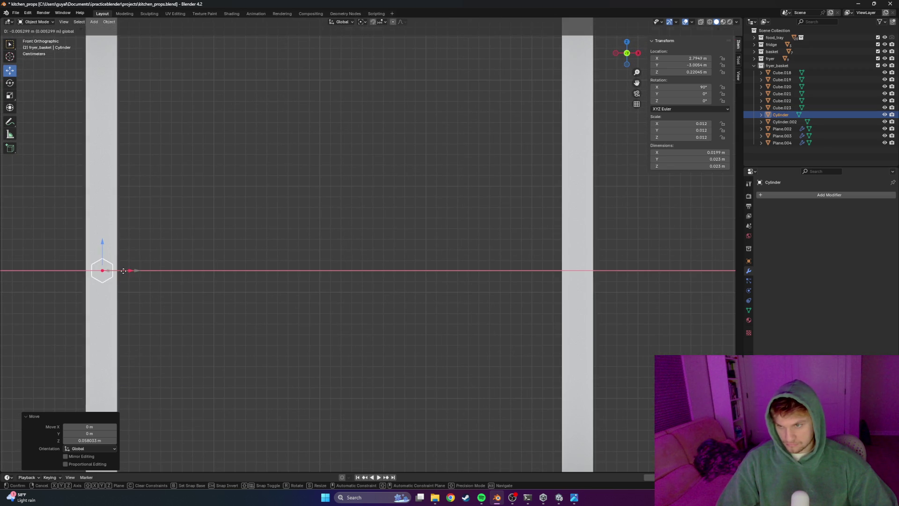
click(124, 271)
middle_drag(134, 277, 323, 319)
drag(350, 322, 317, 320)
click(317, 320)
mouse_move(317, 320)
middle_down()
mouse_move(387, 317)
mouse_move(371, 322)
middle_up()
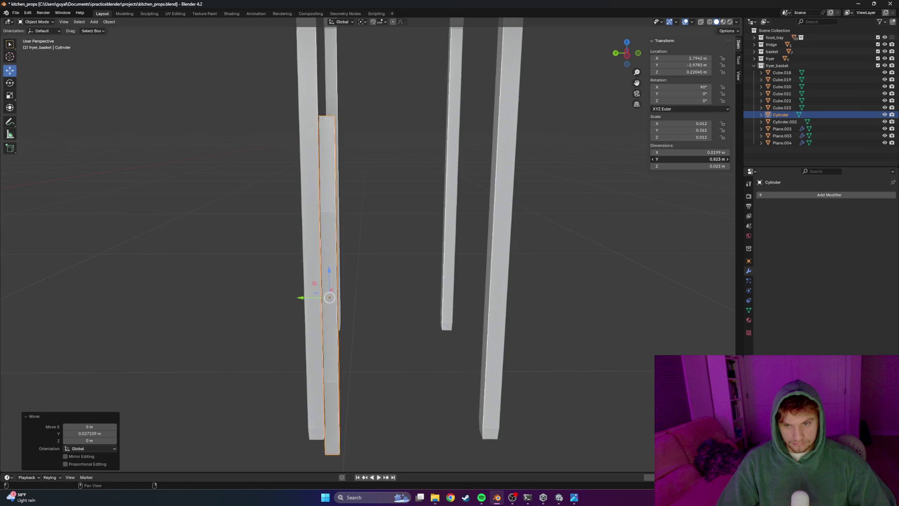
Stretch the cylinder into a long bar spanning the two legs and tilt it slightly on Y
drag(708, 166, 708, 166)
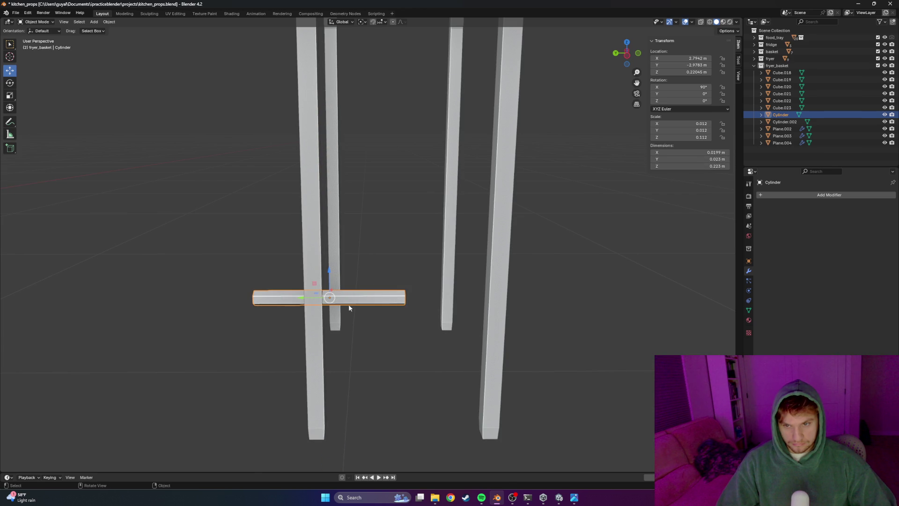
key(g)
key(y)
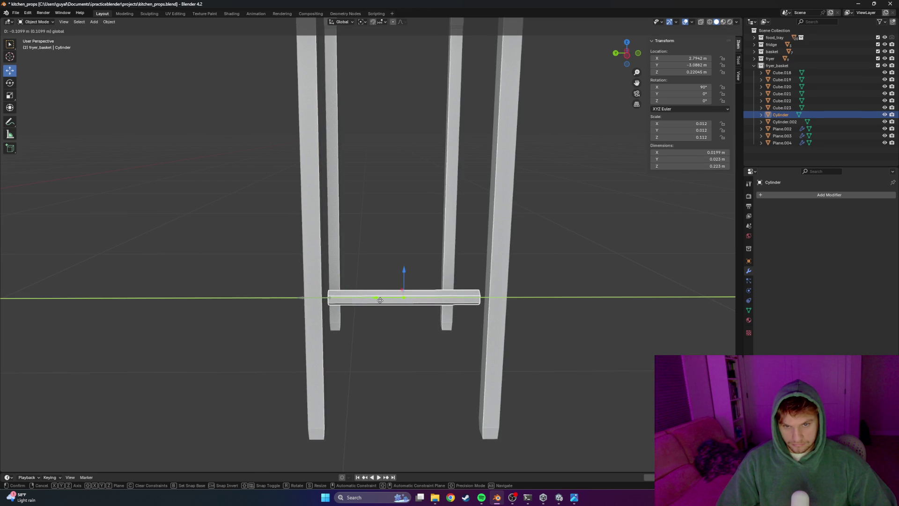
click(380, 300)
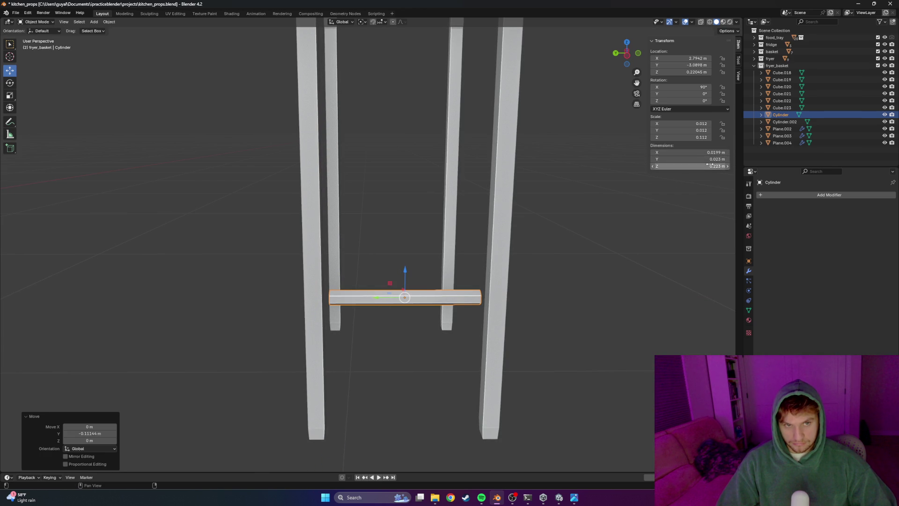
mouse_move(654, 152)
mouse_down()
mouse_move(710, 160)
mouse_move(703, 166)
mouse_up()
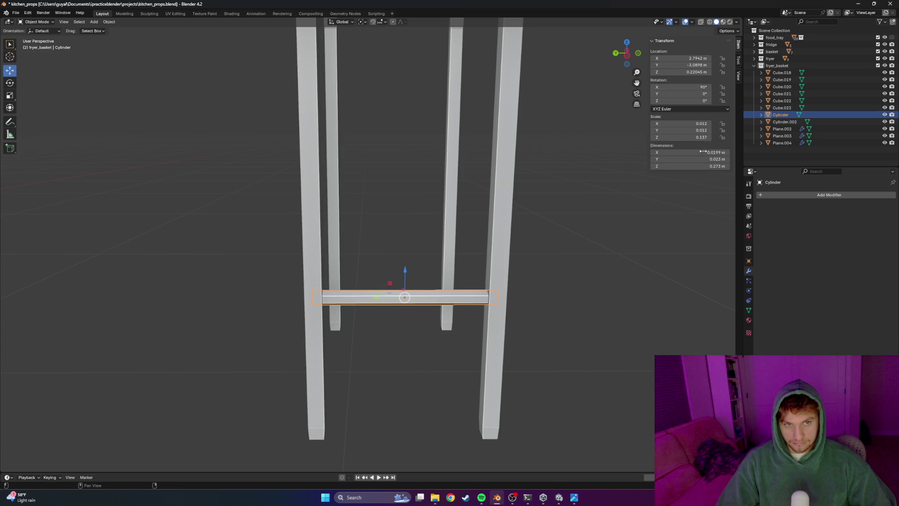
drag(689, 93, 702, 93)
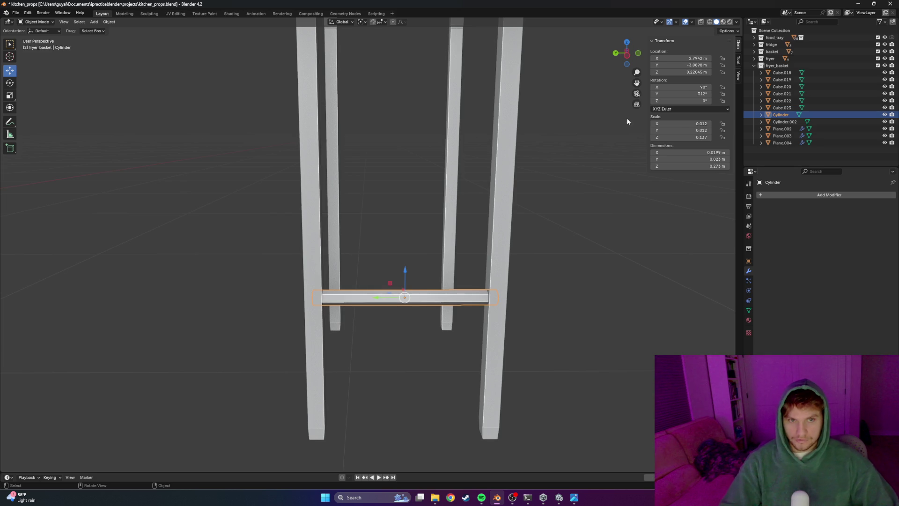
scroll(534, 243, up, 5)
scroll(588, 270, down, 4)
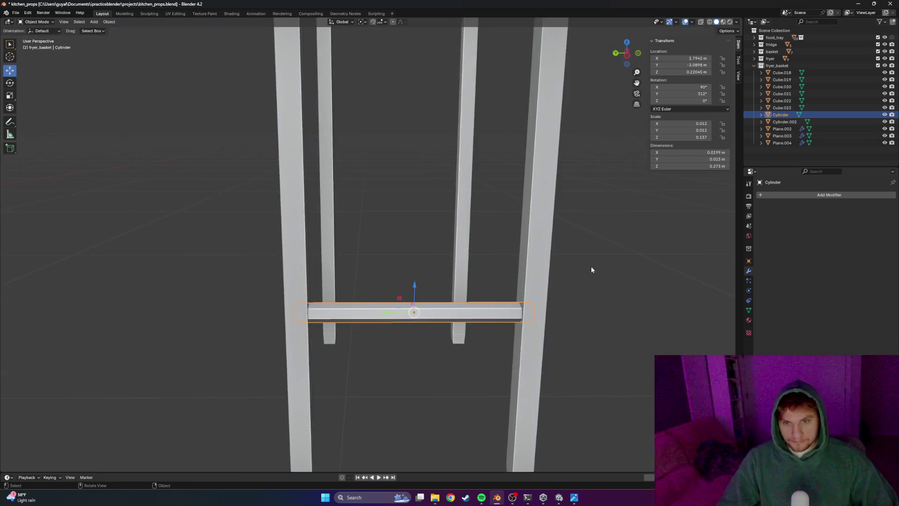
Give the crossbar smooth shading and view the whole sink stand
middle_drag(589, 270, 373, 324)
right_click(384, 351)
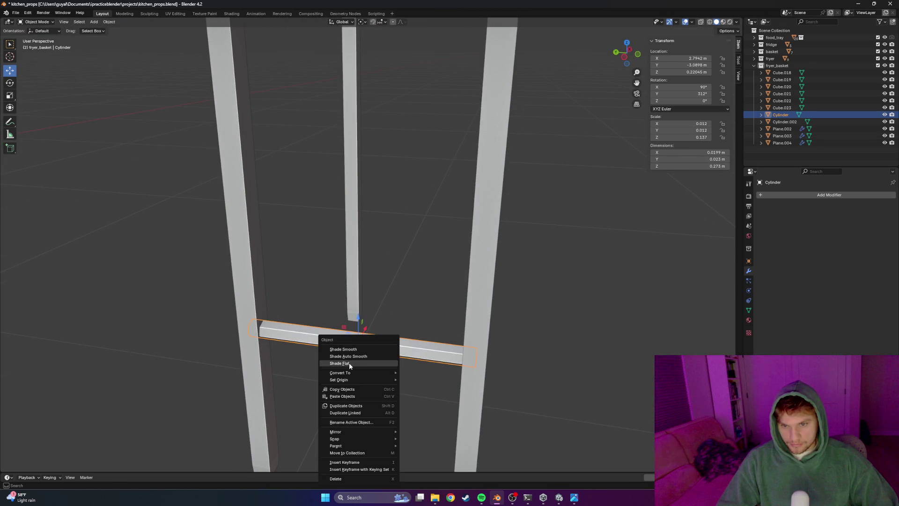
click(348, 350)
scroll(578, 325, down, 5)
mouse_move(578, 325)
middle_down()
mouse_move(391, 301)
mouse_move(393, 293)
middle_up()
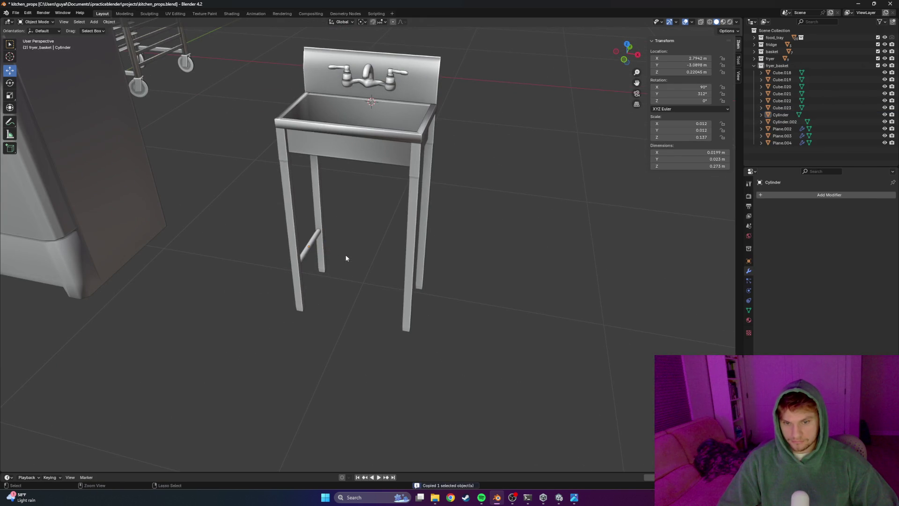
Paste a copy of the crossbar and slide it along X to the opposite leg pair
key(ctrl+v)
key(g)
key(x)
key(Escape)
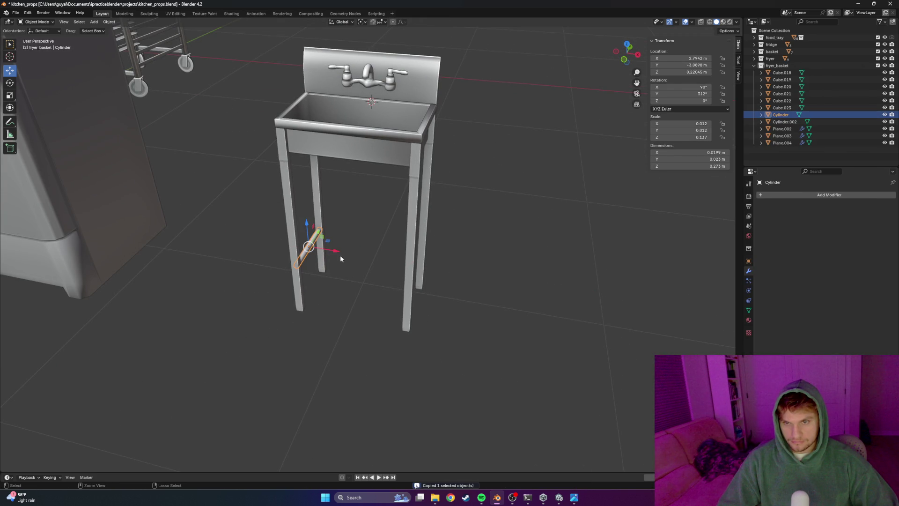
key(g)
key(x)
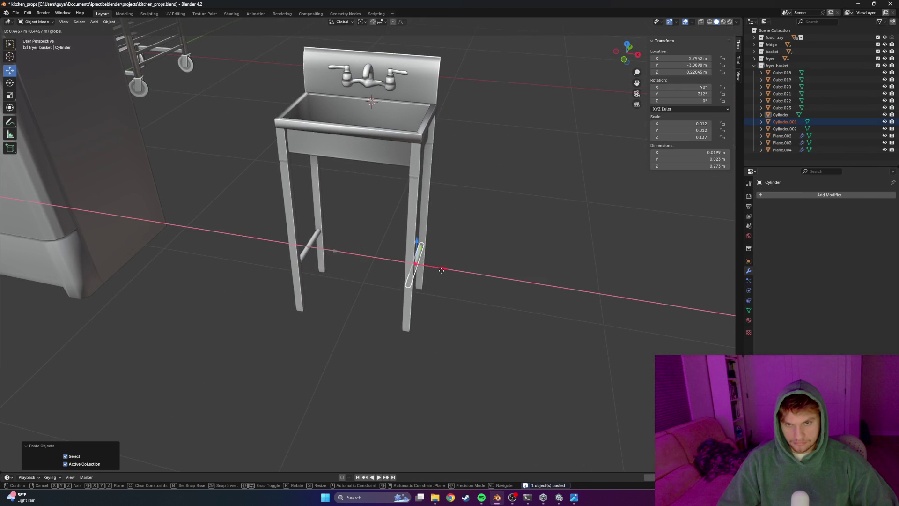
scroll(443, 270, up, 5)
Orbit around the sink to check both crossbars
mouse_move(475, 309)
middle_down()
mouse_move(554, 328)
mouse_move(491, 279)
mouse_move(436, 280)
middle_up()
scroll(325, 250, down, 5)
mouse_move(324, 250)
middle_down()
mouse_move(370, 272)
mouse_move(379, 258)
middle_up()
scroll(378, 261, up, 3)
scroll(335, 217, down, 3)
mouse_move(357, 203)
middle_down()
mouse_move(335, 217)
mouse_move(345, 301)
mouse_move(365, 265)
mouse_move(419, 279)
middle_up()
scroll(345, 301, up, 3)
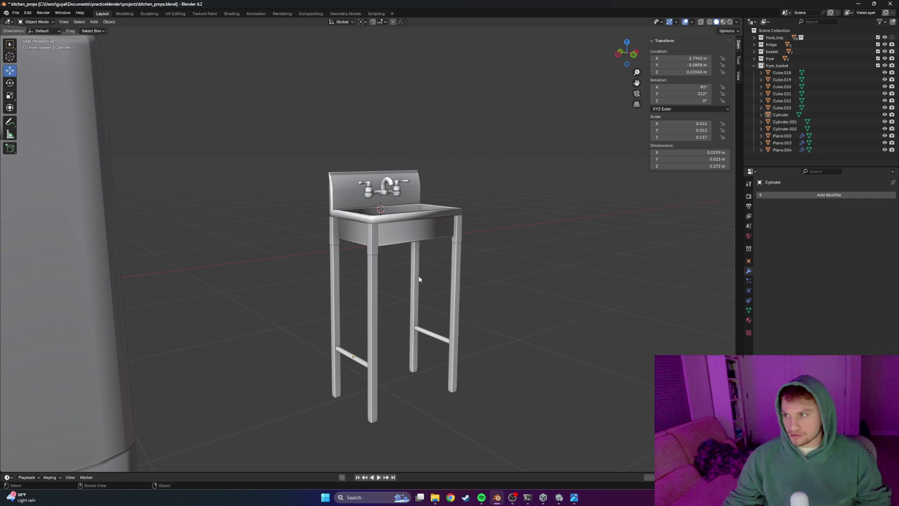
scroll(414, 273, up, 3)
Compare the sink model with the reference photo and orbit to front and three-quarter views
middle_drag(415, 273, 360, 308)
key(alt+Tab)
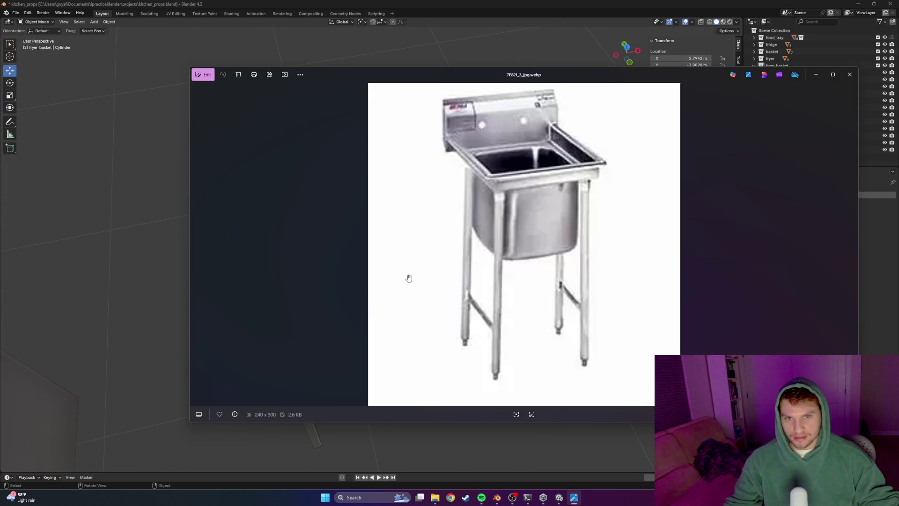
key(alt+Tab)
mouse_move(417, 281)
middle_down()
mouse_move(414, 245)
mouse_move(412, 264)
middle_up()
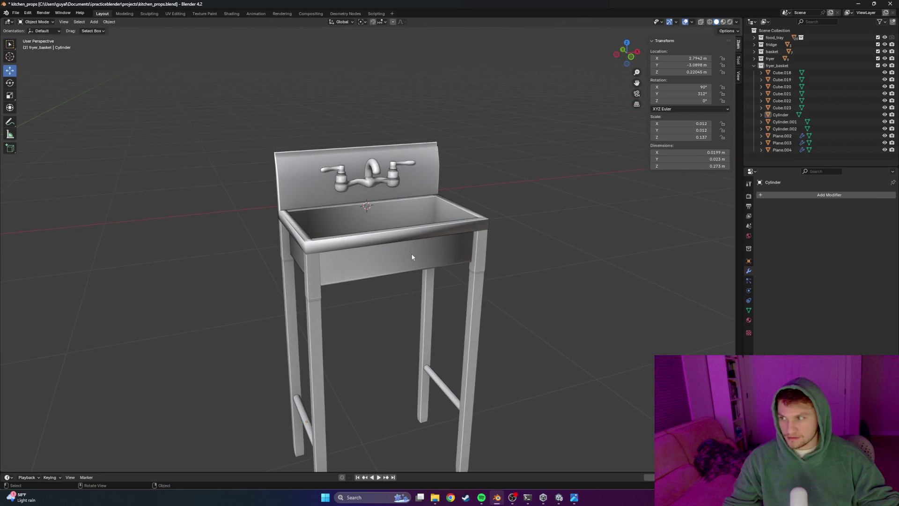
scroll(410, 269, up, 2)
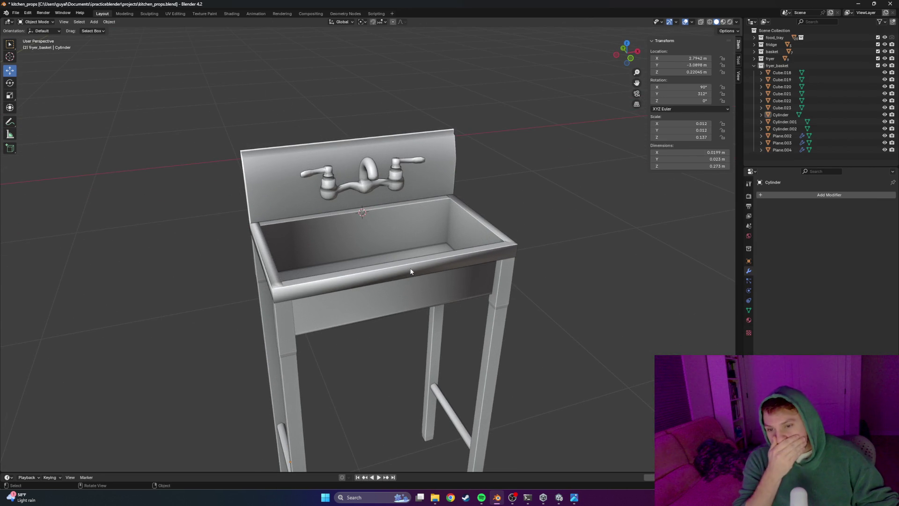
middle_drag(413, 261, 428, 243)
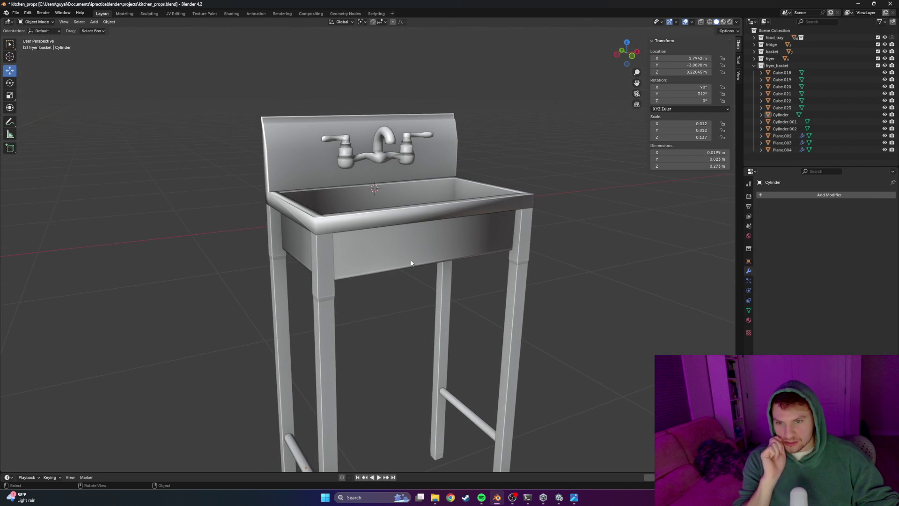
Recheck the reference photo against the model, then switch to the web browser
key(alt+Tab)
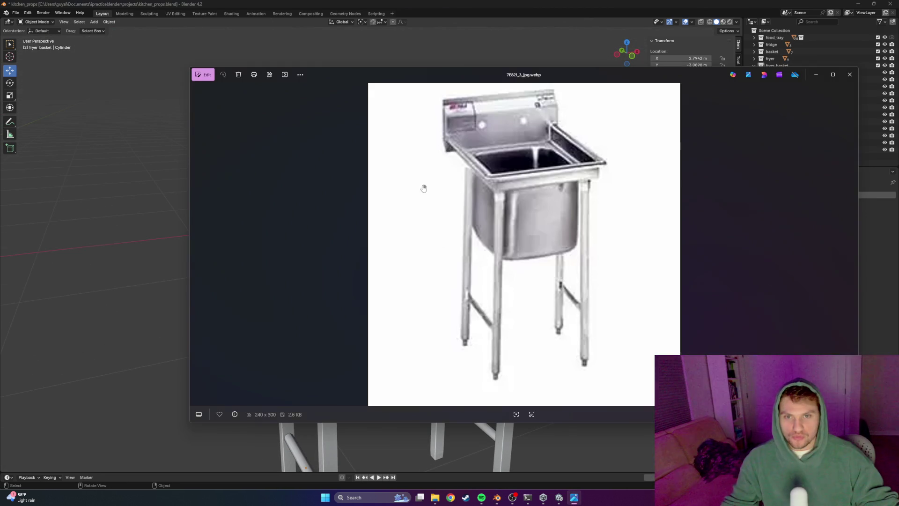
key(alt+Tab)
key(alt+Tab)
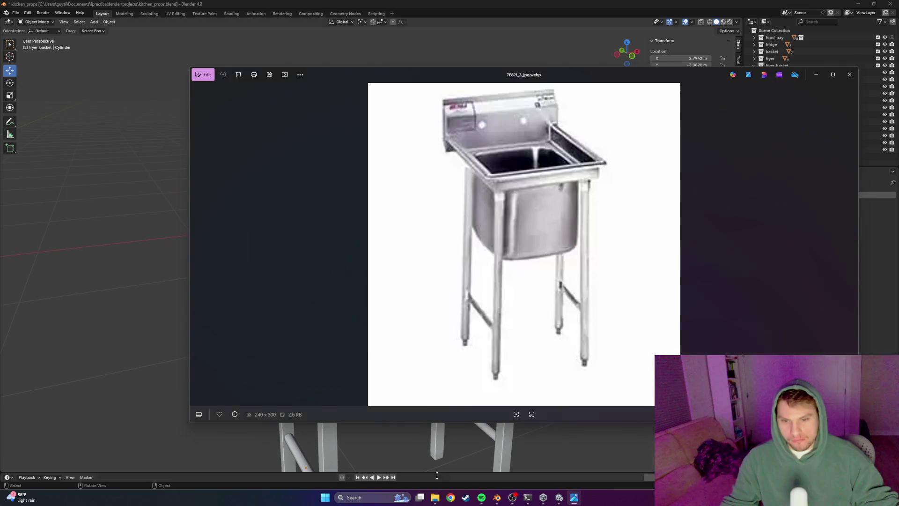
key(alt+Tab)
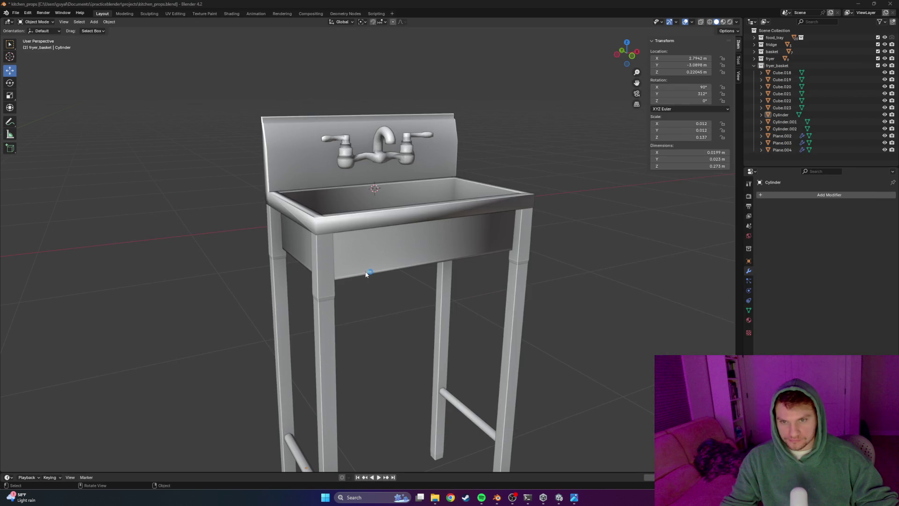
key(alt+Tab)
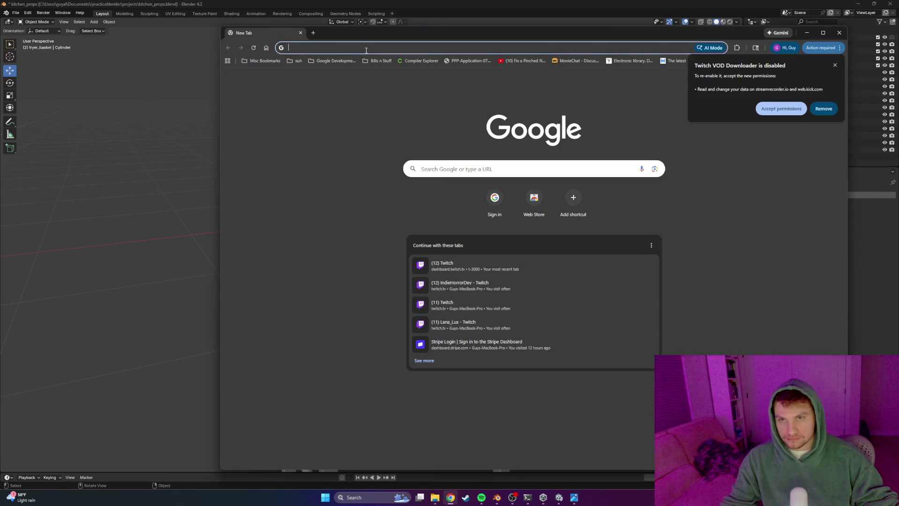
Search Google for 'kitchen sink plumbing' and show the image results
click(365, 49)
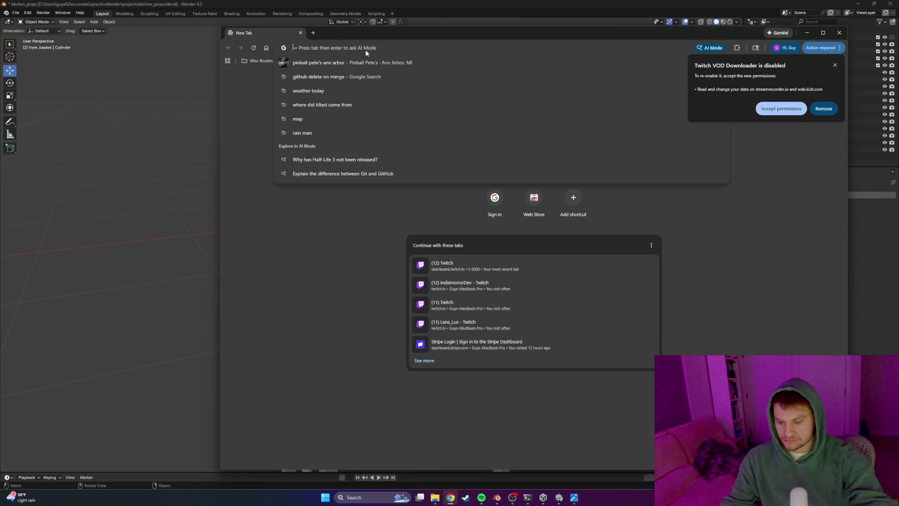
text(kitchen sink plum)
key(Return)
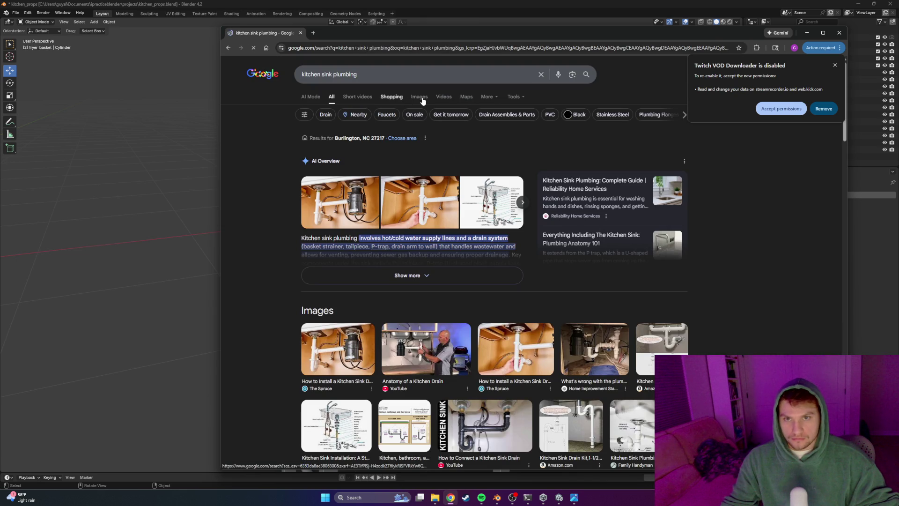
click(420, 97)
scroll(412, 260, down, 1)
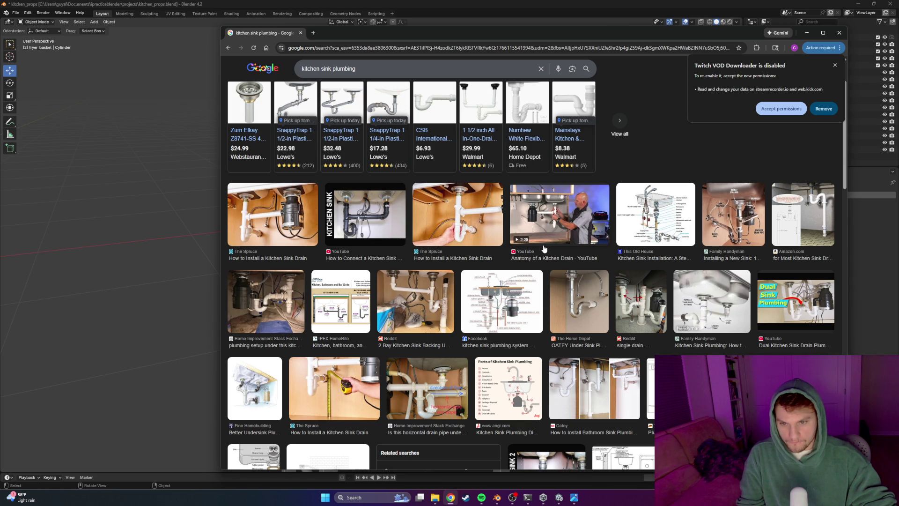
scroll(543, 250, down, 1)
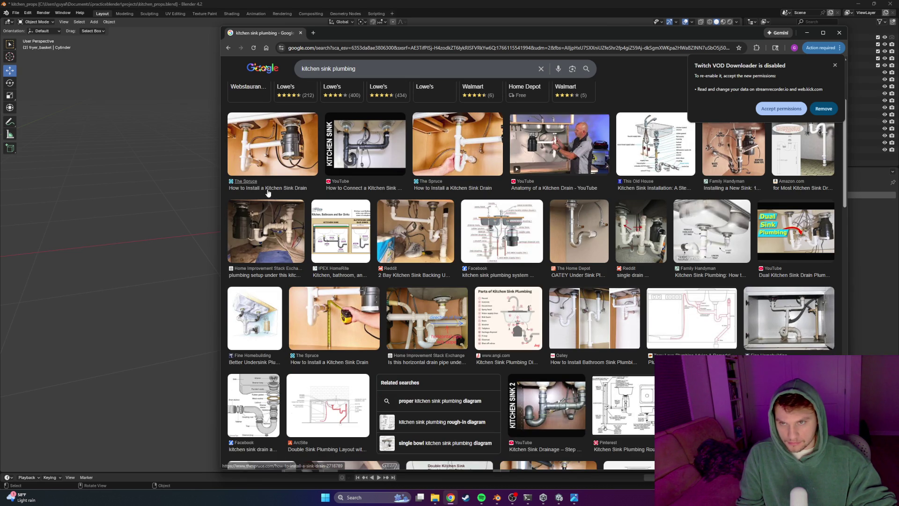
Preview the first result and the Fine Homebuilding under-sink illustration, then return to the sink model
click(266, 147)
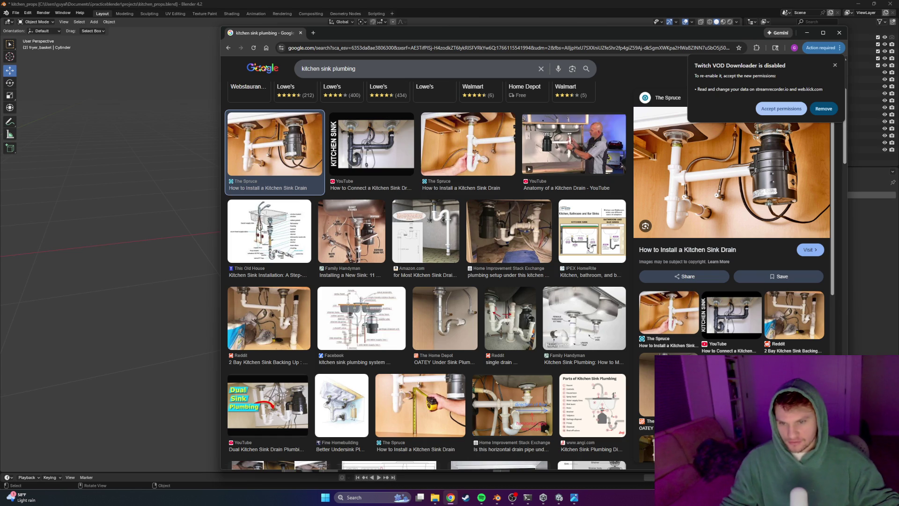
click(345, 401)
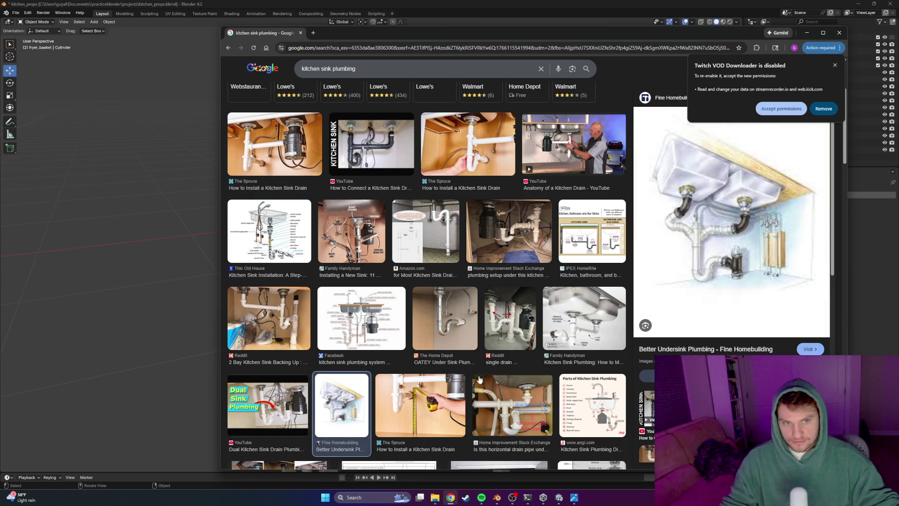
key(alt+Tab)
mouse_move(489, 243)
middle_down()
mouse_move(518, 256)
mouse_move(438, 187)
mouse_move(343, 185)
mouse_move(331, 189)
mouse_move(331, 214)
mouse_move(353, 223)
mouse_move(313, 222)
middle_up()
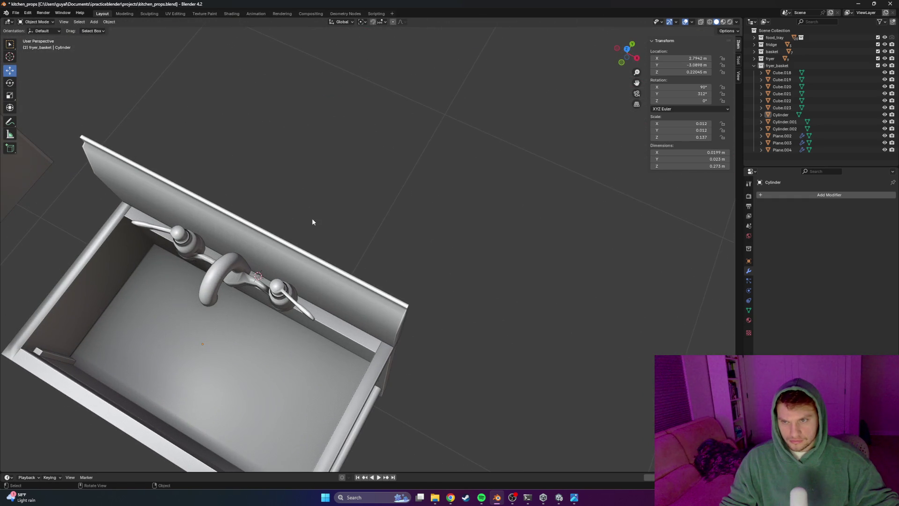
Nudge the faucet slightly along Y on the backsplash and check its position
click(254, 273)
drag(199, 220, 200, 222)
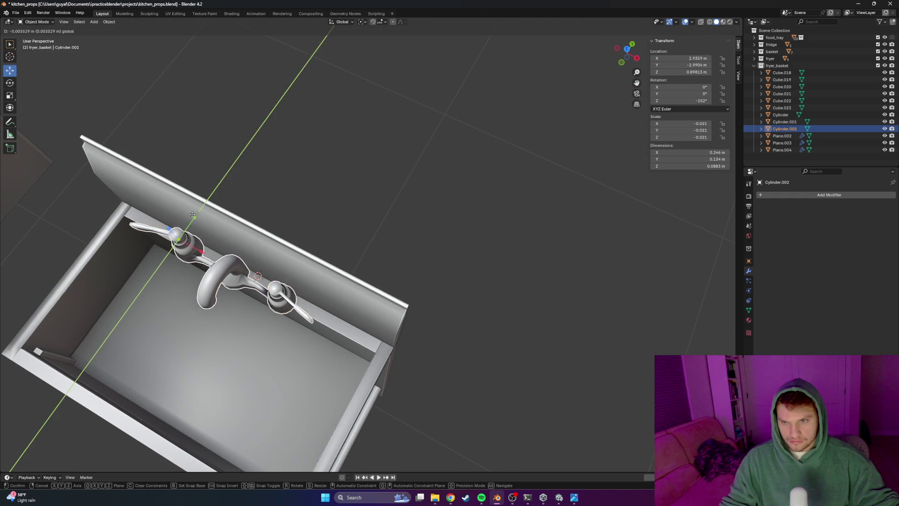
mouse_move(200, 222)
middle_down()
mouse_move(261, 221)
mouse_move(271, 209)
mouse_move(248, 214)
mouse_move(315, 260)
mouse_move(291, 269)
mouse_move(349, 237)
middle_up()
scroll(298, 252, up, 2)
Inspect the sink from the front and from underneath the basin
click(592, 336)
middle_drag(591, 336, 470, 297)
scroll(477, 304, up, 2)
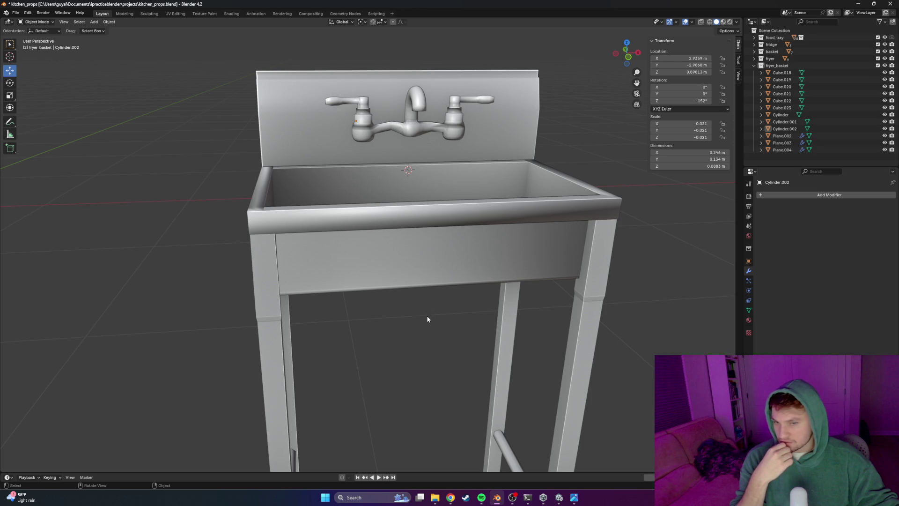
scroll(428, 314, down, 3)
middle_drag(421, 309, 416, 286)
scroll(417, 287, up, 3)
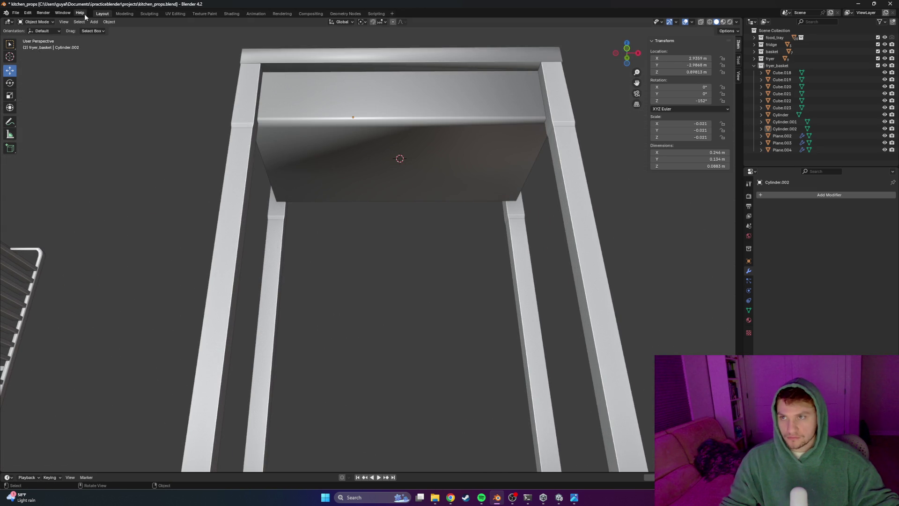
Add a small cylinder for the drain pipe and lower it beneath the basin
click(93, 22)
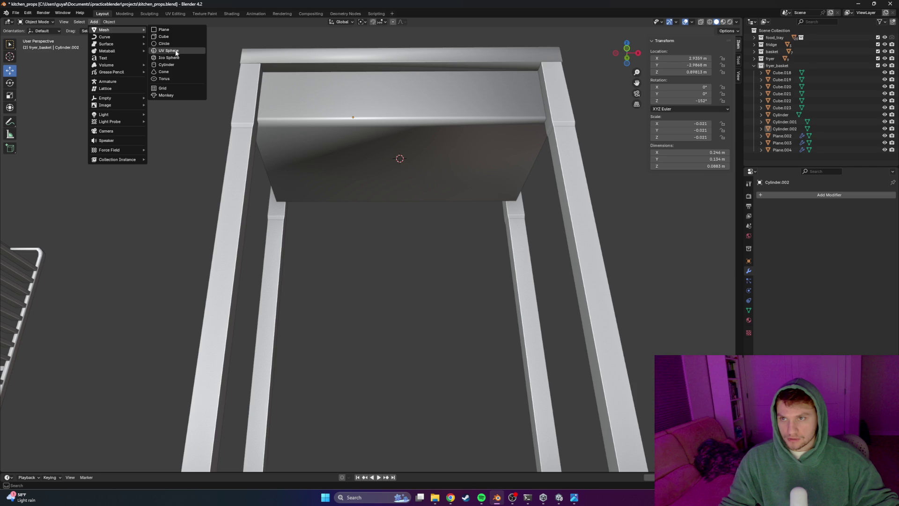
click(172, 62)
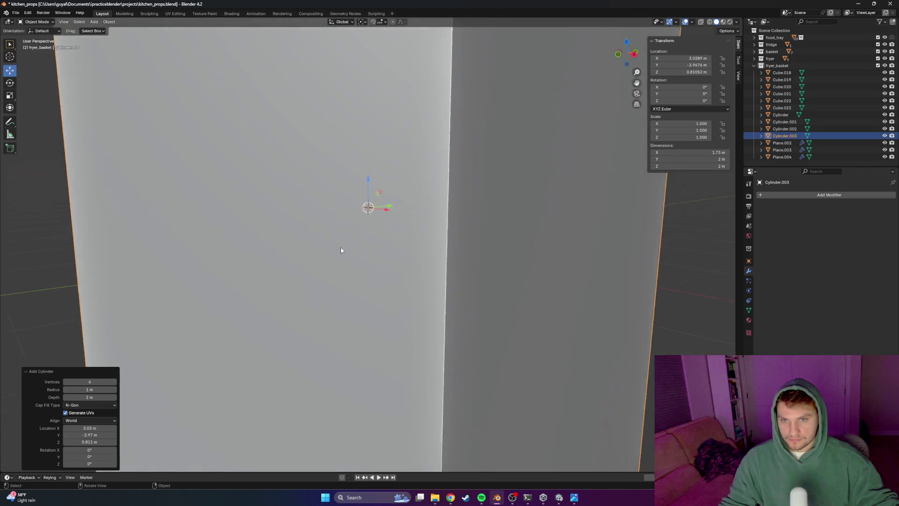
scroll(344, 246, down, 5)
key(s)
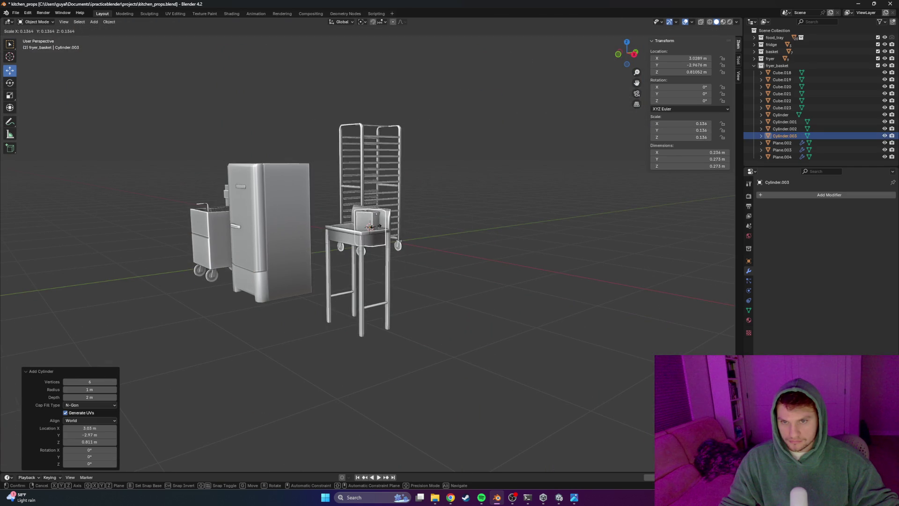
click(374, 224)
scroll(376, 280, up, 2)
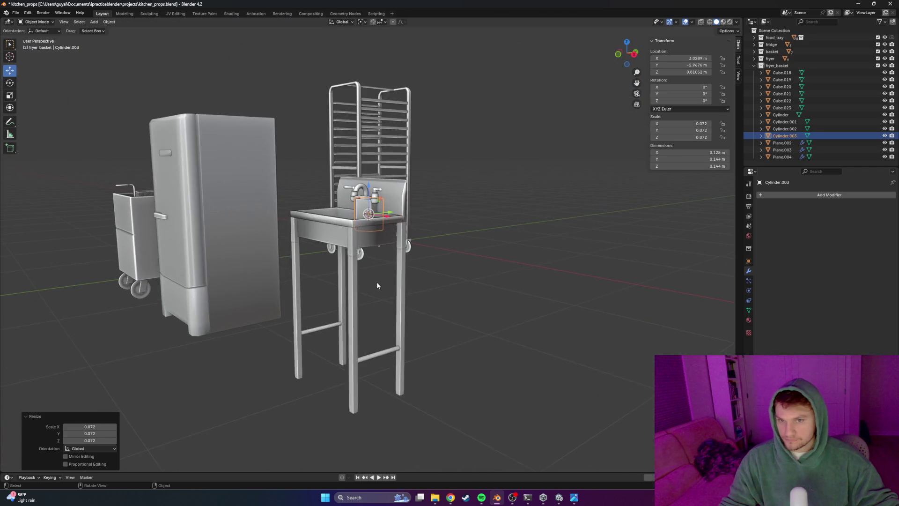
scroll(369, 267, up, 4)
scroll(376, 223, up, 2)
key(g)
key(z)
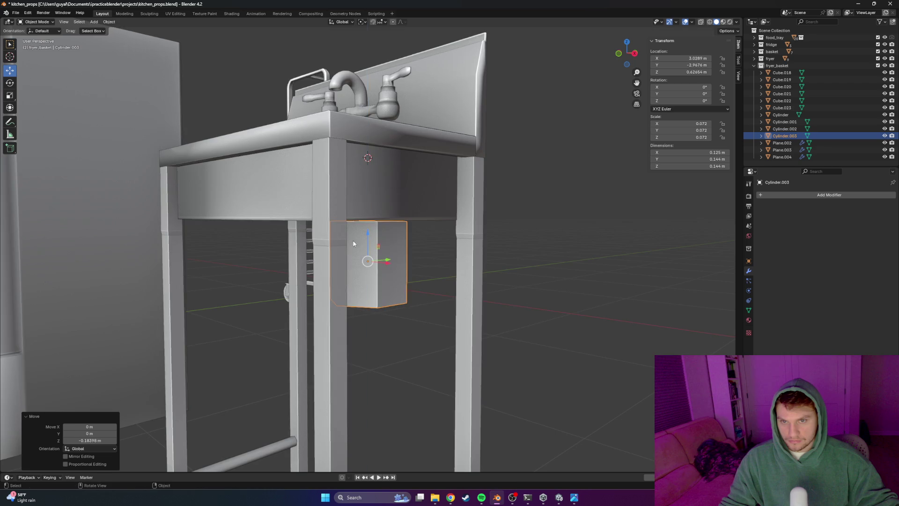
click(352, 239)
middle_drag(352, 238, 406, 253)
scroll(406, 252, up, 2)
key(g)
key(z)
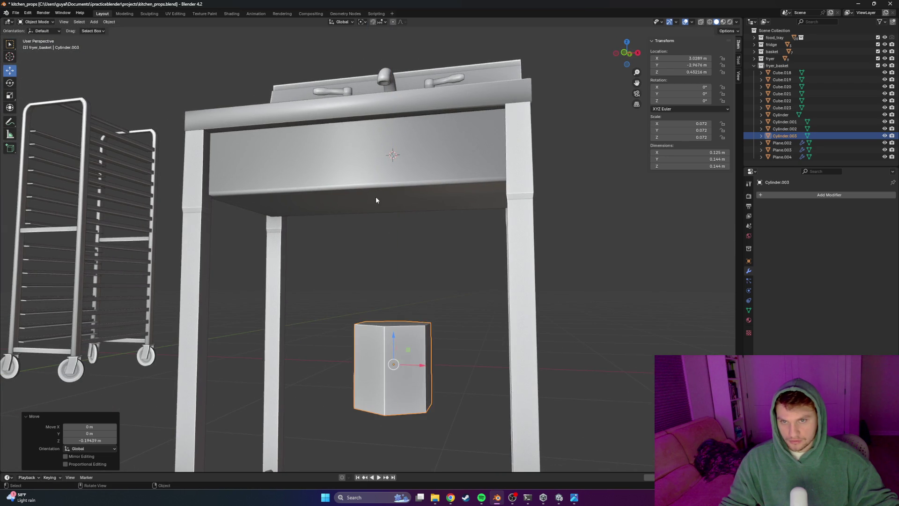
Edit the basin's mesh in wireframe and box-select its bottom edges
click(377, 200)
click(377, 200)
key(Tab)
middle_drag(377, 200, 323, 219)
key(shift+z)
drag(241, 192, 368, 232)
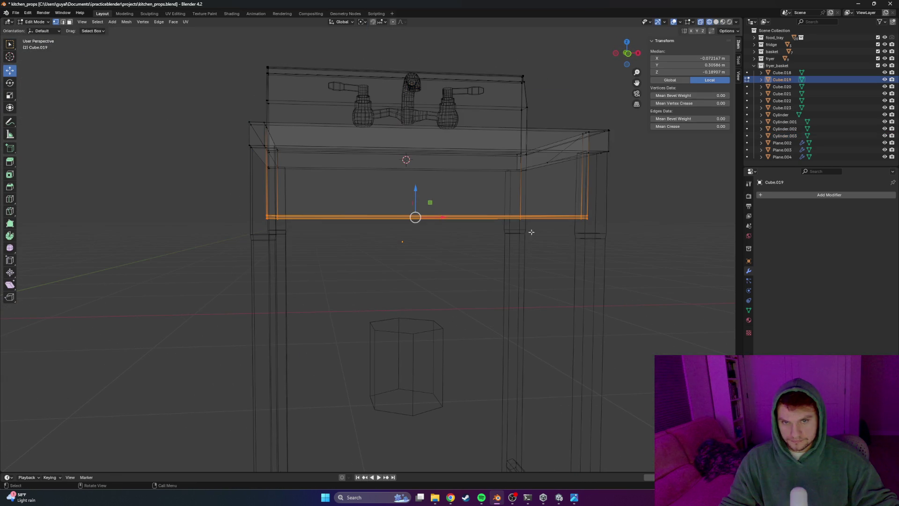
Lower the basin's bottom edges to deepen it and return to solid shading
key(g)
key(z)
click(418, 242)
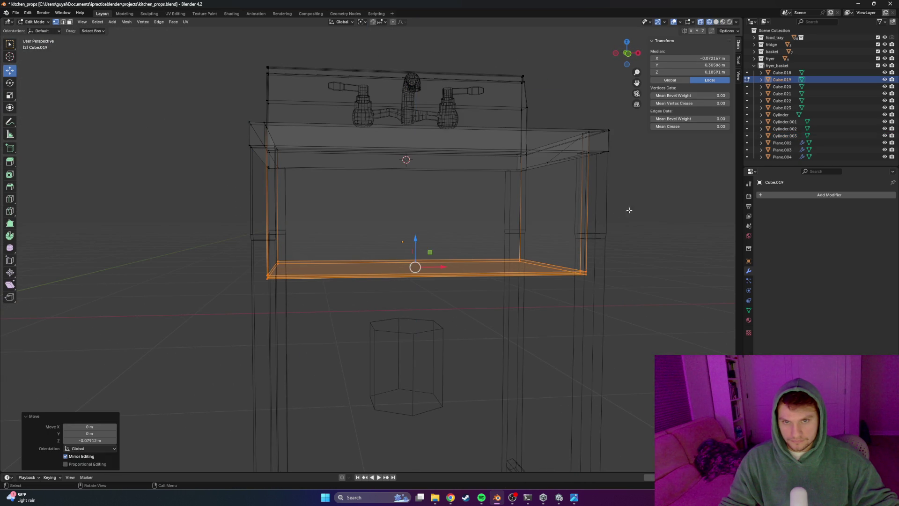
click(618, 212)
scroll(618, 212, down, 3)
mouse_move(618, 213)
middle_down()
mouse_move(490, 229)
mouse_move(515, 242)
mouse_move(491, 267)
mouse_move(461, 237)
mouse_move(427, 287)
mouse_move(382, 310)
mouse_move(373, 302)
mouse_move(407, 265)
mouse_move(451, 285)
middle_up()
key(Tab)
key(z)
click(617, 264)
scroll(524, 245, up, 3)
scroll(516, 241, up, 2)
From the front view, move the drain cylinder along Y and Z to sit just under the basin
click(426, 287)
scroll(426, 288, up, 2)
key(KP_1)
key(g)
key(y)
click(373, 305)
key(g)
key(z)
click(418, 250)
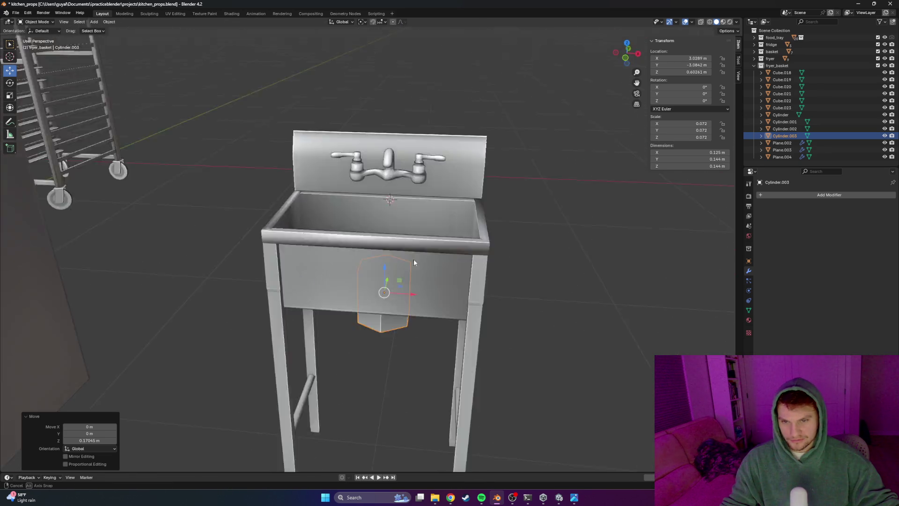
Scale the drain cylinder thinner and give it smooth shading
key(s)
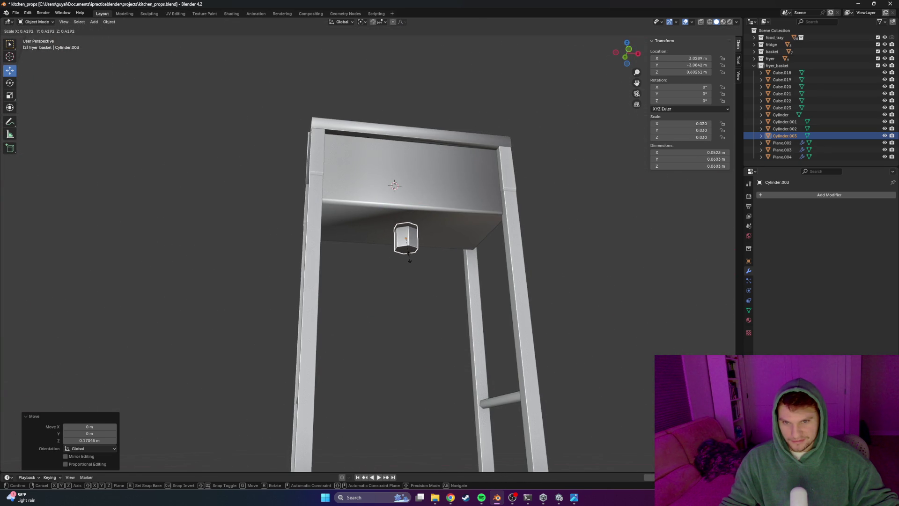
click(410, 259)
middle_drag(428, 261, 412, 239)
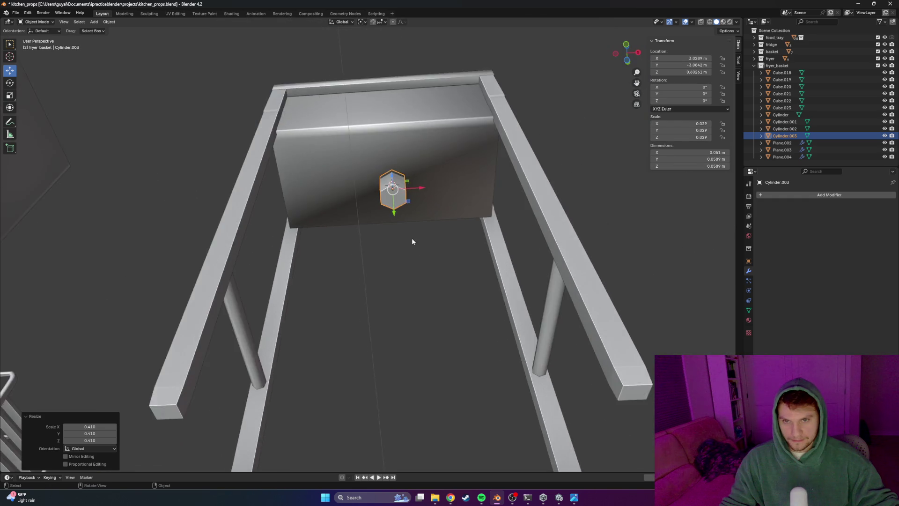
scroll(412, 235, up, 3)
right_click(407, 225)
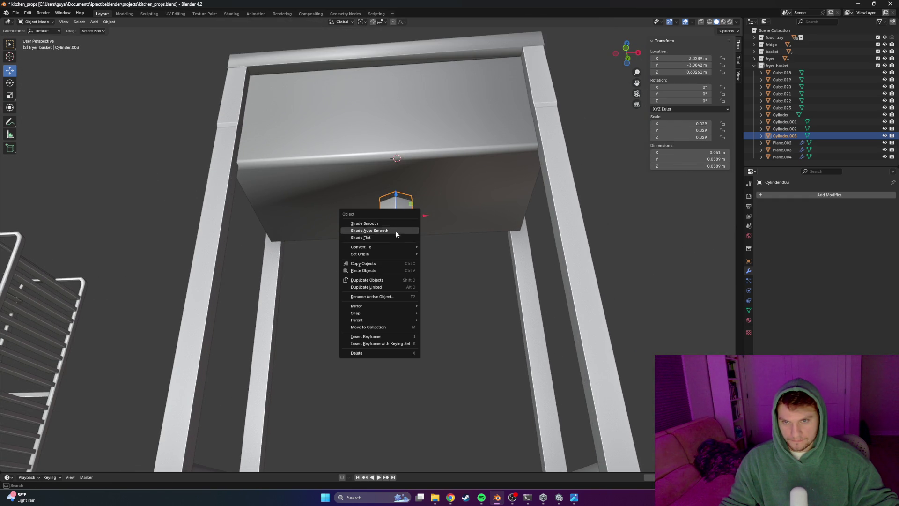
click(396, 223)
scroll(427, 246, up, 2)
Lower the drain cylinder slightly to hang just below the basin
middle_drag(427, 247, 415, 274)
drag(372, 226, 372, 234)
click(407, 306)
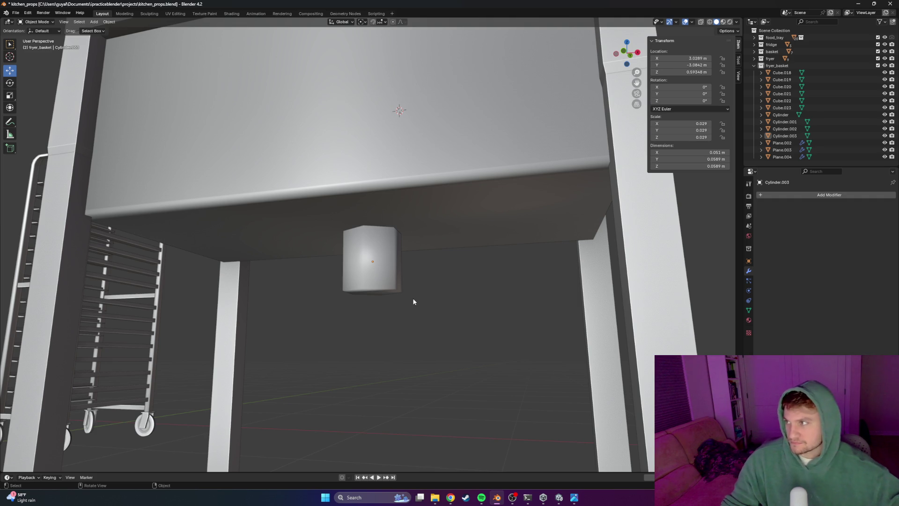
click(387, 268)
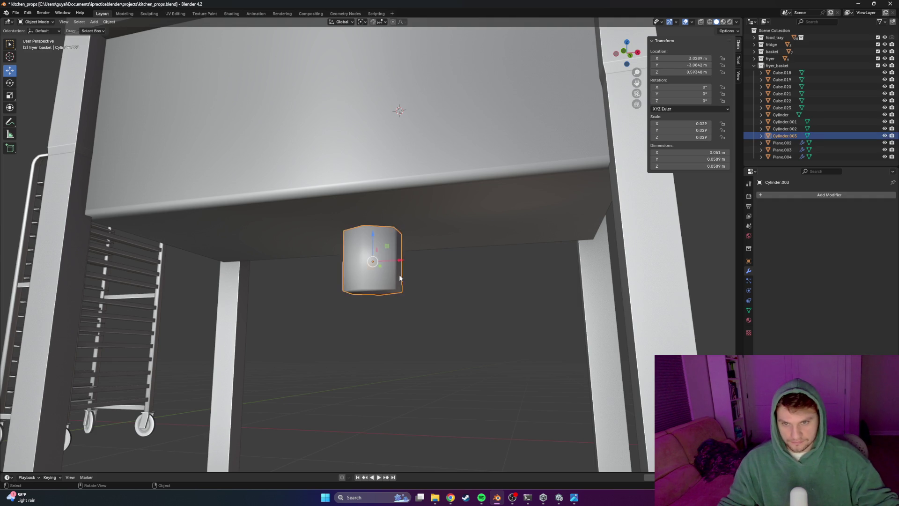
Add edge loops around the drain cylinder, the second placed near the pipe's top
key(Tab)
scroll(421, 274, up, 3)
key(ctrl+r)
click(446, 257)
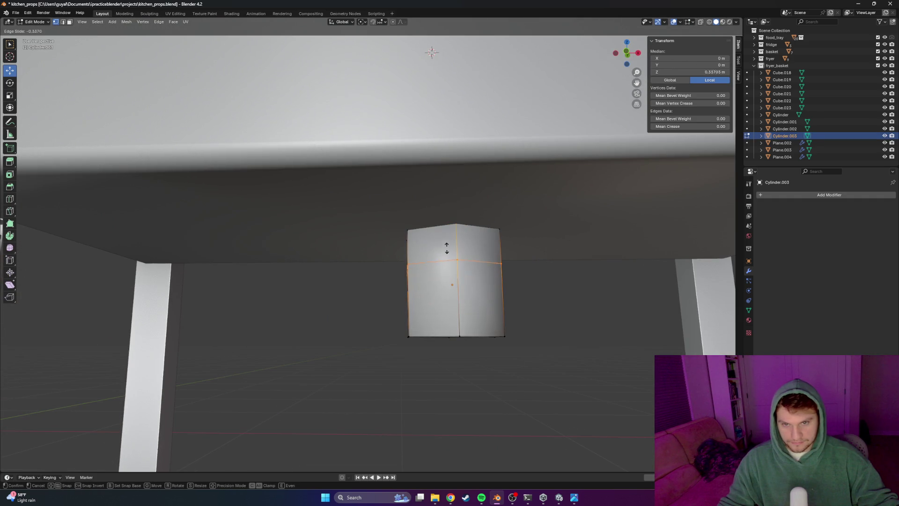
click(503, 235)
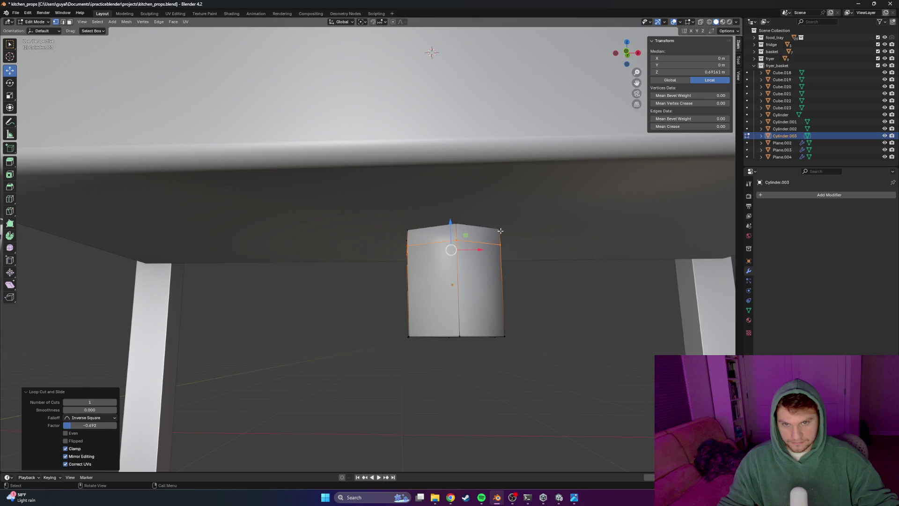
click(499, 230)
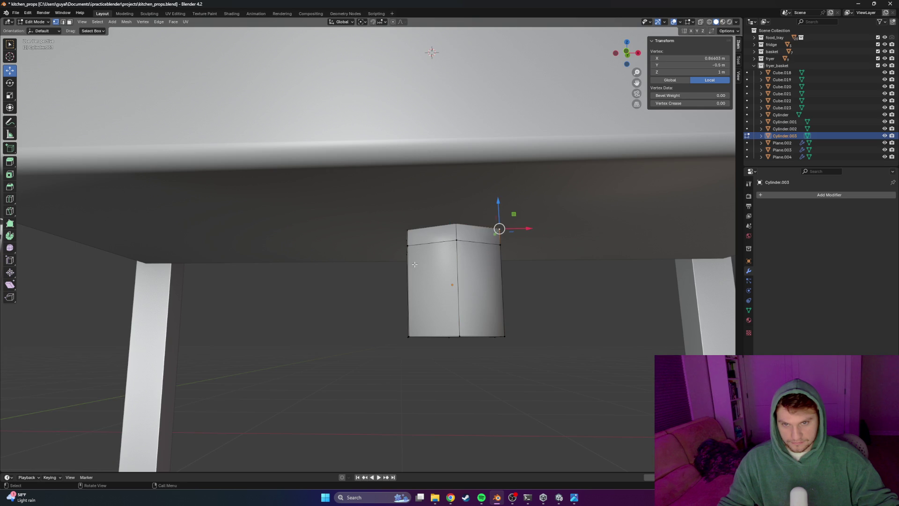
key(ctrl+r)
click(409, 246)
click(404, 222)
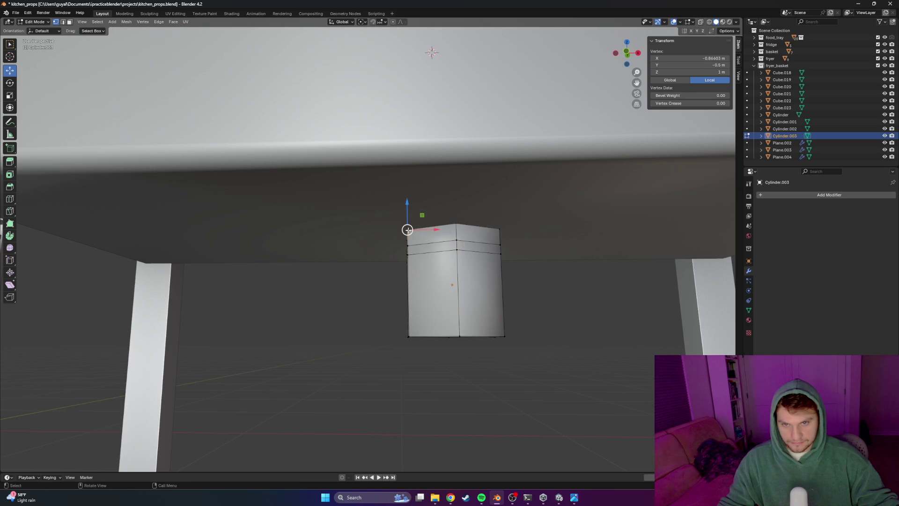
Scale the pipe's top ring slightly wider in wireframe, then bring up the plumbing image search
key(z)
key(4)
drag(473, 238, 368, 263)
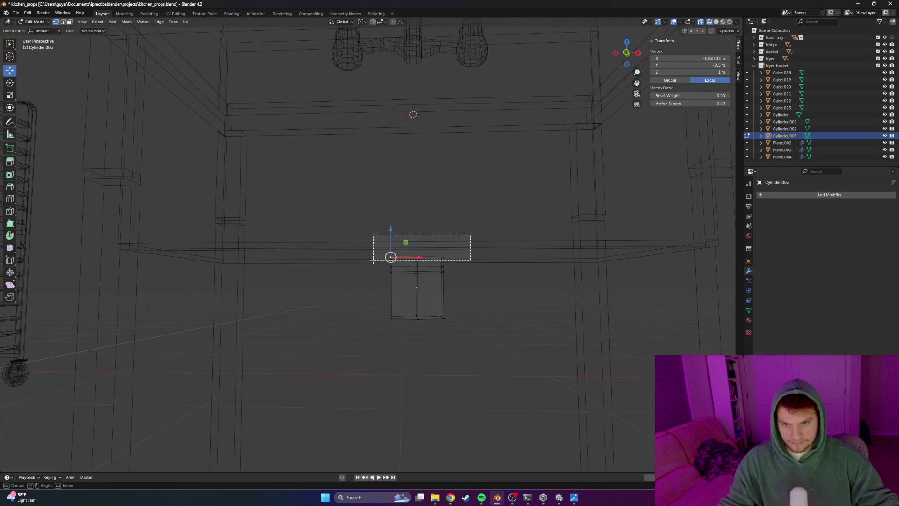
middle_drag(459, 252, 433, 276)
key(s)
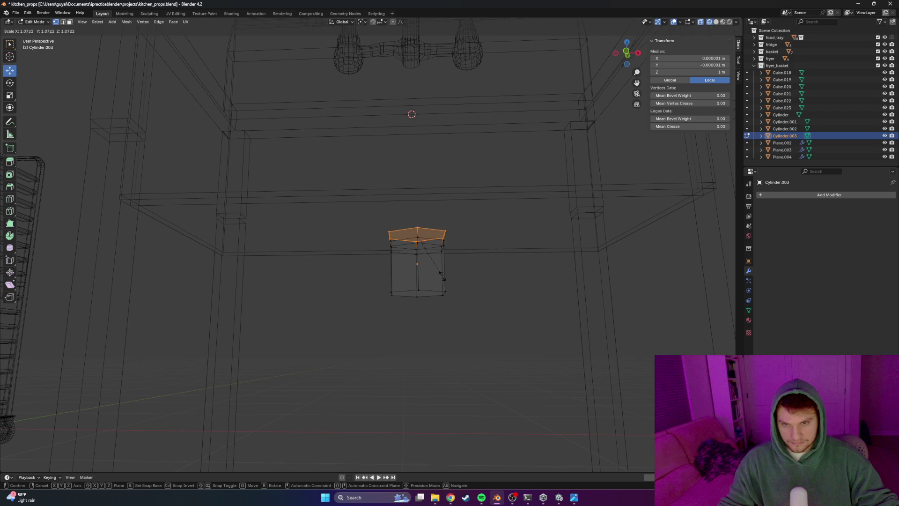
click(447, 277)
key(z)
key(6)
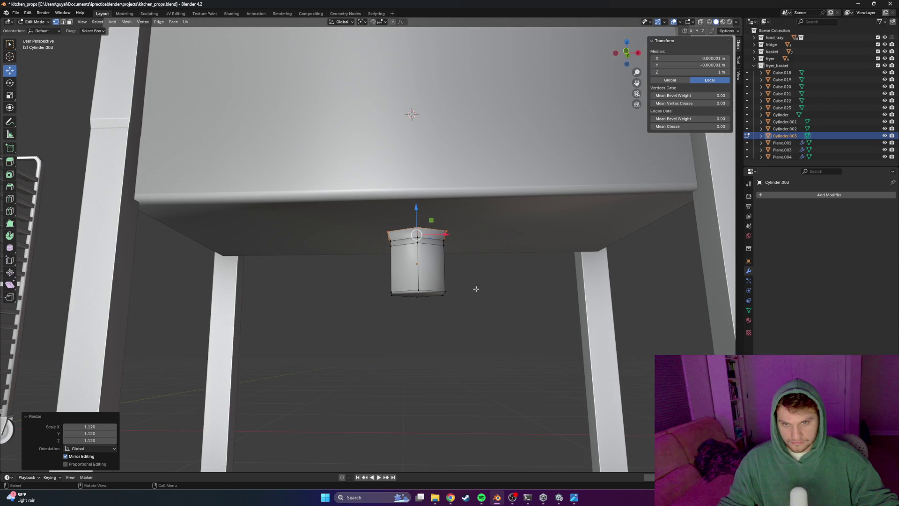
click(454, 279)
middle_drag(454, 280, 394, 261)
key(alt+Tab)
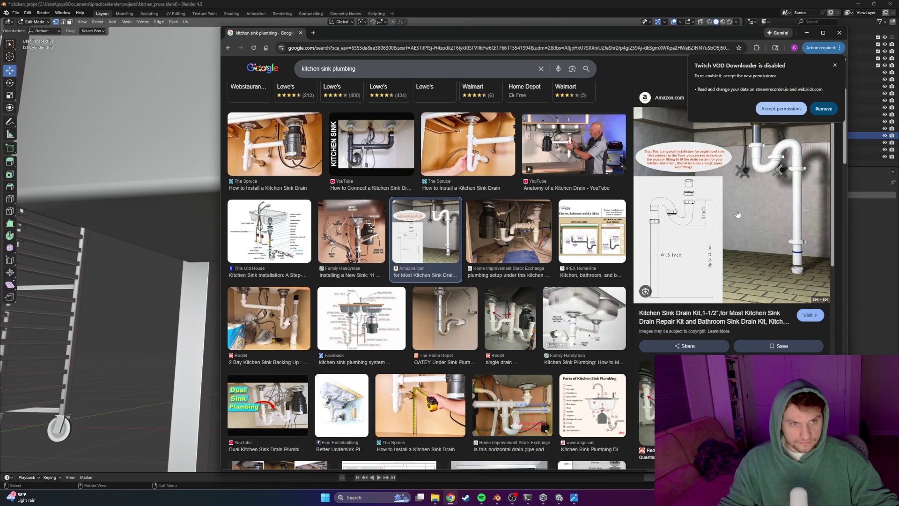
Open the Amazon sink drain kit diagram in its own tab, enlarged for reference
right_click(747, 203)
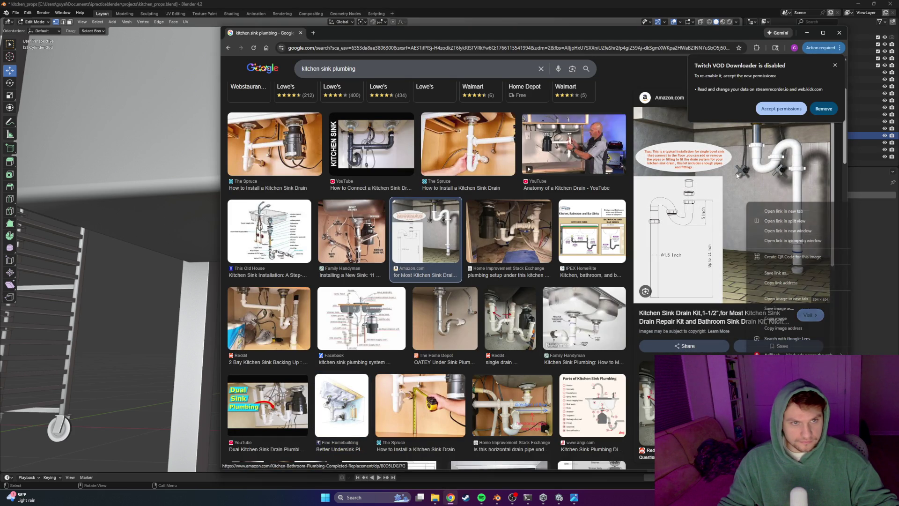
click(786, 298)
key(ctrl+Tab)
ctrl+scroll(640, 166, up, 5)
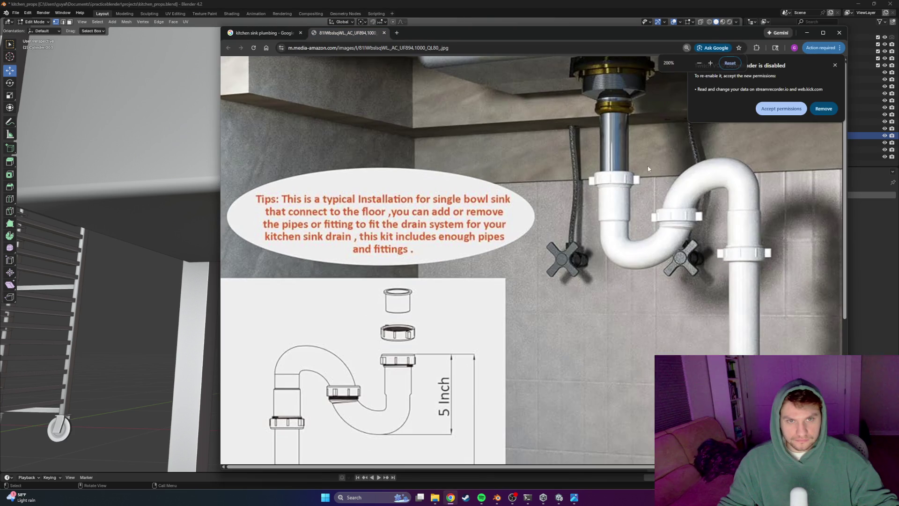
key(alt+Tab)
key(alt+Tab)
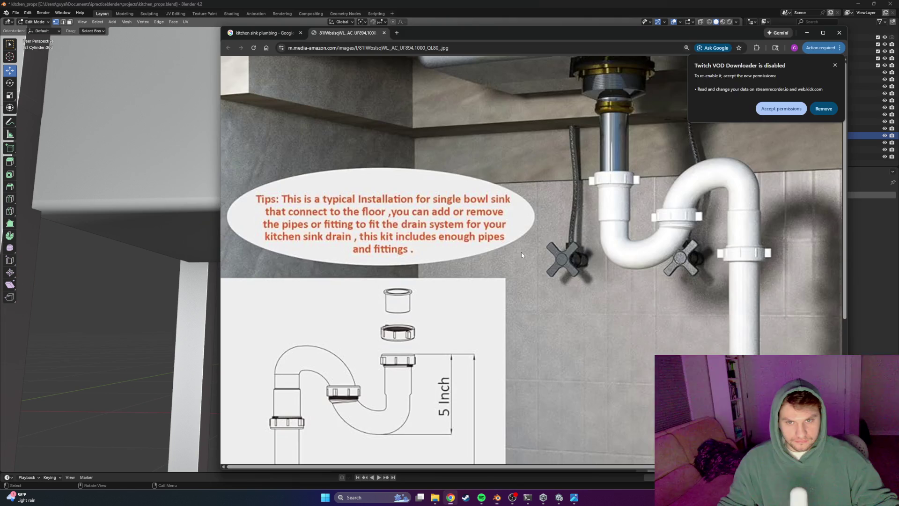
key(alt+Tab)
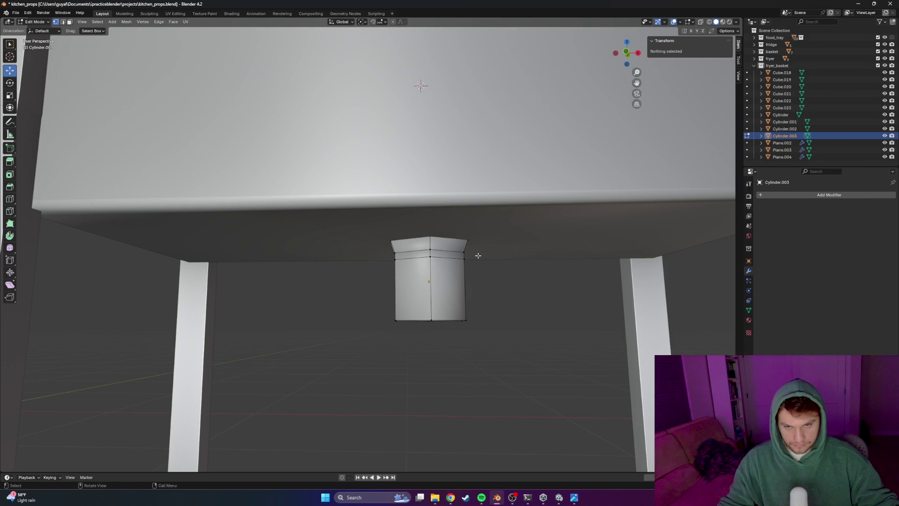
Box-select the pipe's top ring in wireframe and scale it out into a wider flange
alt+click(479, 255)
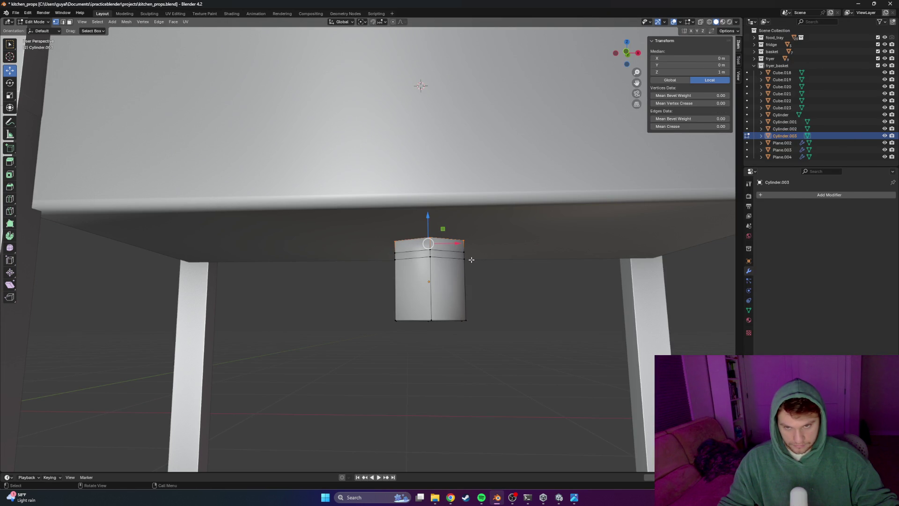
key(z)
click(390, 268)
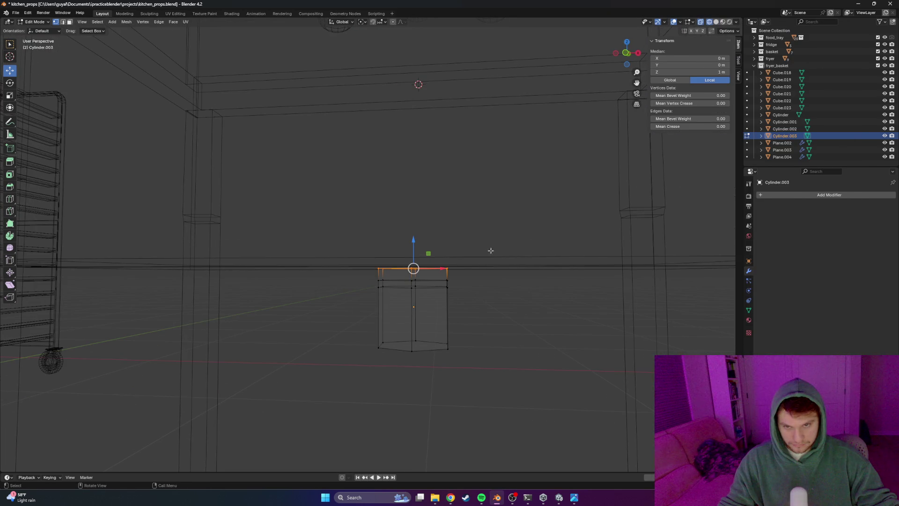
click(464, 252)
drag(479, 248, 359, 284)
key(z)
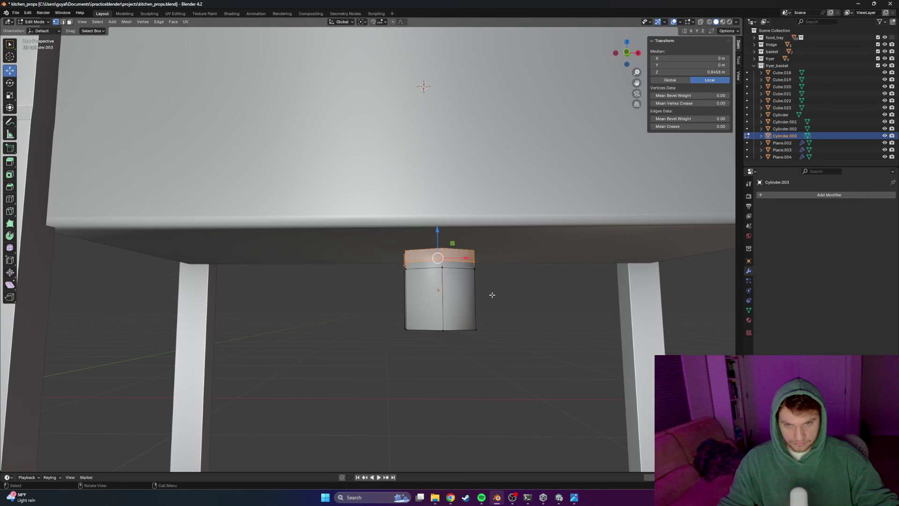
key(s)
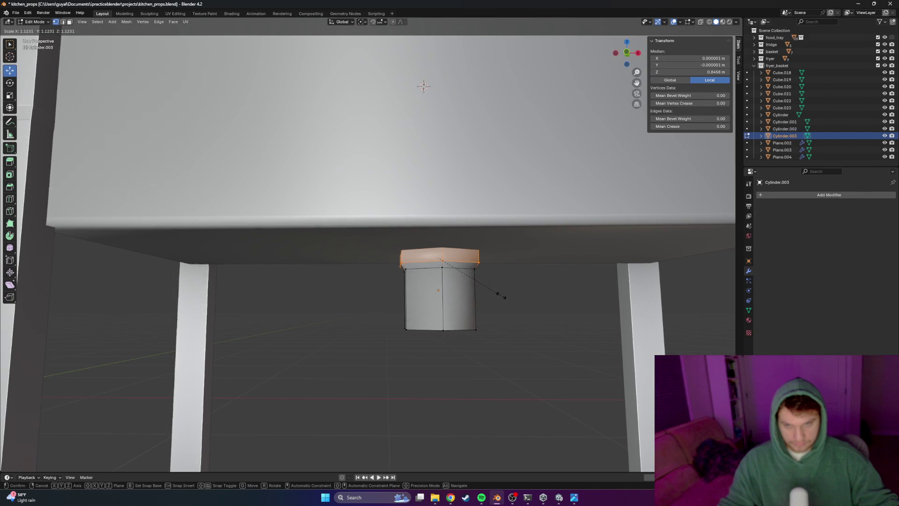
click(504, 297)
Add a loop cut just below the new rim, deselect, and bring the drain reference forward
middle_drag(500, 296, 457, 255)
key(ctrl+r)
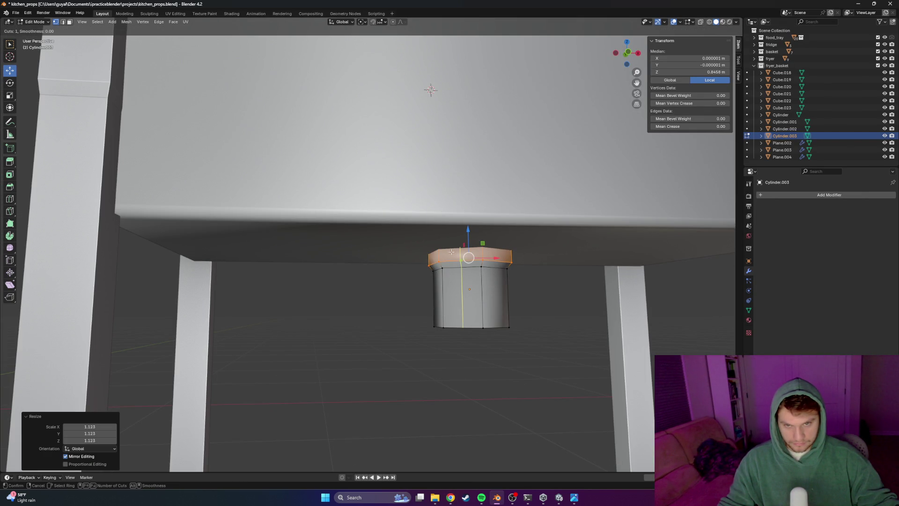
click(453, 253)
key(alt+a)
middle_drag(541, 336, 471, 317)
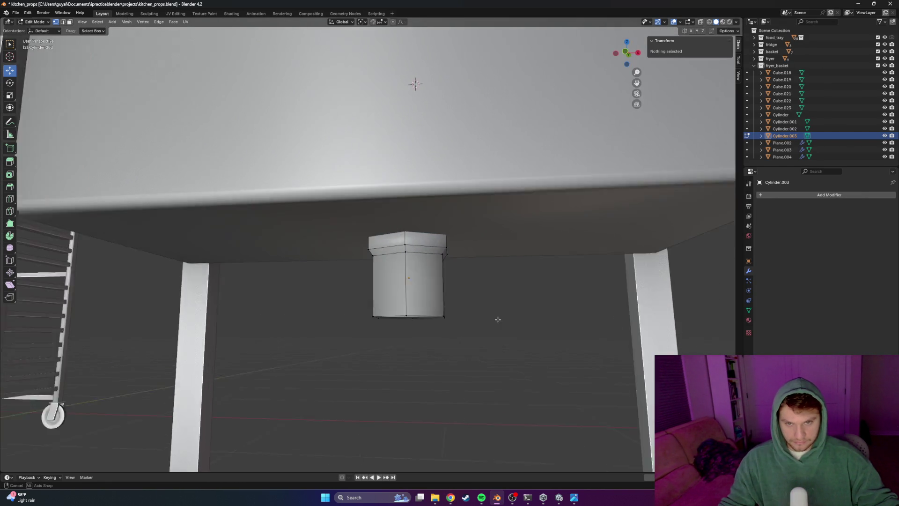
key(alt+Tab)
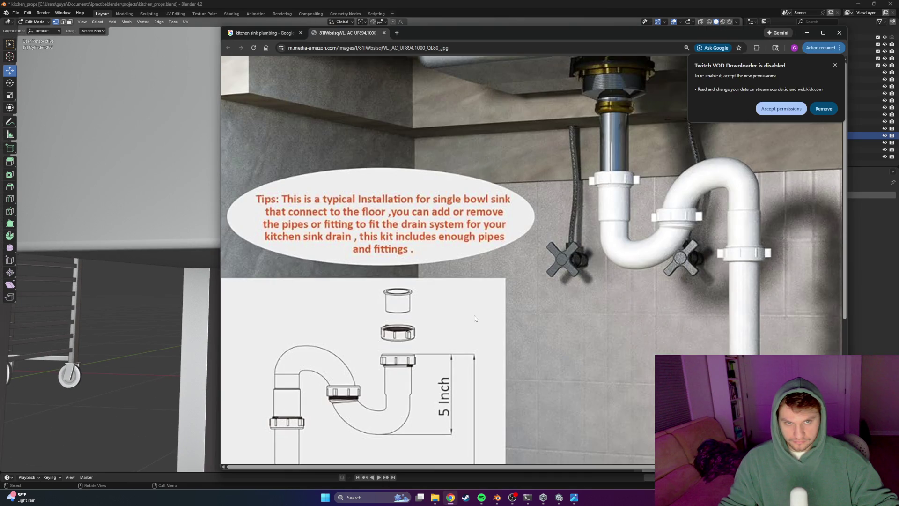
Compare the collared drain pipe in Blender against the Chrome drain kit diagram
key(alt+Tab)
mouse_move(470, 305)
middle_down()
mouse_move(428, 287)
mouse_move(438, 281)
mouse_move(474, 293)
mouse_move(439, 264)
middle_up()
key(alt+Tab)
key(alt+Tab)
key(alt+Tab)
key(alt+Tab)
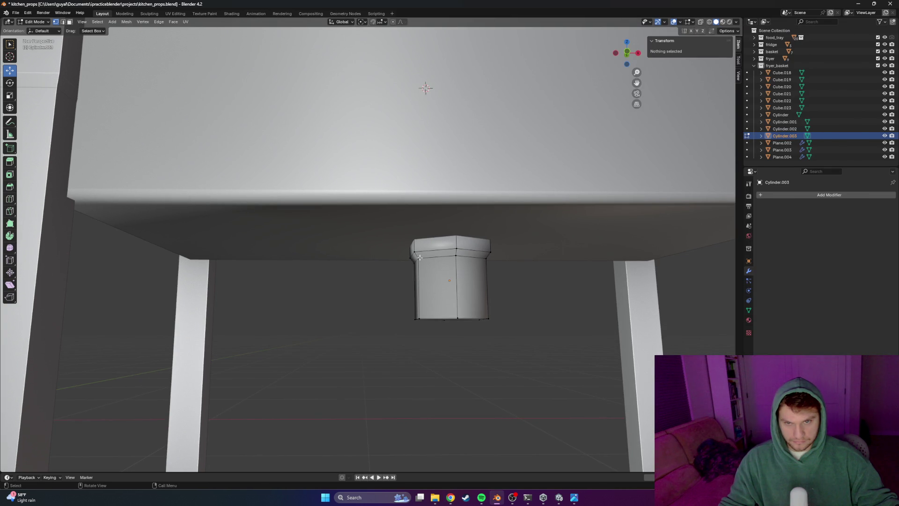
Raise the pipe's top edge slightly along Z in wireframe and leave edit mode
key(shift+z)
middle_drag(377, 267, 472, 282)
drag(475, 281, 397, 284)
drag(428, 256, 430, 250)
click(430, 249)
mouse_move(430, 249)
middle_down()
mouse_move(468, 263)
mouse_move(468, 255)
middle_up()
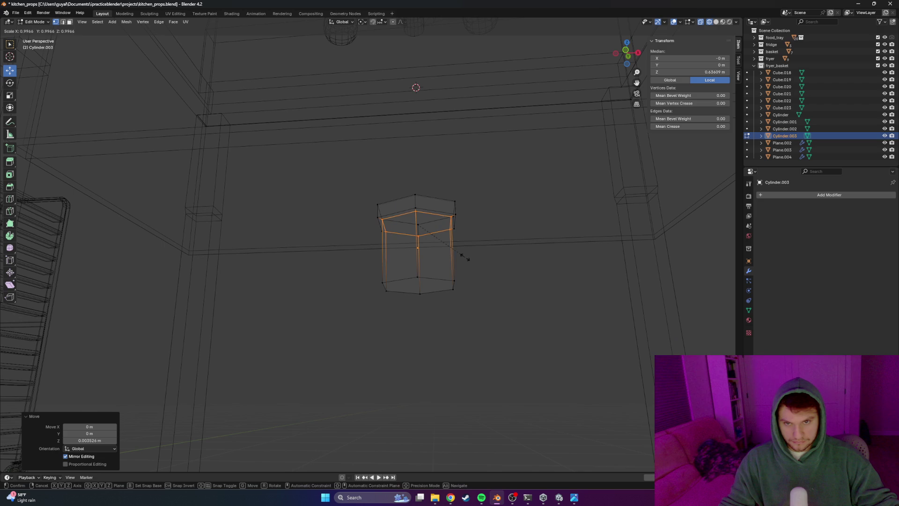
key(Tab)
key(z)
click(605, 298)
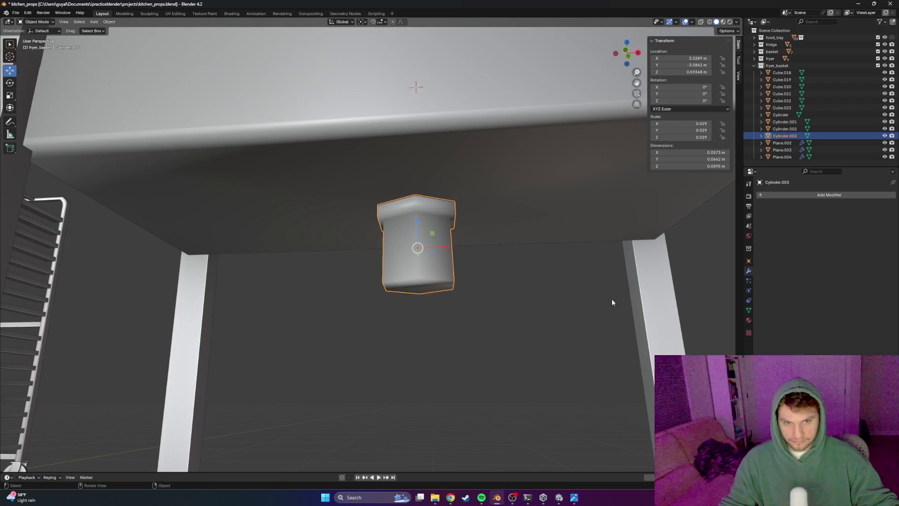
middle_drag(503, 288, 469, 315)
Scale the pipe's bottom ring narrower to taper its lower end, then exit edit mode
key(Tab)
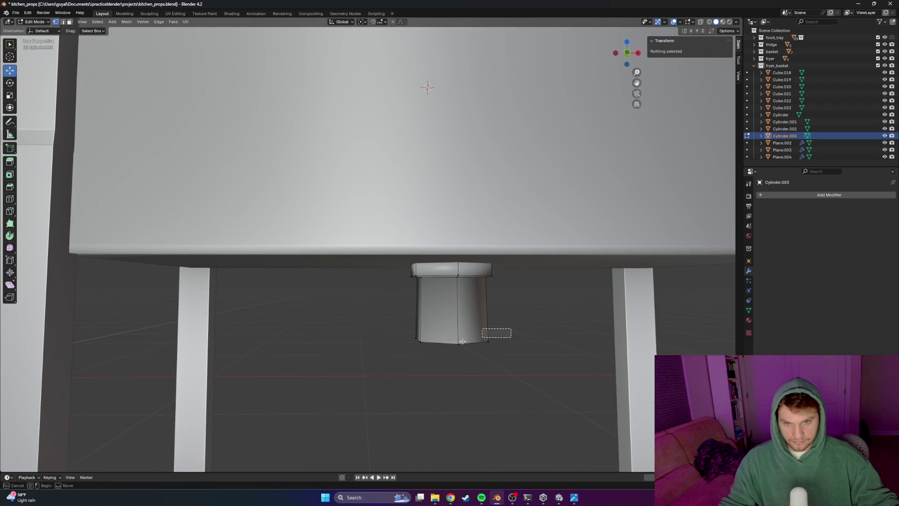
alt+click(496, 333)
key(z)
click(371, 365)
key(s)
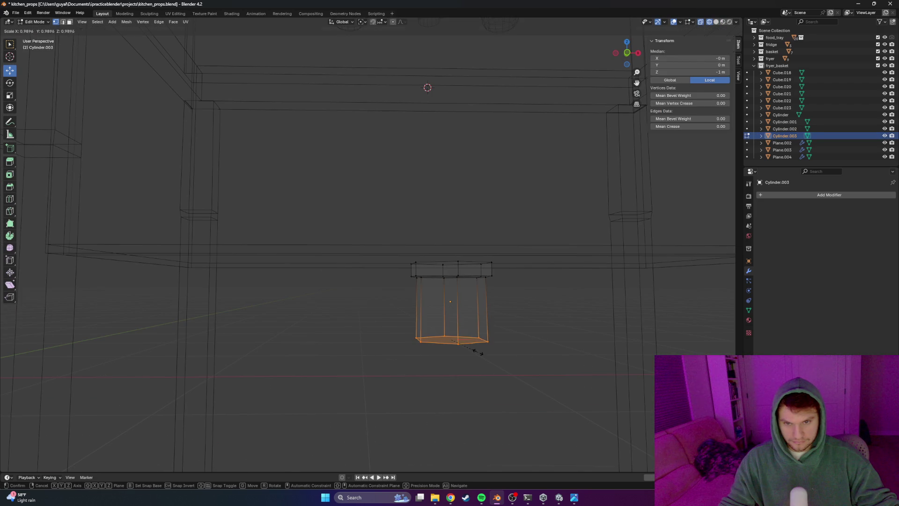
click(477, 349)
key(z)
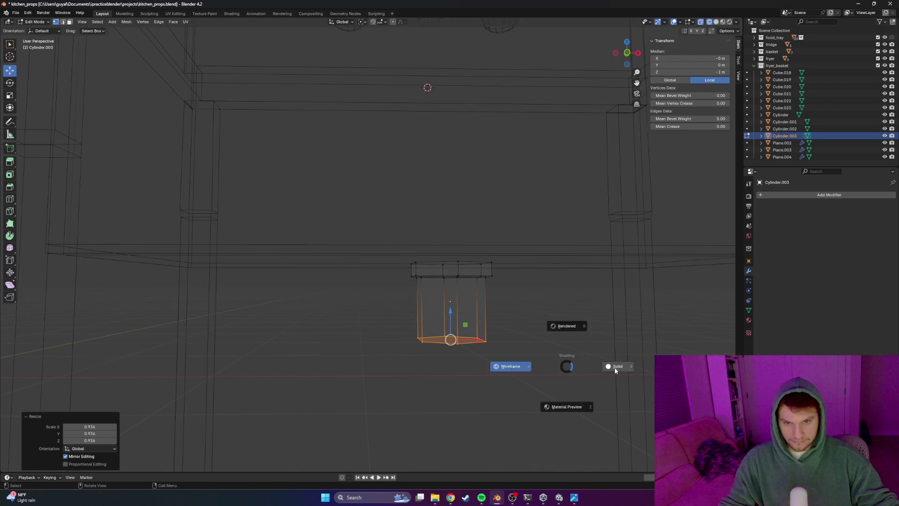
click(603, 367)
mouse_move(552, 357)
middle_down()
mouse_move(504, 341)
mouse_move(544, 343)
middle_up()
key(Tab)
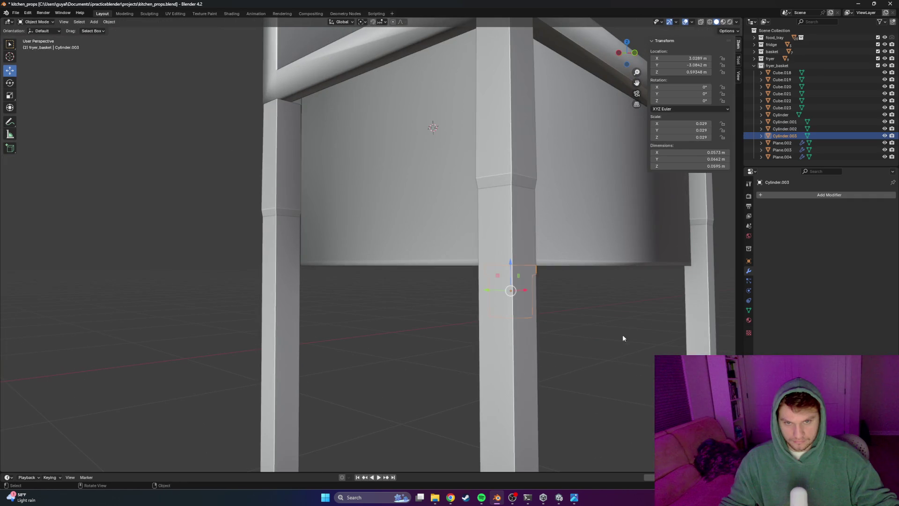
middle_drag(623, 335, 565, 330)
scroll(548, 327, down, 3)
scroll(490, 336, down, 2)
mouse_move(490, 336)
middle_down()
mouse_move(504, 340)
mouse_move(436, 332)
mouse_move(424, 345)
mouse_move(413, 332)
middle_up()
scroll(447, 330, up, 2)
scroll(436, 332, down, 3)
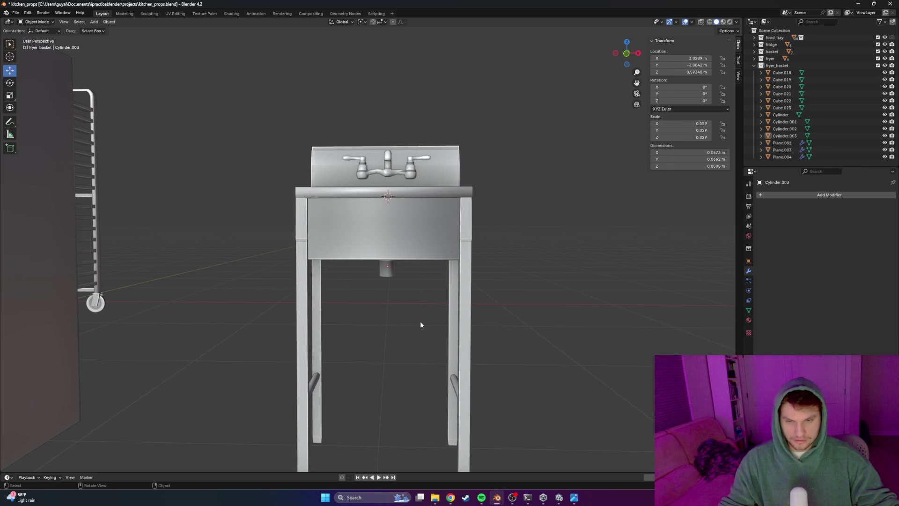
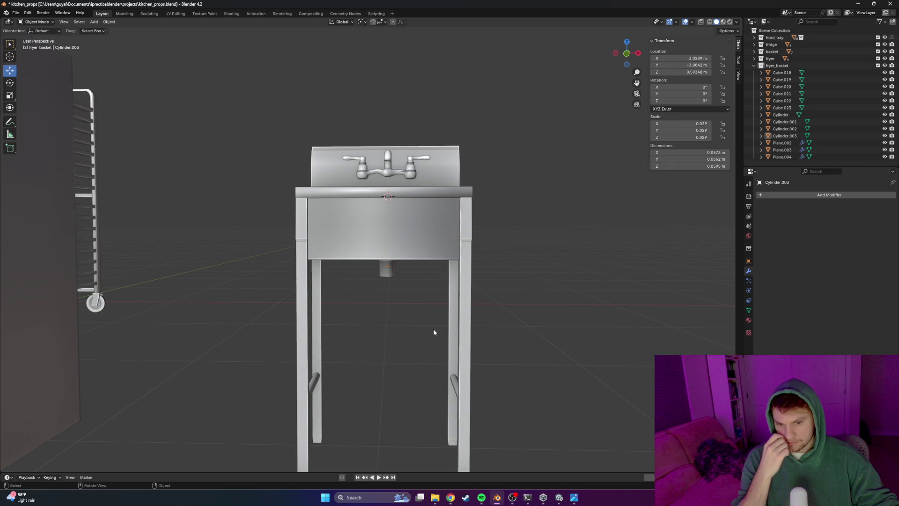
After checking the plumbing reference, extrude the drain cylinder's bottom face downward to lengthen the pipe
key(alt+Tab)
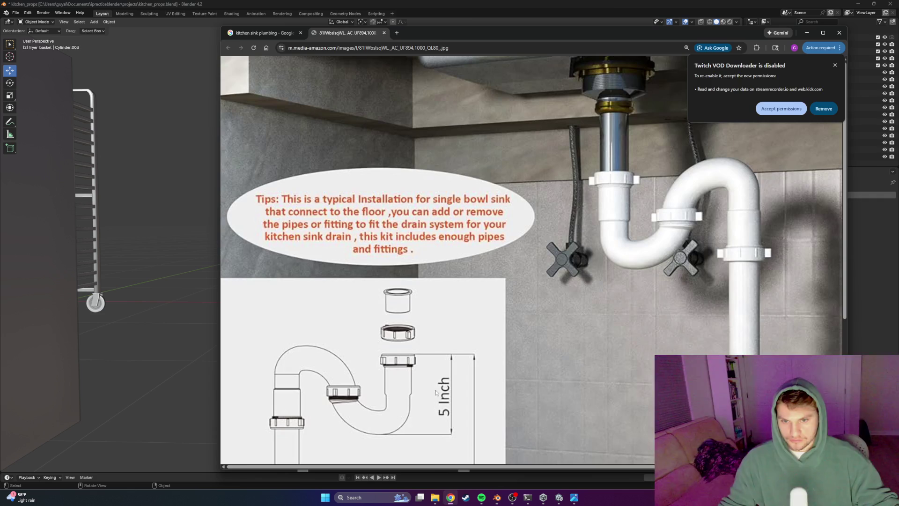
scroll(445, 362, down, 3)
scroll(445, 362, down, 2)
key(ctrl+minus)
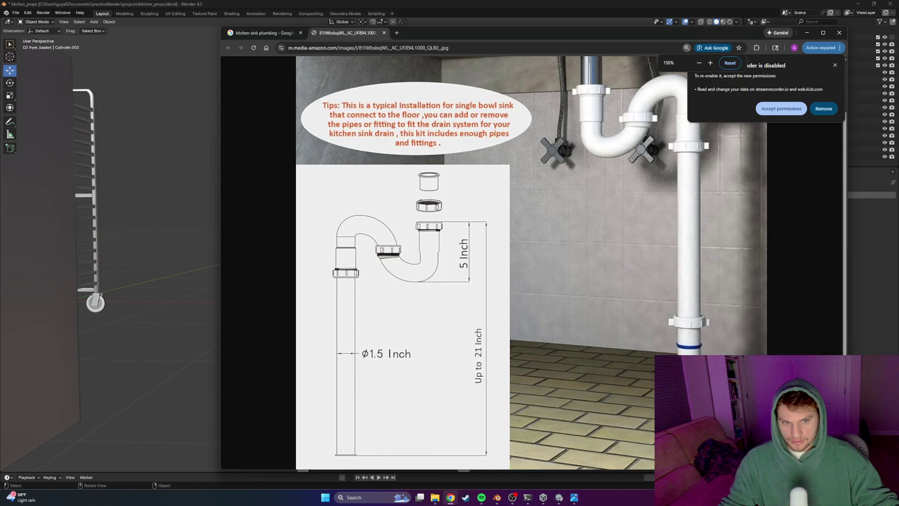
scroll(531, 262, up, 1)
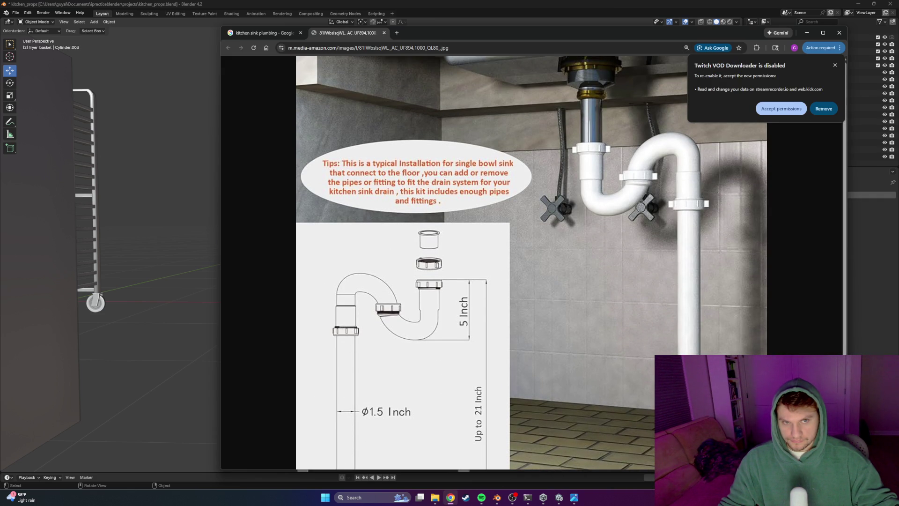
key(alt+Tab)
scroll(422, 285, up, 5)
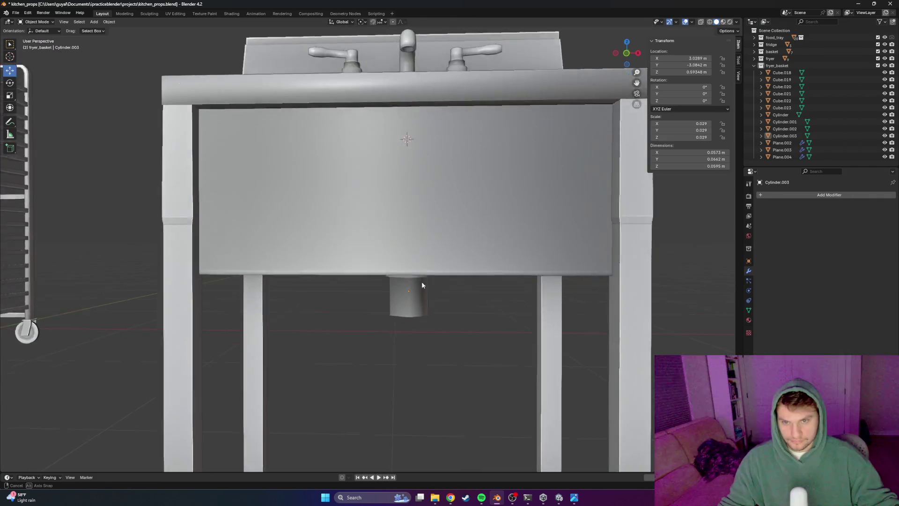
middle_drag(422, 284, 417, 270)
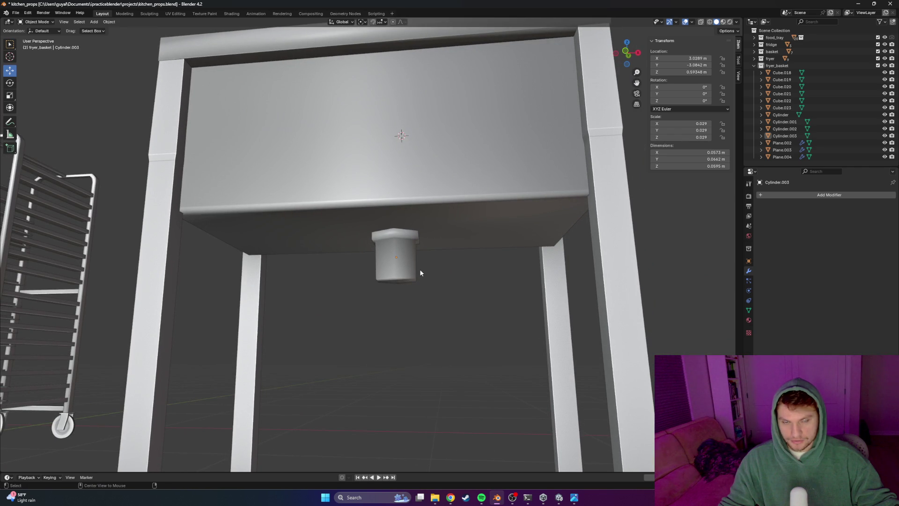
key(alt+Tab)
key(alt+Tab)
click(396, 268)
key(Tab)
key(e)
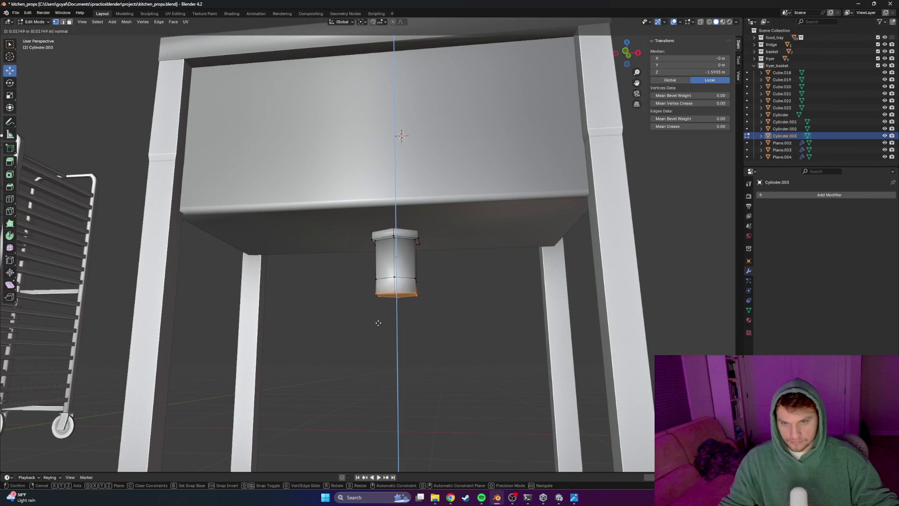
click(379, 345)
Add two loop cuts around the drain pipe and slide them into place along its length
key(ctrl+r)
click(396, 299)
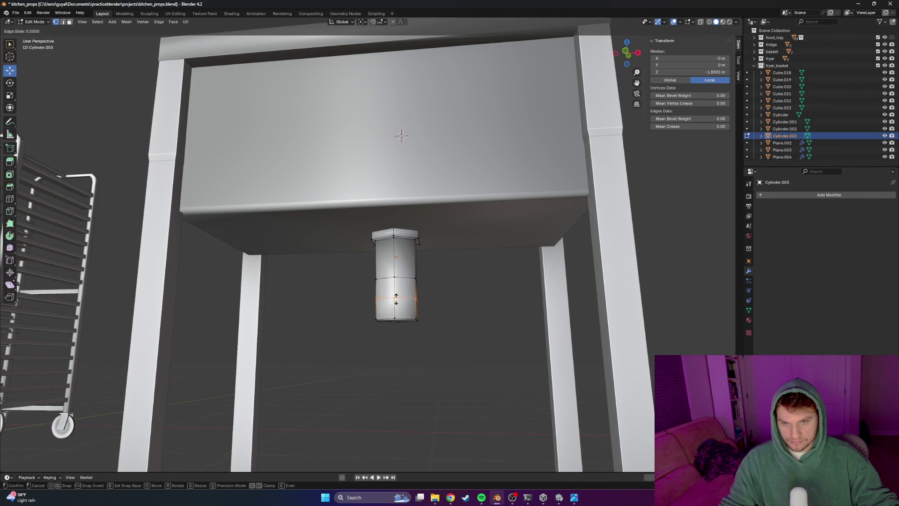
click(396, 281)
scroll(397, 281, up, 5)
mouse_move(450, 366)
middle_down()
mouse_move(478, 346)
mouse_move(492, 358)
middle_up()
key(alt+Tab)
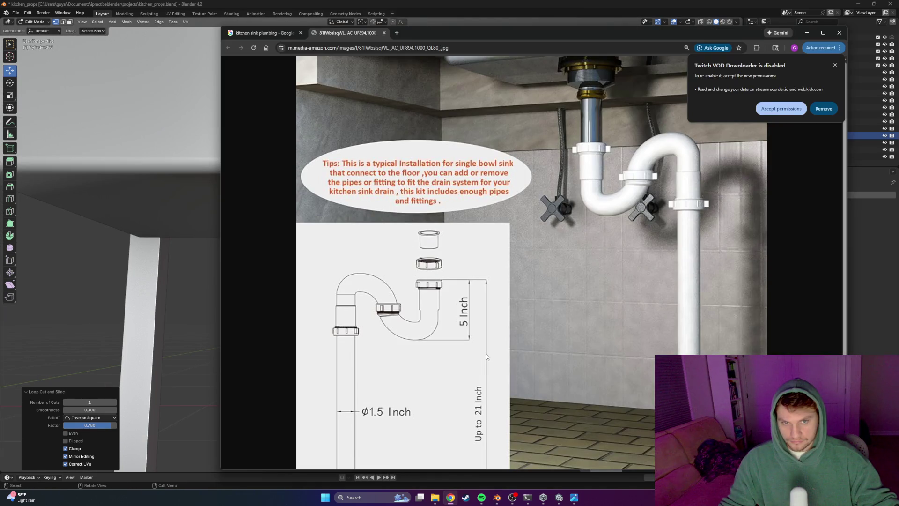
key(alt+Tab)
click(455, 290)
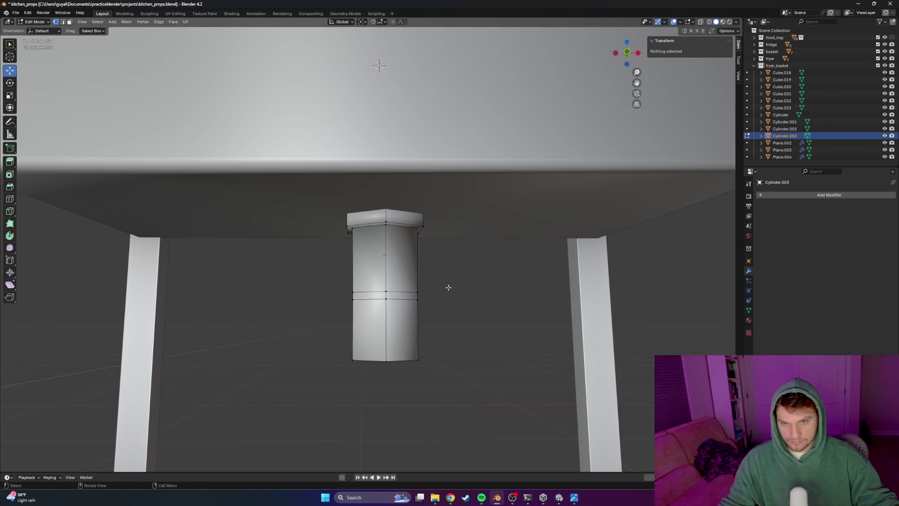
alt+click(397, 307)
key(g)
key(g)
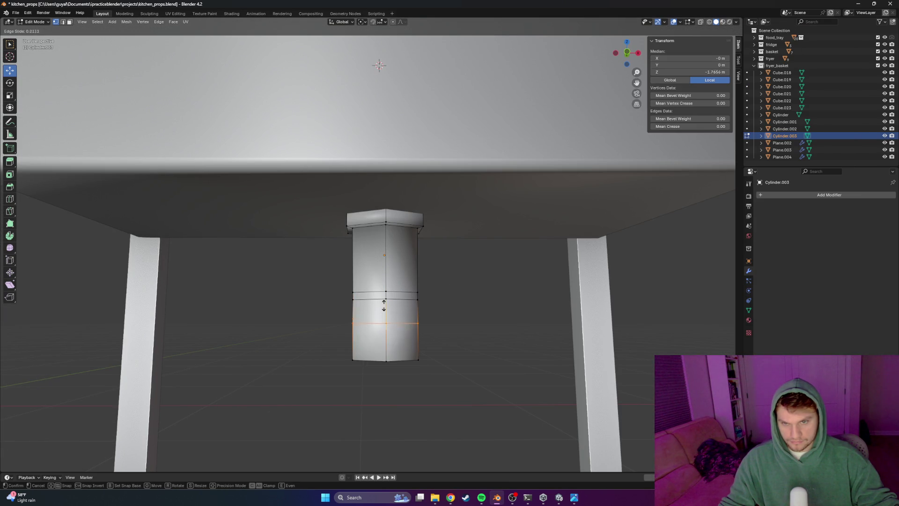
click(430, 294)
In wireframe, reposition the middle edge loops vertically and scale them out into a raised ring
key(alt+a)
key(shift+z)
middle_drag(468, 285, 441, 286)
alt+click(361, 298)
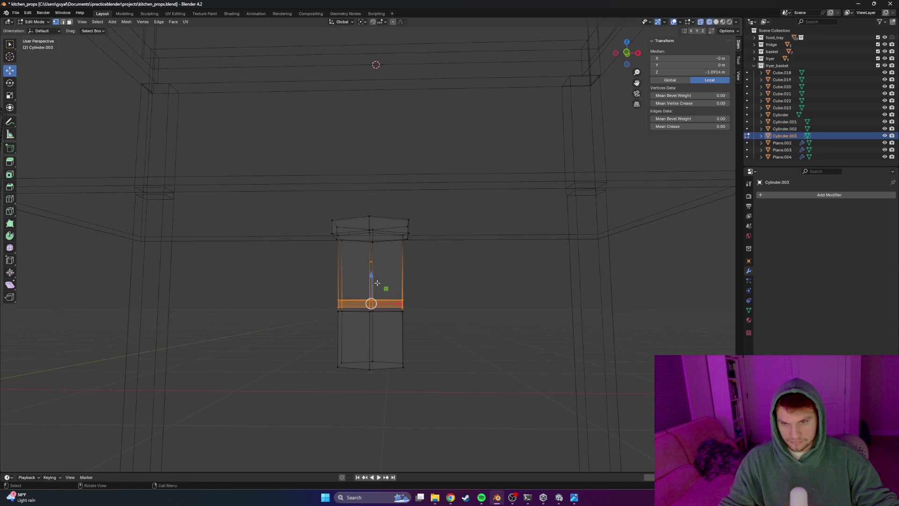
click(421, 293)
drag(321, 301, 340, 294)
key(g)
key(z)
key(Return)
click(410, 322)
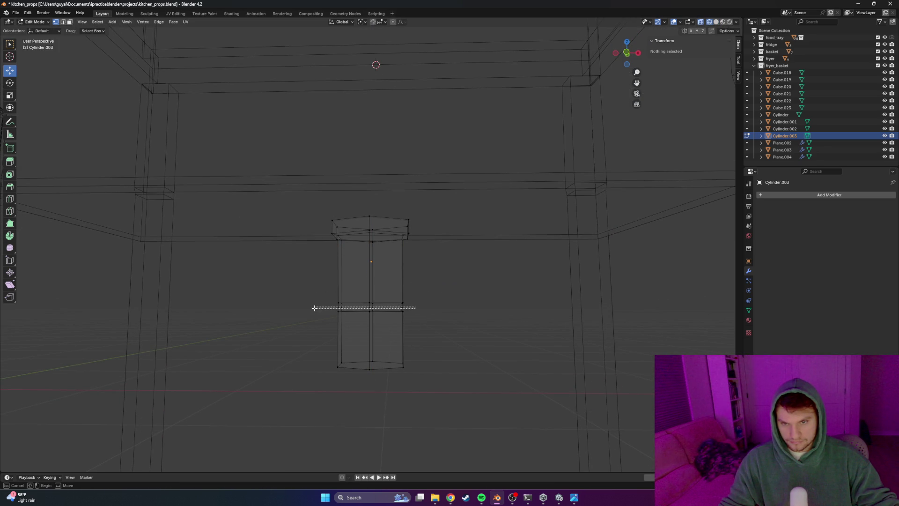
drag(315, 308, 318, 309)
key(s)
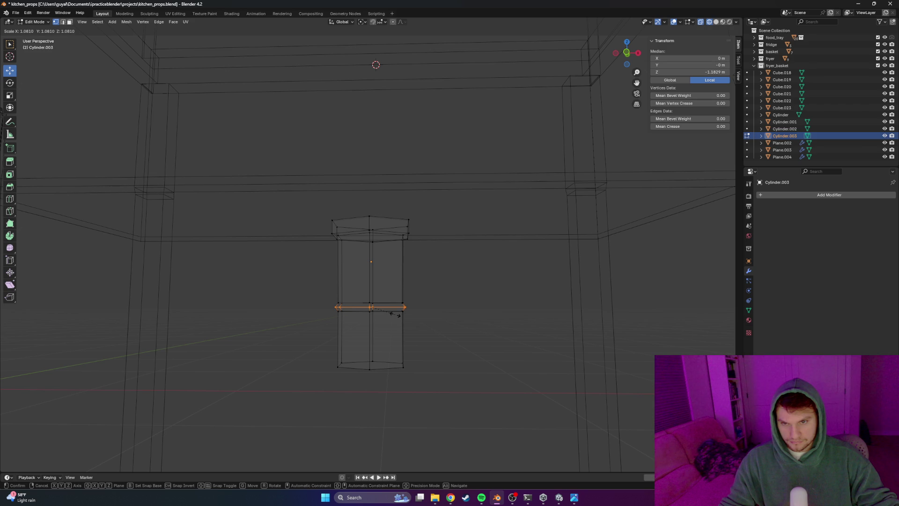
key(Return)
Widen the edge loop above the ring into a collar, leave Edit Mode and inspect the pipe in solid view
key(shift+z)
click(436, 335)
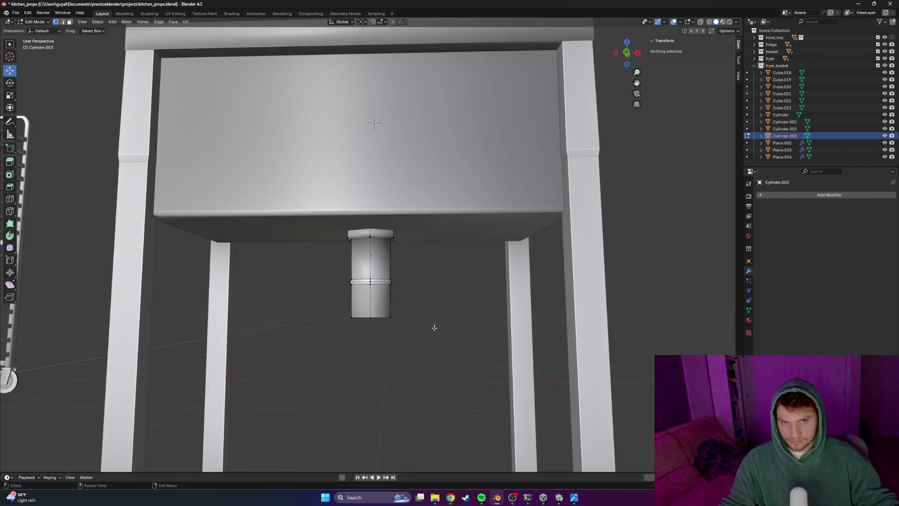
middle_drag(431, 325, 366, 299)
scroll(400, 305, up, 2)
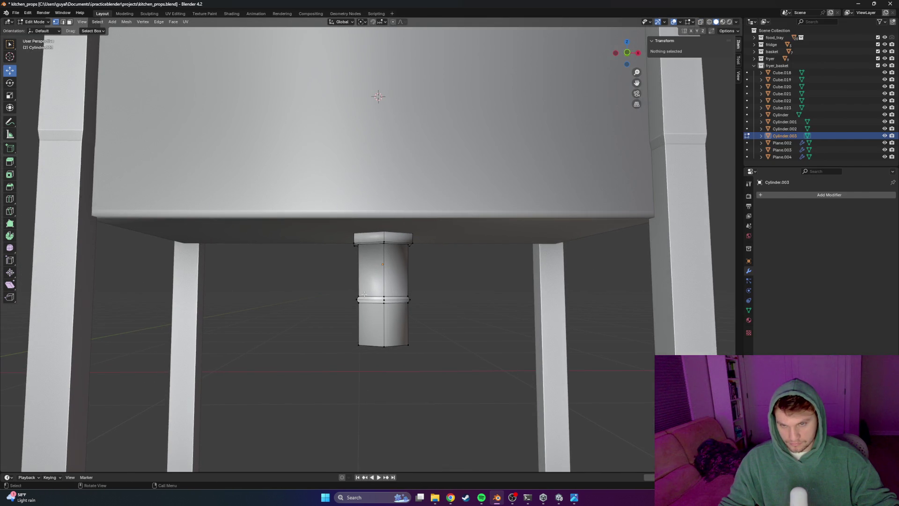
key(shift+z)
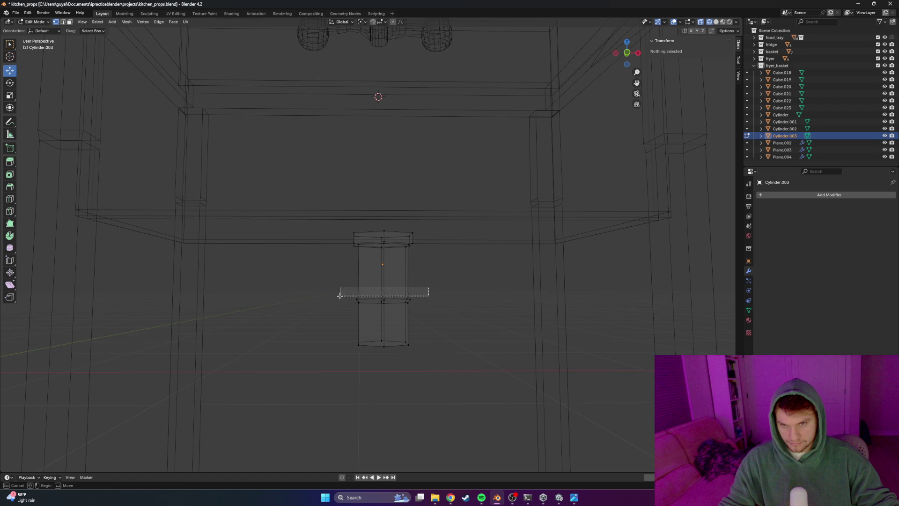
drag(429, 287, 338, 296)
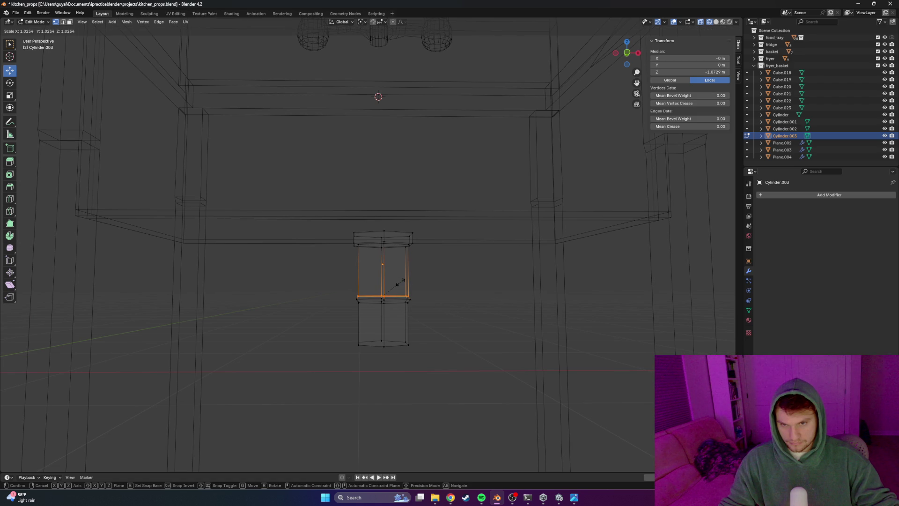
click(398, 282)
key(Tab)
key(shift+z)
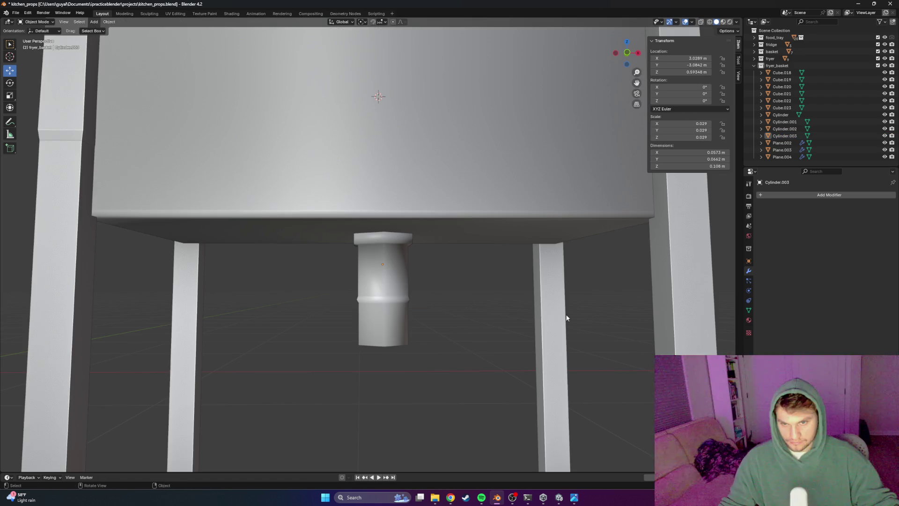
mouse_move(468, 316)
middle_down()
mouse_move(429, 315)
mouse_move(449, 313)
middle_up()
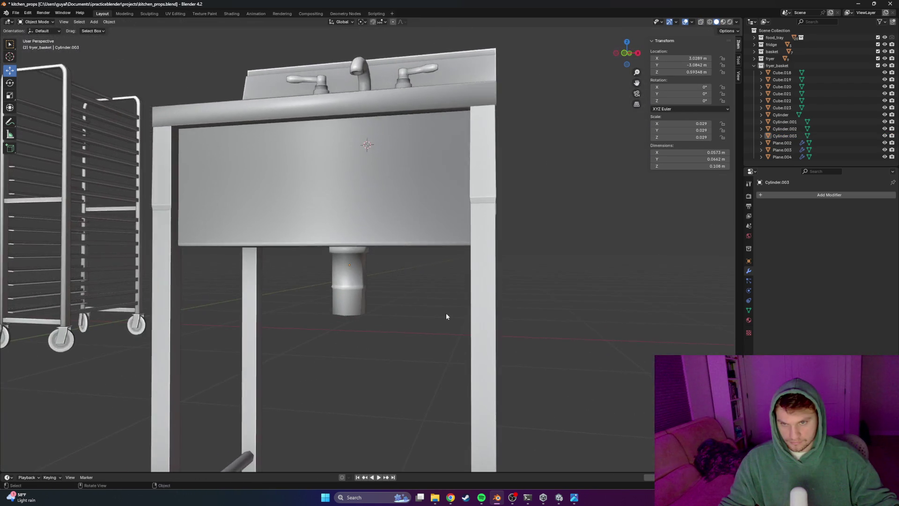
scroll(449, 312, up, 3)
In wireframe front view, move the pipe's bottom face straight down to floor level
key(Tab)
scroll(394, 338, down, 4)
key(shift+z)
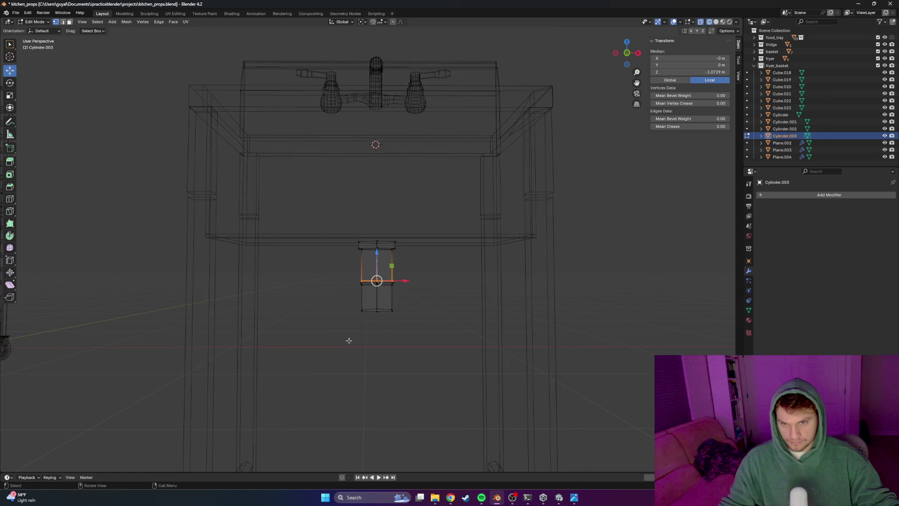
middle_drag(398, 318, 402, 300)
drag(378, 282, 422, 425)
scroll(422, 298, up, 3)
scroll(428, 255, up, 2)
key(g)
key(z)
click(400, 377)
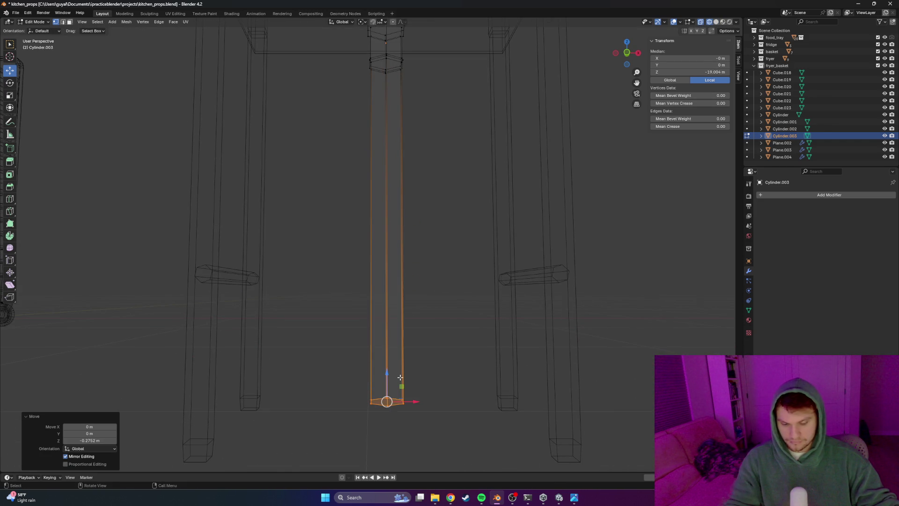
key(KP_1)
key(g)
key(z)
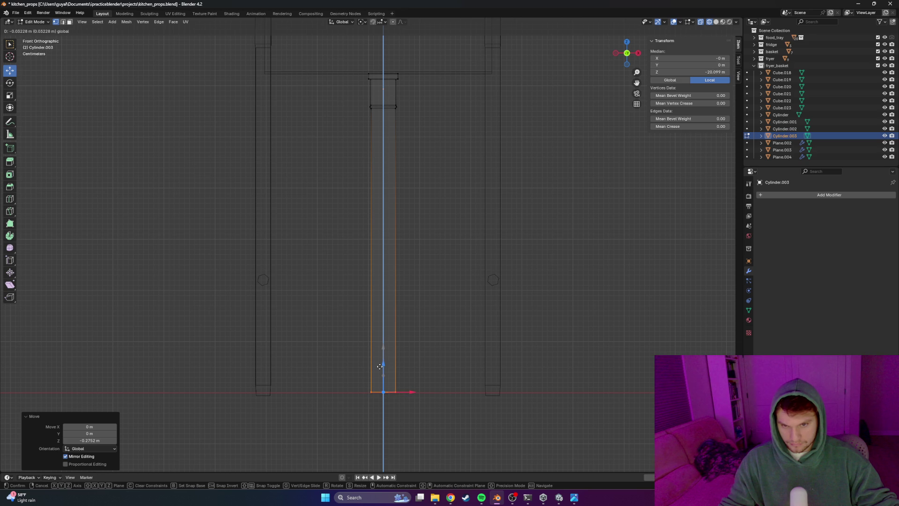
click(379, 366)
scroll(394, 352, up, 1)
scroll(414, 337, up, 1)
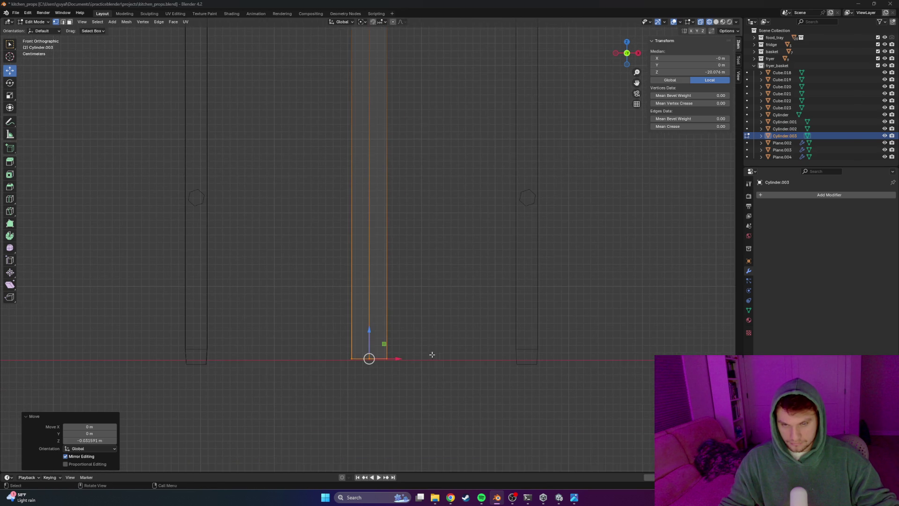
Extrude a short collar at the pipe's bottom, raise the whole pipe slightly on Z and return to solid display
key(alt+Tab)
key(alt+Tab)
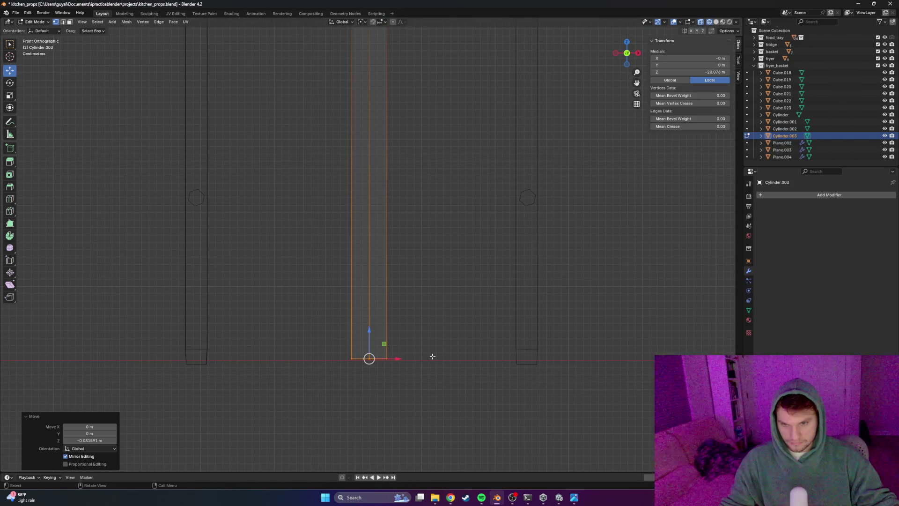
key(g)
key(z)
click(432, 366)
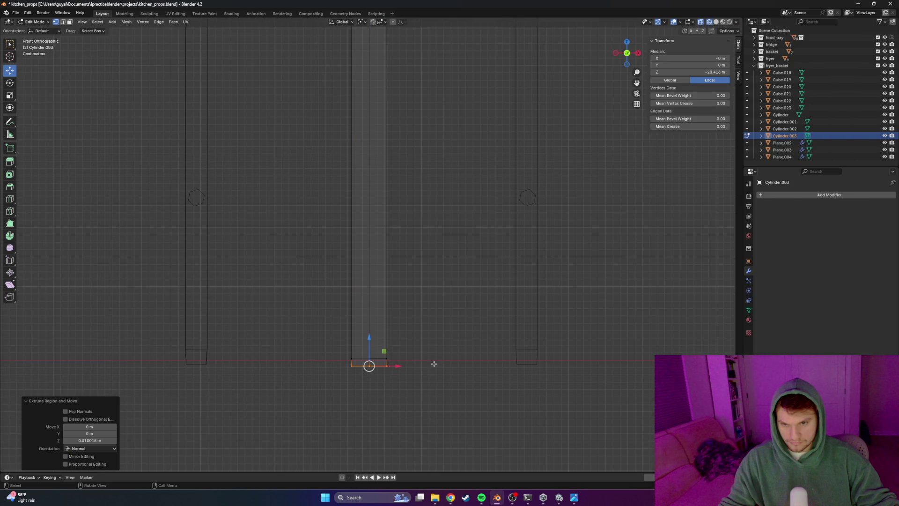
key(a)
key(g)
key(z)
click(370, 321)
click(404, 350)
key(alt+Tab)
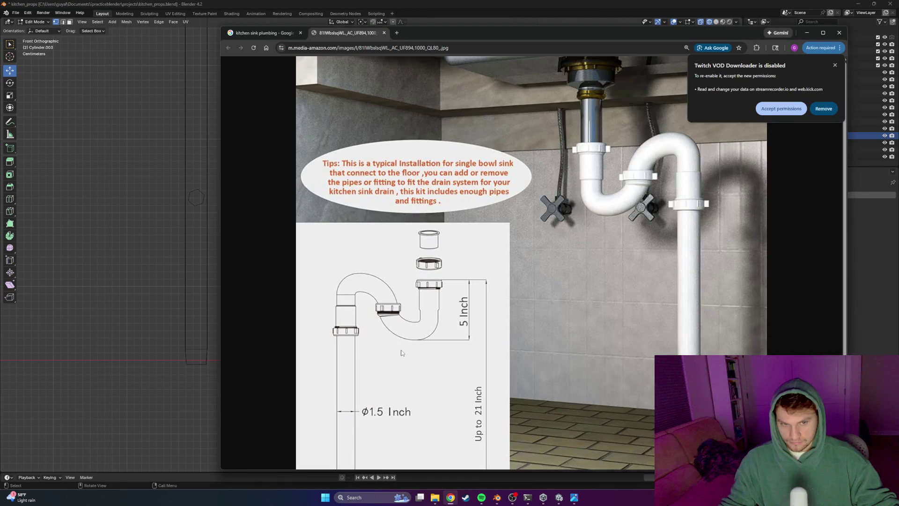
key(alt+Tab)
key(z)
click(574, 335)
scroll(431, 271, down, 3)
scroll(413, 263, down, 1)
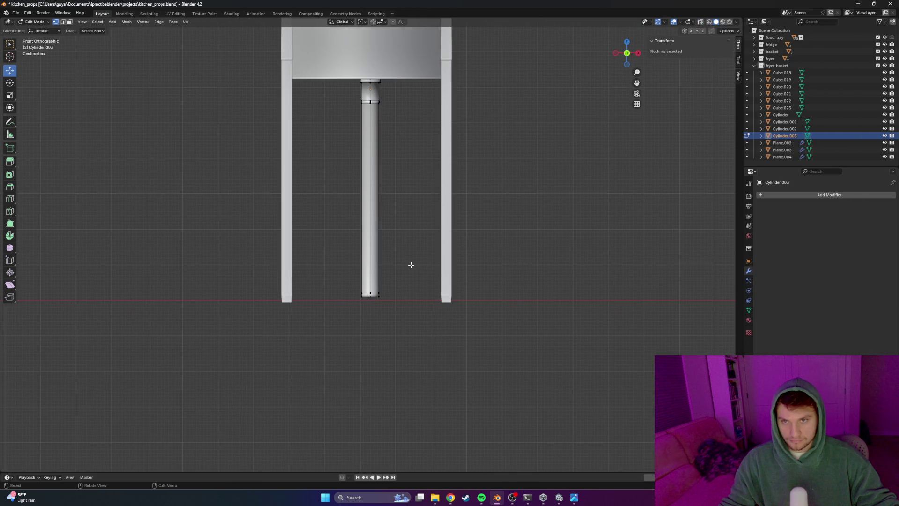
In Object Mode, nudge the drain pipe along Y and lower it on Z so its top sits flush with the basin floor
key(Tab)
click(409, 231)
scroll(397, 302, up, 1)
mouse_move(397, 302)
middle_down()
mouse_move(384, 285)
mouse_move(373, 307)
mouse_move(420, 303)
mouse_move(411, 348)
mouse_move(412, 334)
mouse_move(365, 287)
mouse_move(379, 271)
mouse_move(370, 256)
mouse_move(344, 255)
mouse_move(336, 266)
middle_up()
scroll(423, 299, down, 3)
key(g)
key(y)
click(371, 259)
scroll(355, 258, up, 3)
key(g)
key(z)
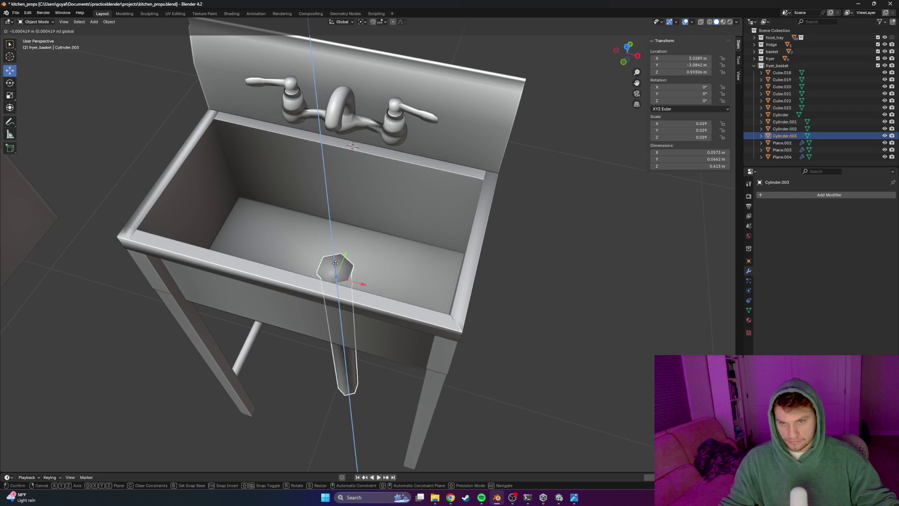
click(336, 264)
scroll(522, 298, up, 4)
scroll(522, 298, down, 2)
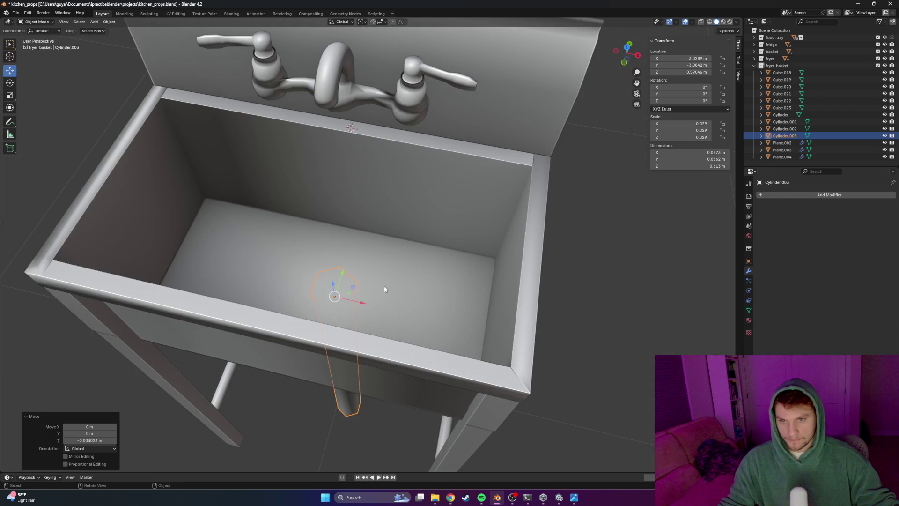
Select the sink body and bring up the Add Mesh list of shapes
click(344, 281)
click(94, 21)
mouse_move(104, 30)
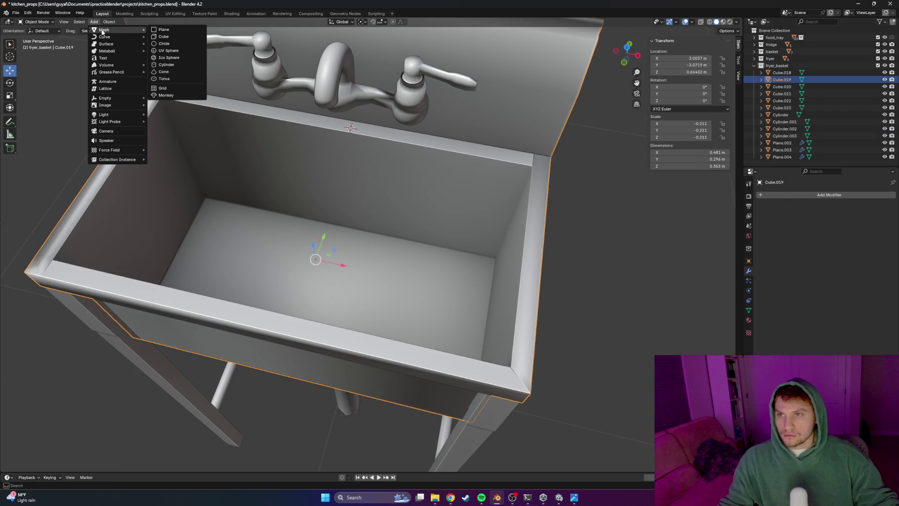
Add a six-sided cylinder and scale it down to a small drain fitting
click(167, 64)
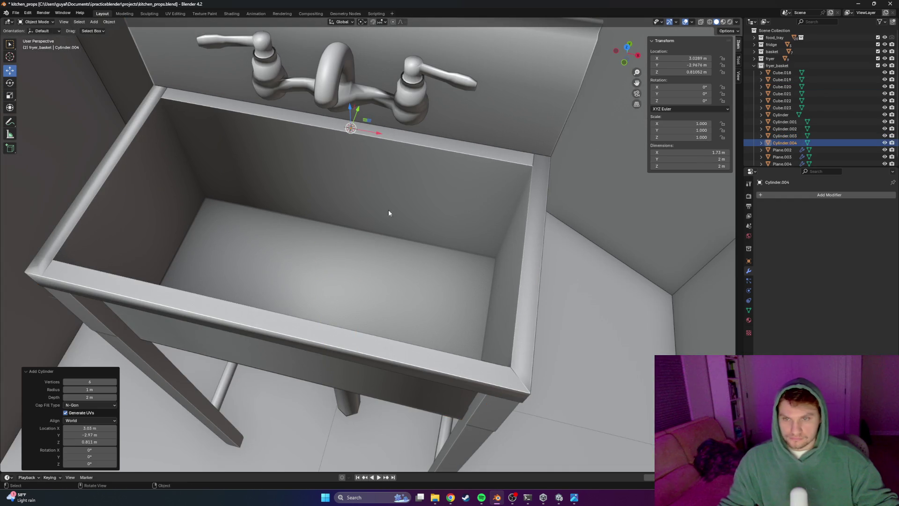
key(s)
scroll(375, 219, down, 3)
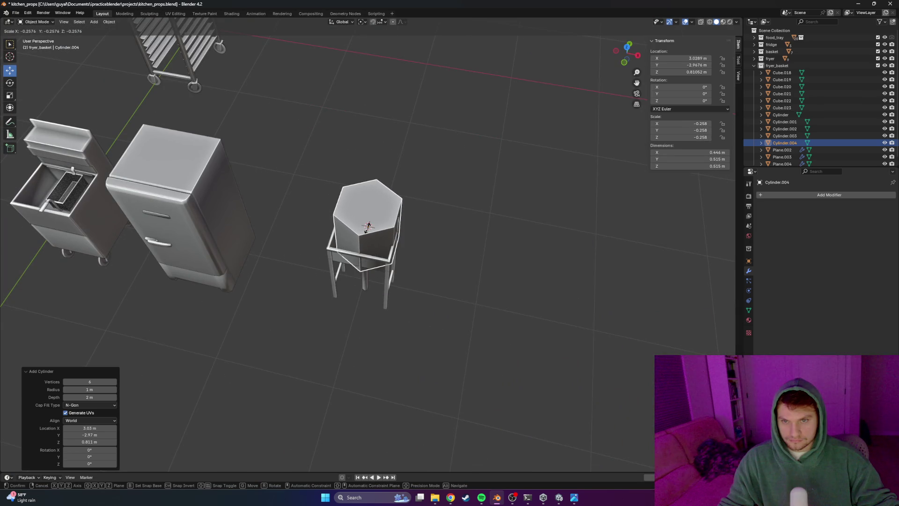
click(385, 225)
scroll(386, 226, up, 2)
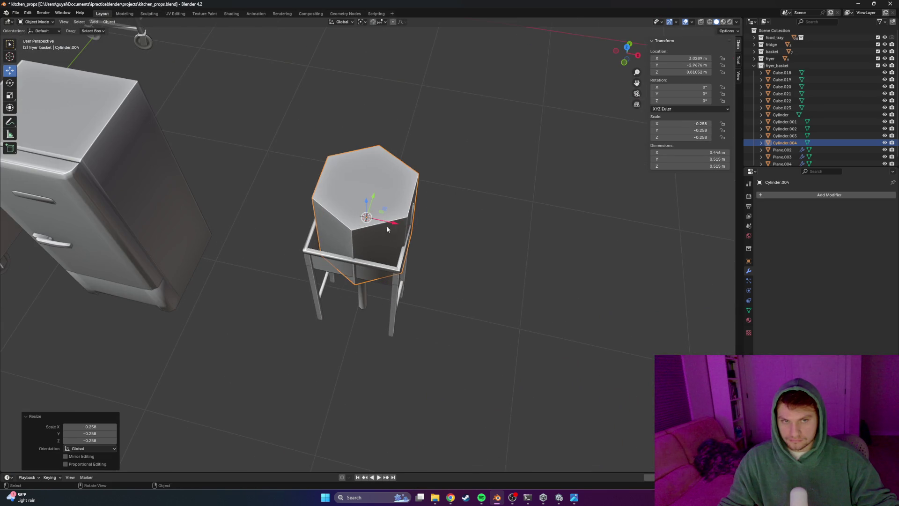
key(Tab)
mouse_move(365, 211)
middle_down()
mouse_move(346, 216)
mouse_move(334, 234)
middle_up()
click(238, 240)
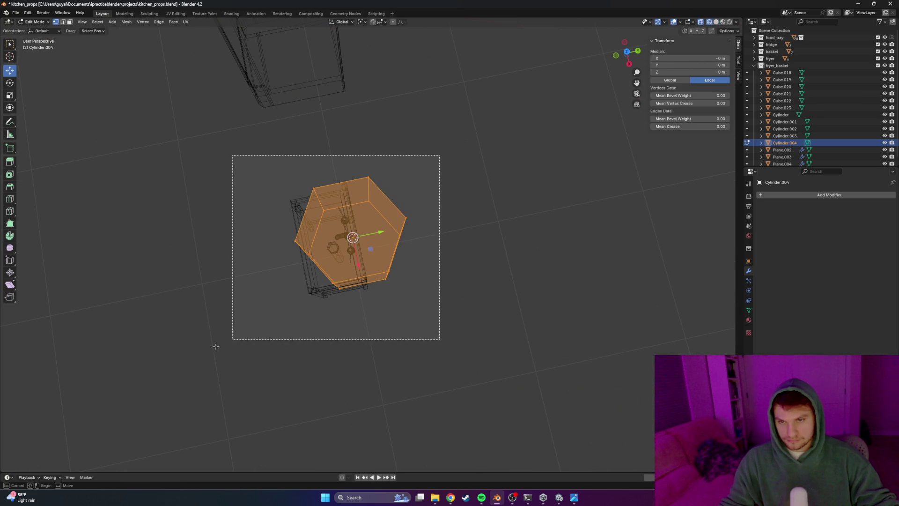
key(s)
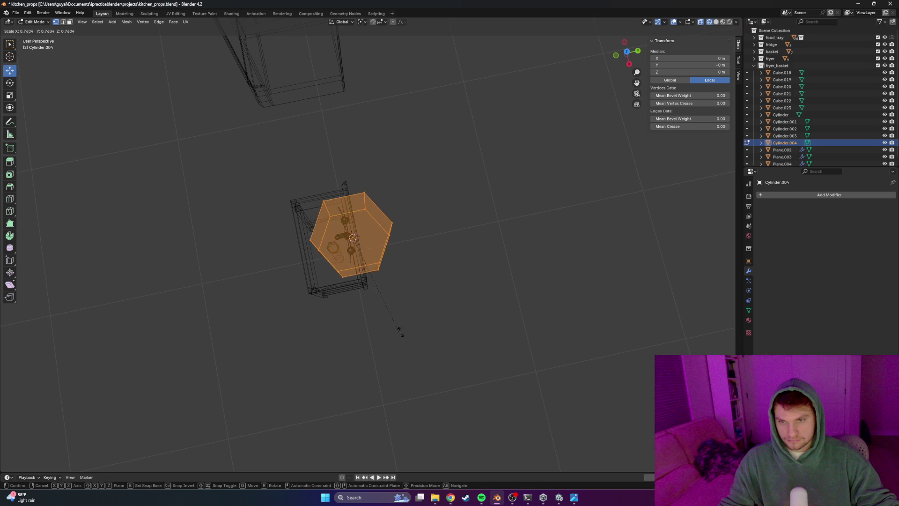
click(354, 238)
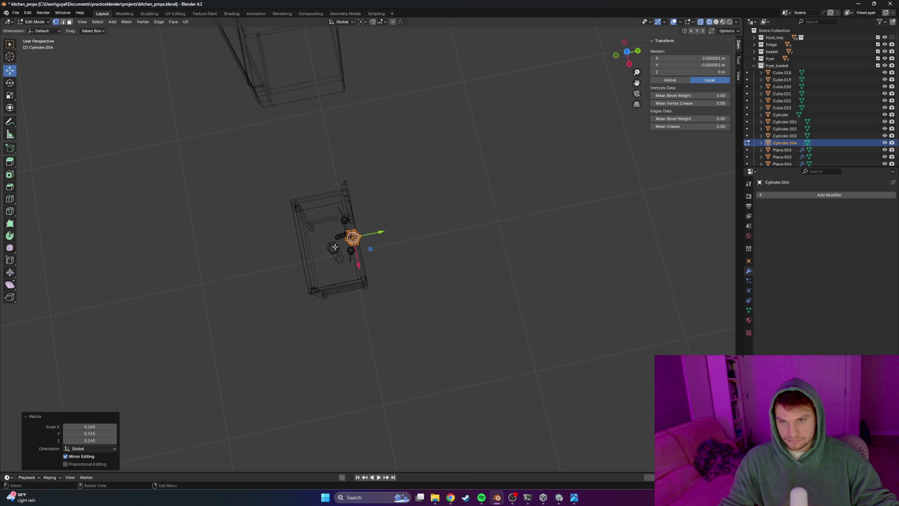
scroll(281, 295, up, 3)
scroll(281, 295, up, 3)
Move the hexagonal fitting along Y and down on Z to sit on the basin floor above the drain pipe
key(g)
key(y)
middle_drag(242, 225, 302, 194)
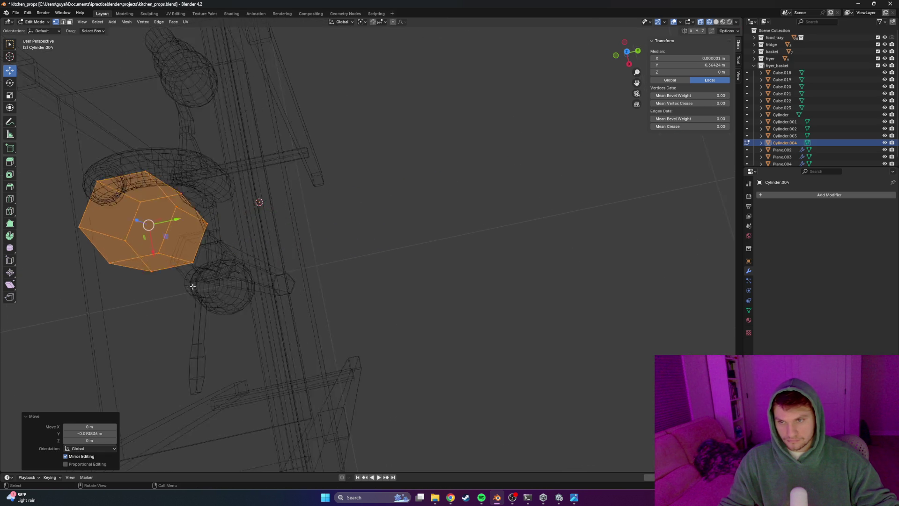
click(299, 198)
key(g)
key(y)
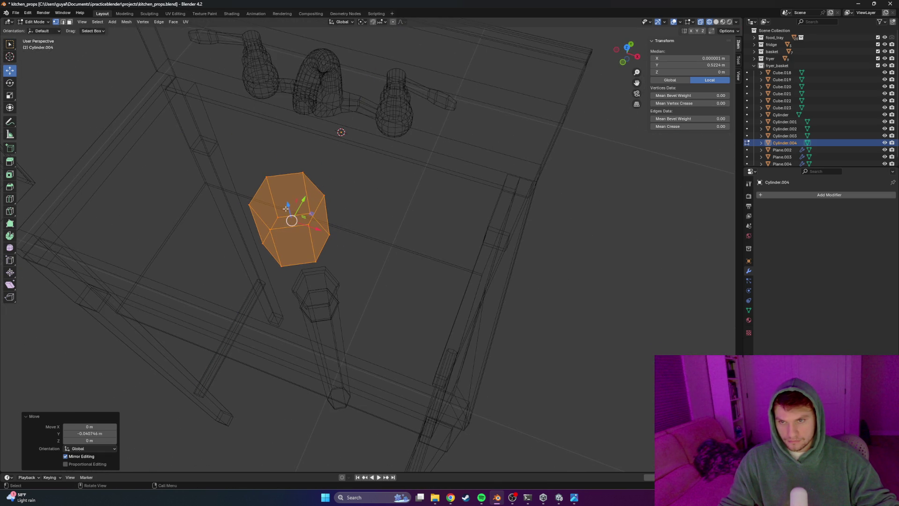
key(g)
key(z)
click(309, 288)
middle_drag(309, 288, 270, 305)
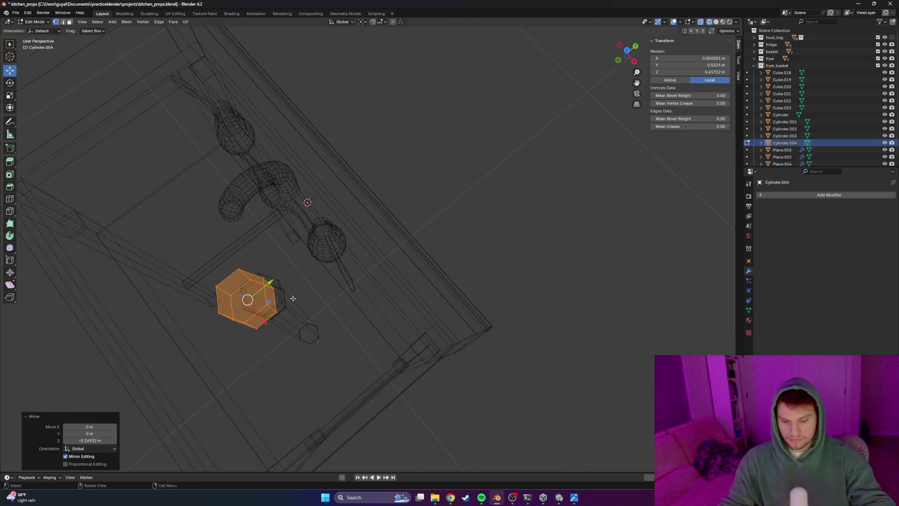
key(KP_7)
scroll(292, 313, up, 2)
scroll(423, 287, up, 3)
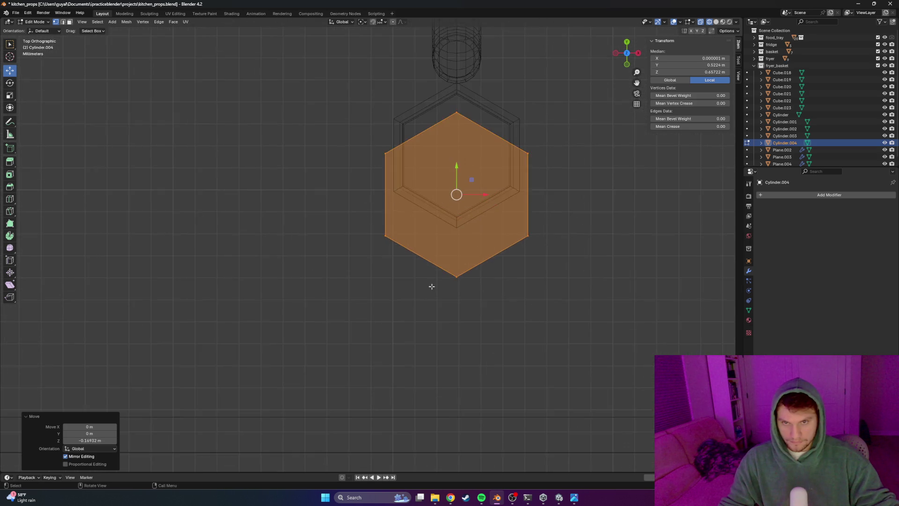
scroll(409, 287, down, 1)
scroll(395, 204, up, 1)
key(g)
key(y)
click(411, 187)
Shrink the top face to about 0.718, inset a rim on it and extrude the inset face
key(s)
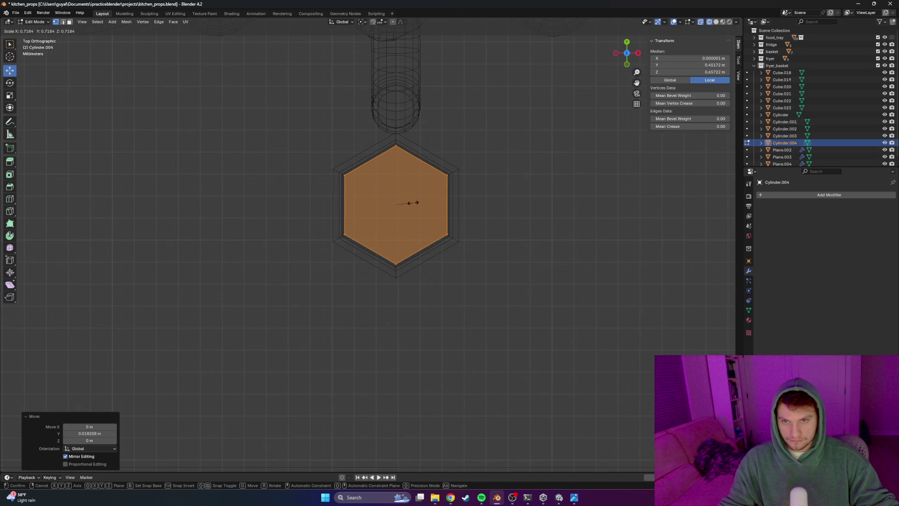
click(419, 204)
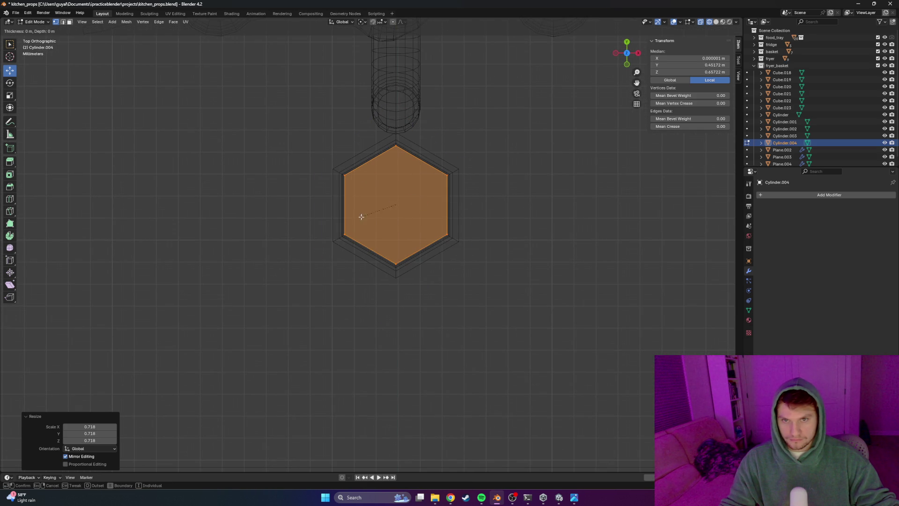
key(alt+a)
mouse_move(482, 134)
middle_down()
mouse_move(435, 189)
mouse_move(394, 141)
middle_up()
drag(369, 77, 408, 144)
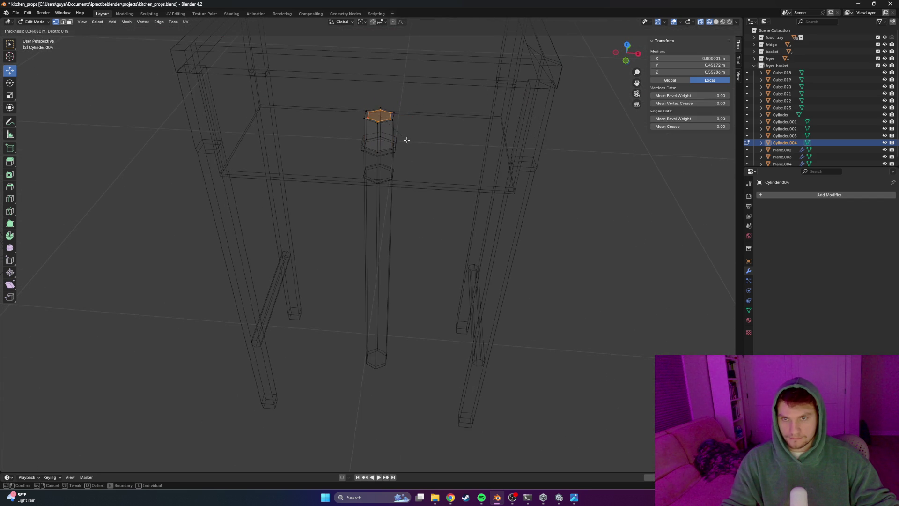
click(406, 138)
key(e)
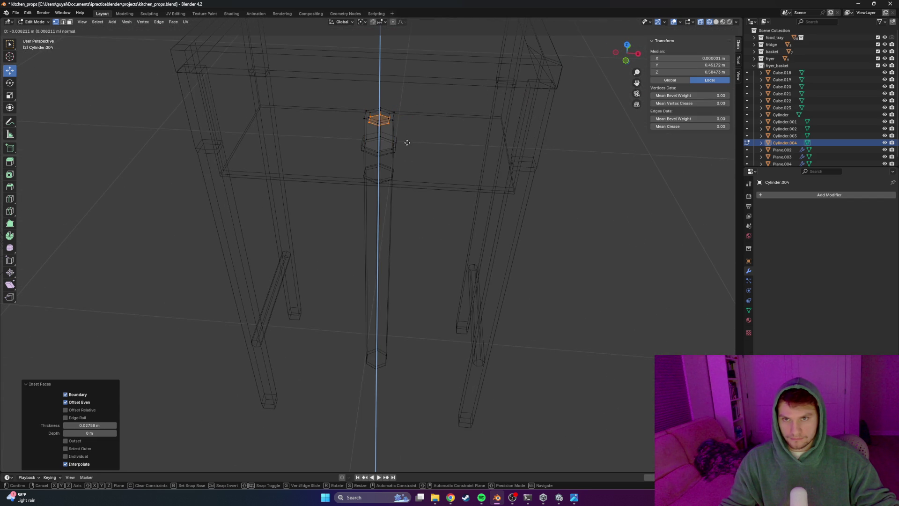
click(408, 139)
key(shift+z)
key(alt+a)
middle_drag(598, 145, 399, 215)
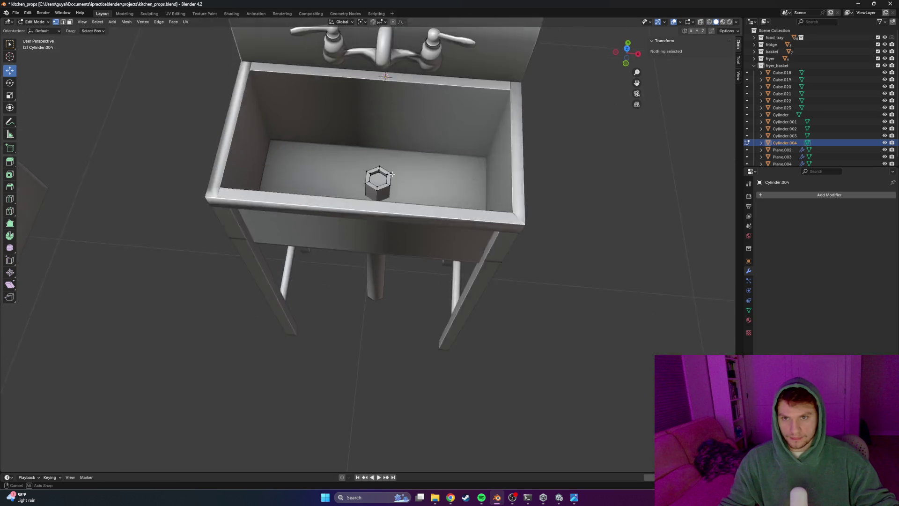
scroll(400, 214, up, 3)
In wireframe front view, raise the rim's lower edge on Z, then adjust the whole fitting's height
key(a)
middle_drag(402, 156, 397, 168)
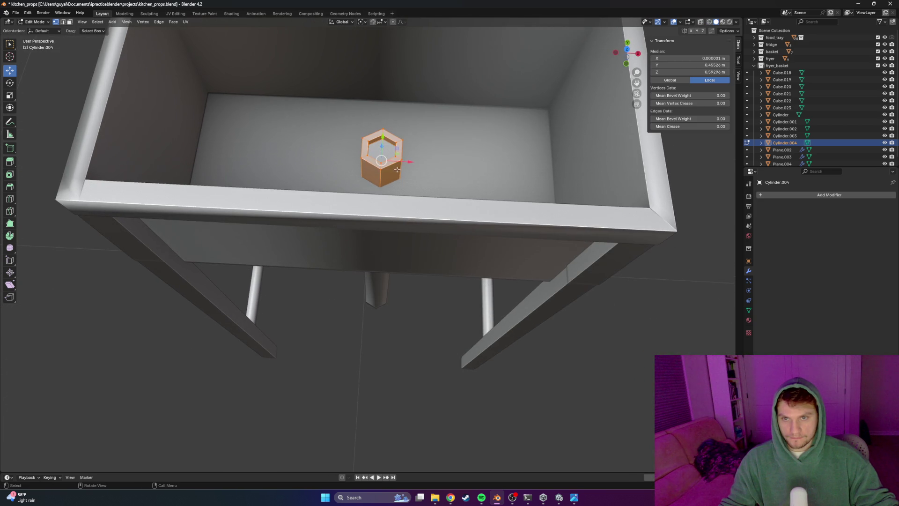
scroll(422, 218, down, 4)
key(KP_1)
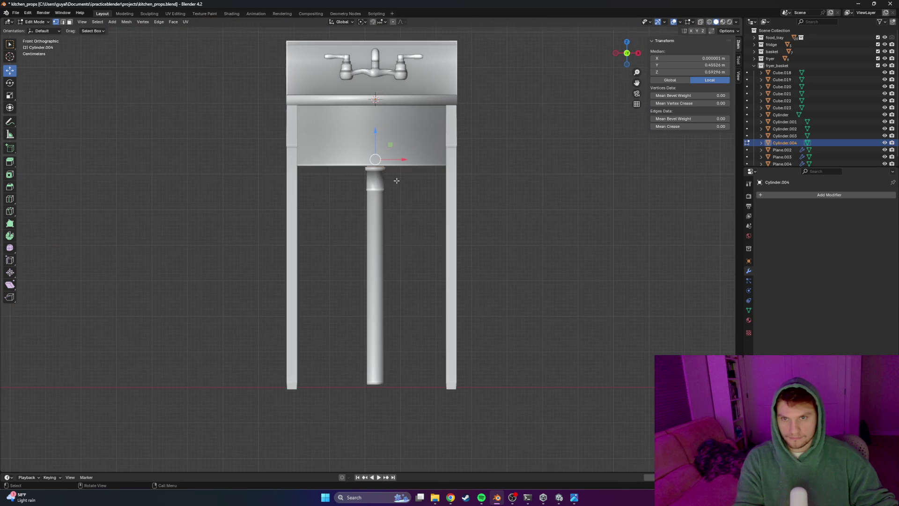
scroll(401, 180, up, 2)
click(351, 180)
scroll(401, 232, up, 2)
scroll(402, 232, up, 2)
key(alt+a)
drag(401, 230, 309, 189)
key(g)
key(z)
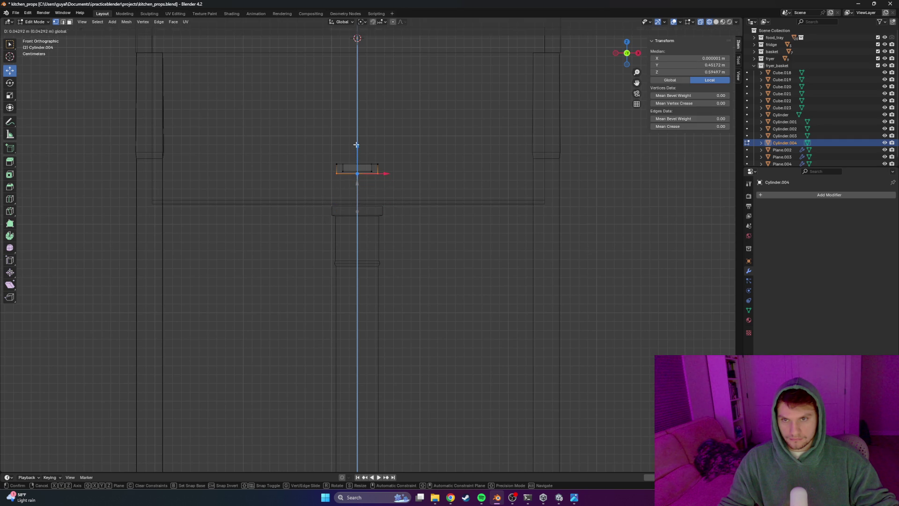
click(356, 145)
key(a)
key(g)
key(z)
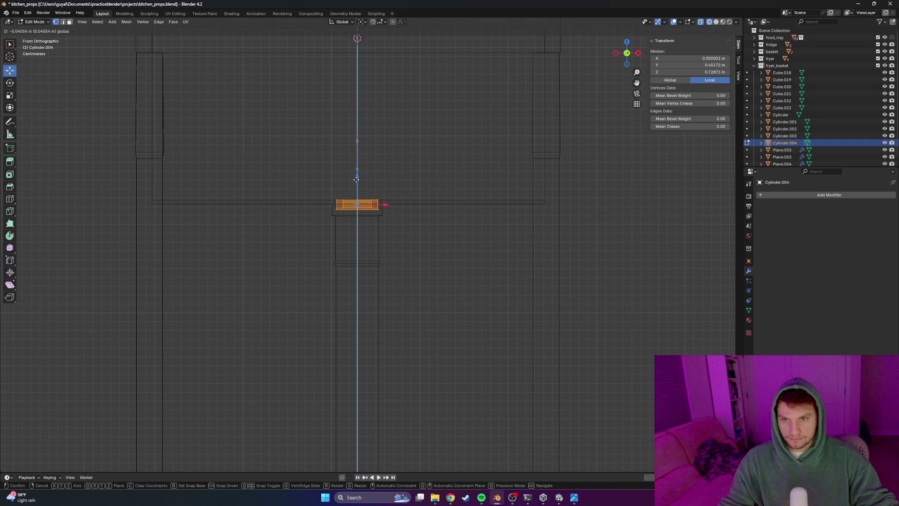
click(356, 179)
key(alt+a)
scroll(402, 202, down, 2)
Back in solid display, orbit around the sink to review the hexagonal drain ring
key(z)
click(532, 231)
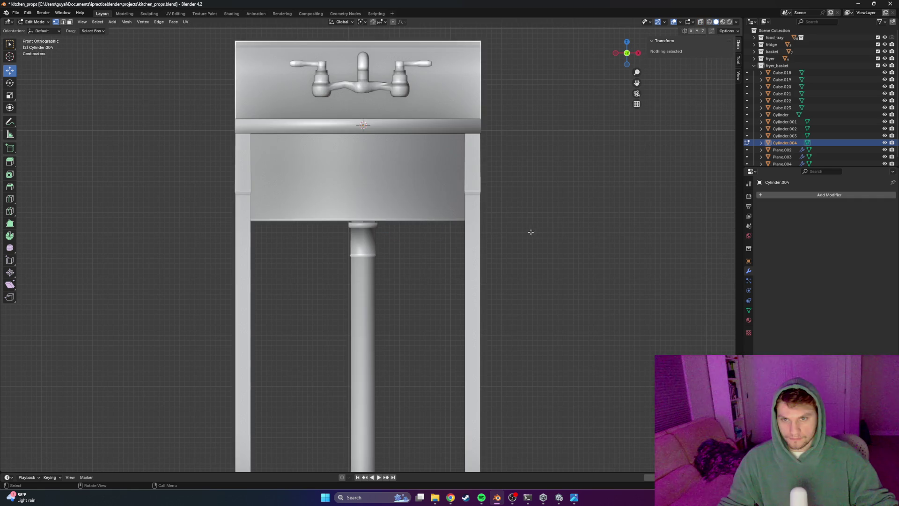
middle_drag(419, 189, 418, 234)
click(418, 234)
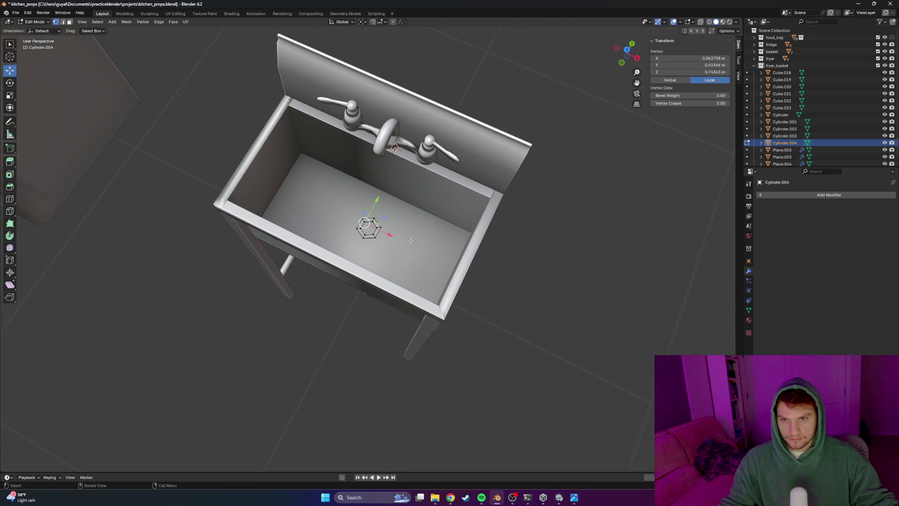
scroll(418, 234, up, 2)
scroll(370, 237, up, 3)
mouse_move(368, 225)
middle_down()
mouse_move(420, 250)
mouse_move(414, 255)
mouse_move(410, 246)
middle_up()
scroll(379, 232, down, 3)
scroll(380, 232, up, 3)
scroll(399, 239, down, 3)
Back in Object Mode, shade the hexagonal drain fitting smooth and clear the selection
key(Tab)
scroll(415, 258, up, 2)
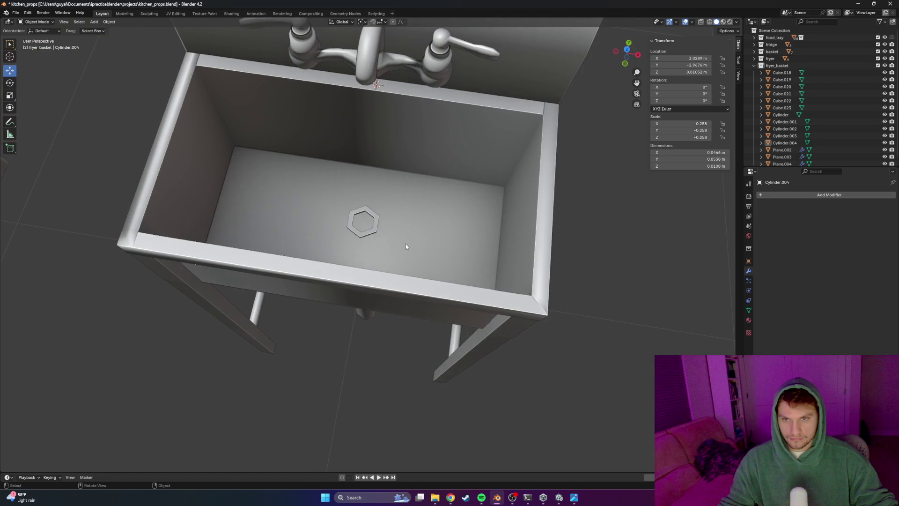
right_click(369, 233)
click(342, 240)
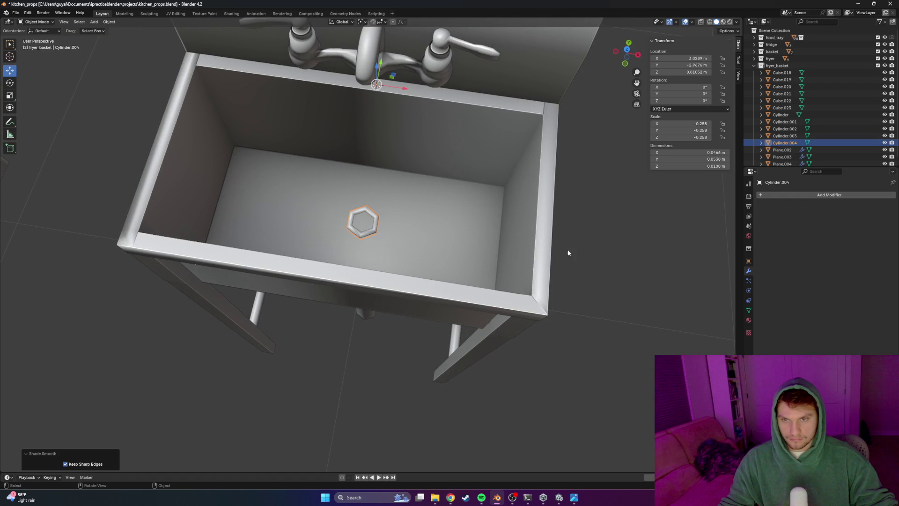
key(alt+a)
scroll(425, 244, up, 4)
Shrink the drain fitting to about 0.648 scale and shift it along Y into place
mouse_move(373, 253)
middle_down()
mouse_move(325, 237)
mouse_move(394, 241)
mouse_move(370, 246)
middle_up()
scroll(325, 241, down, 4)
scroll(311, 230, down, 3)
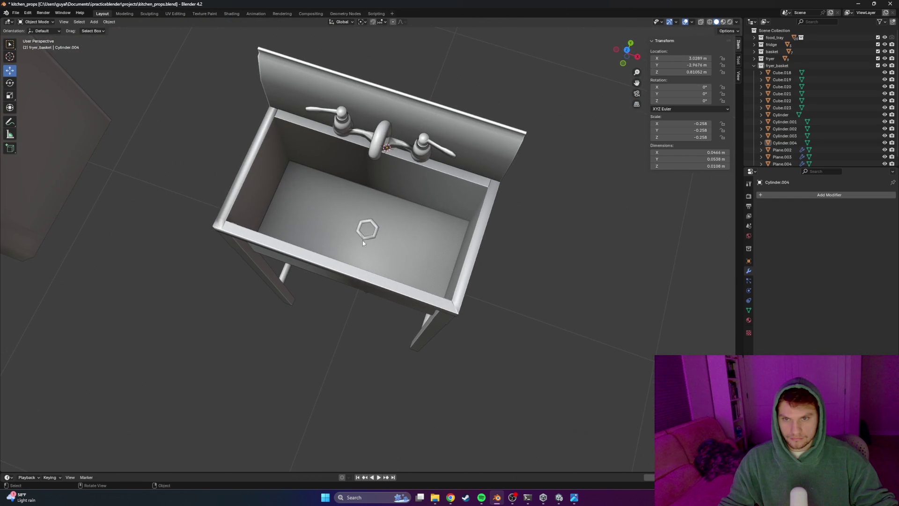
key(s)
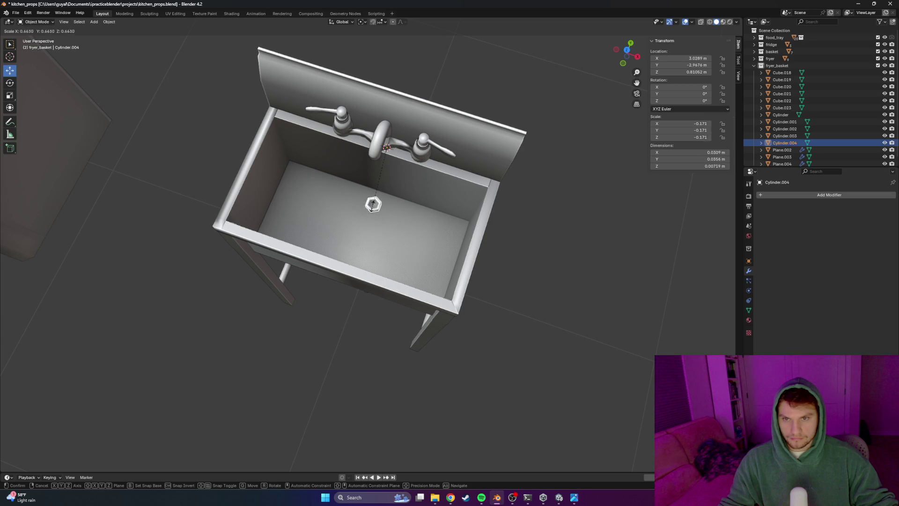
click(385, 208)
key(g)
key(y)
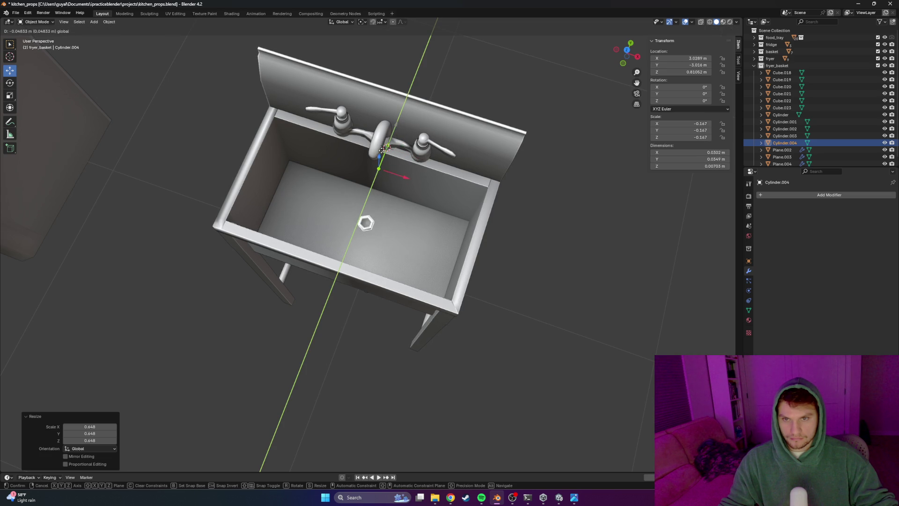
click(375, 160)
mouse_move(375, 161)
middle_down()
mouse_move(348, 250)
mouse_move(371, 251)
mouse_move(363, 254)
mouse_move(345, 232)
middle_up()
key(alt+a)
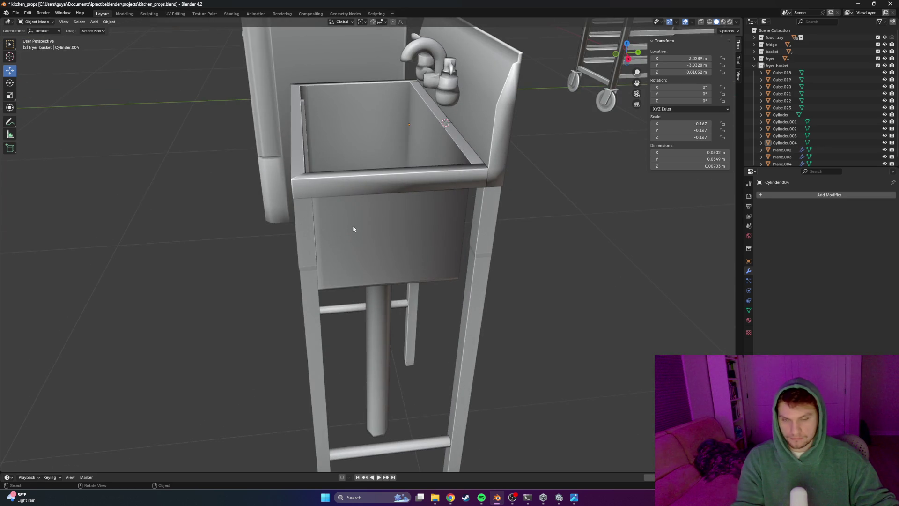
From a top wireframe view, nudge the drain slightly along Y, then return to Solid shading
key(KP_7)
key(z)
click(355, 259)
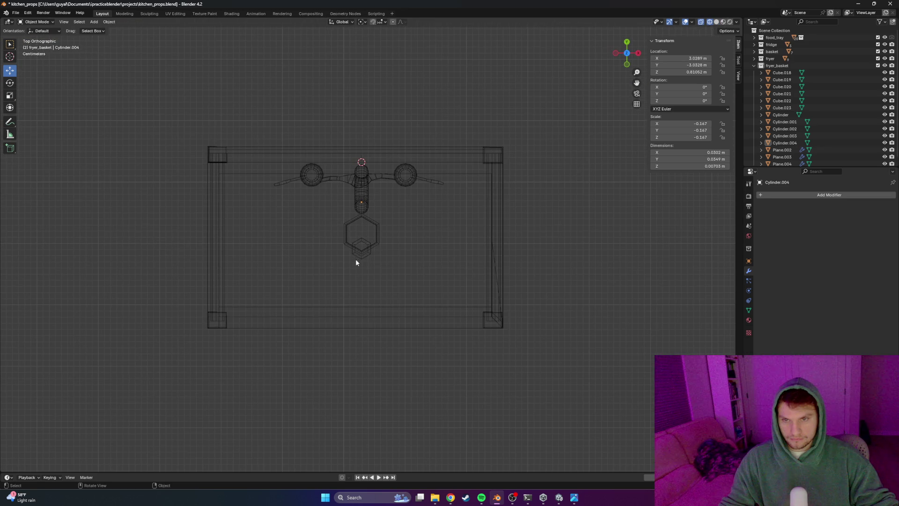
drag(361, 183, 361, 163)
key(z)
click(618, 225)
scroll(602, 297, down, 5)
scroll(462, 273, up, 5)
mouse_move(462, 324)
middle_down()
mouse_move(462, 273)
mouse_move(457, 294)
middle_up()
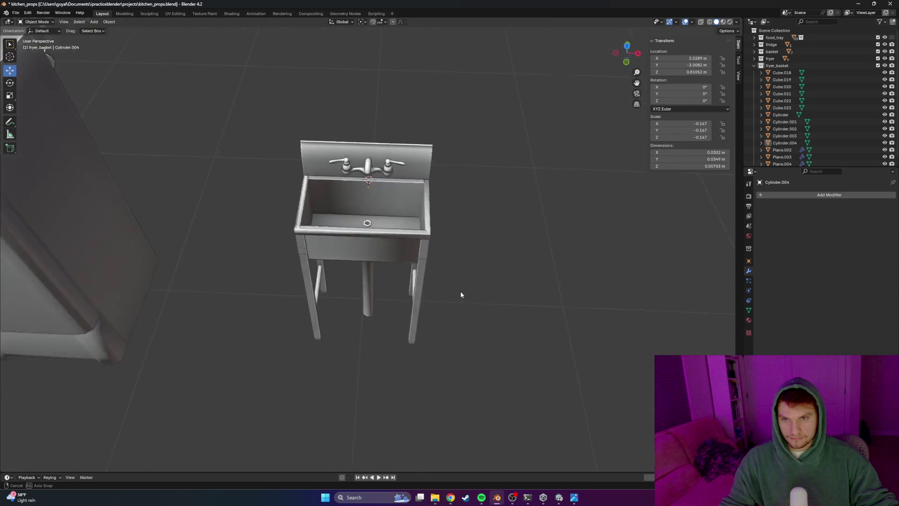
mouse_move(458, 294)
middle_down()
mouse_move(424, 276)
mouse_move(360, 215)
middle_up()
scroll(425, 276, up, 5)
scroll(360, 169, down, 5)
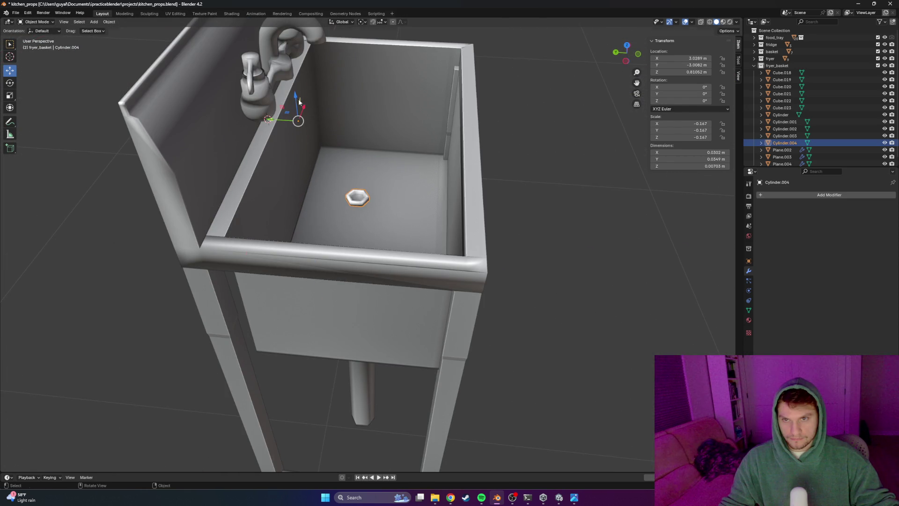
Reposition the drain and lower it along Z so it sits flush on the basin floor
key(g)
key(shift+y)
click(323, 148)
key(g)
key(z)
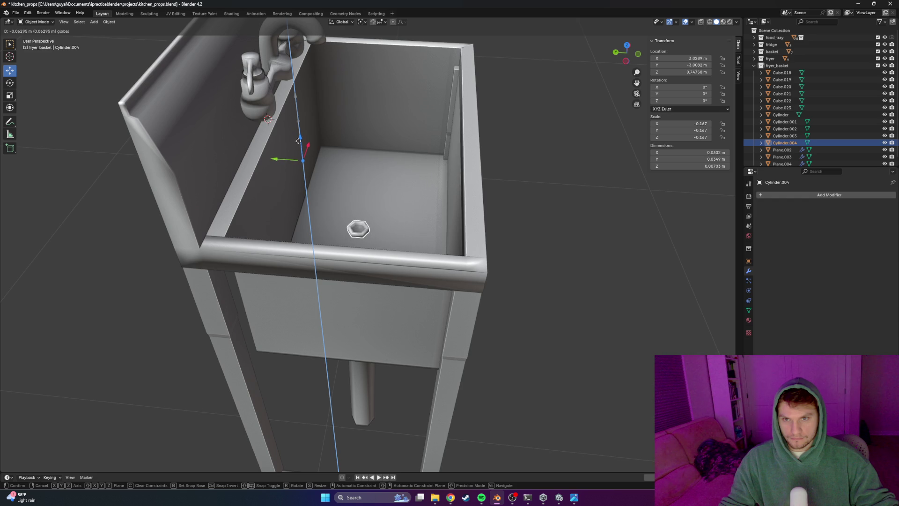
click(299, 142)
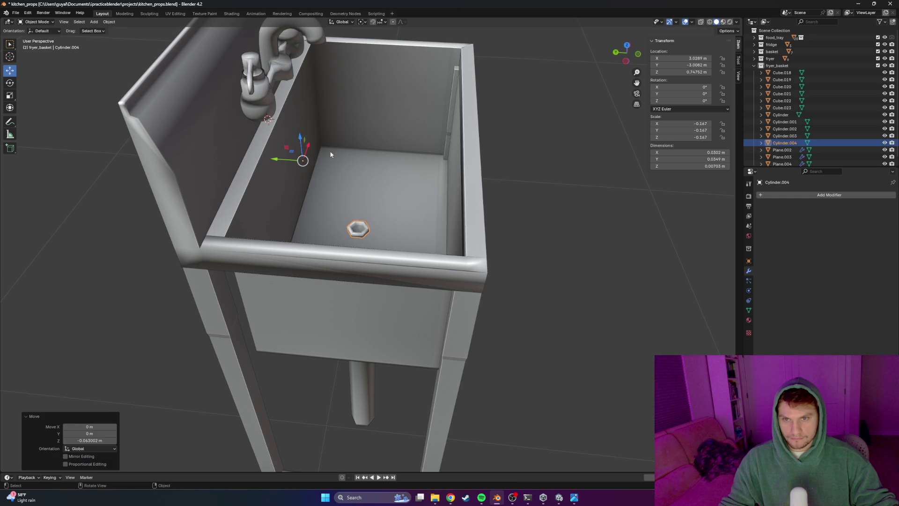
click(563, 208)
scroll(563, 208, down, 4)
mouse_move(563, 208)
middle_down()
mouse_move(496, 223)
mouse_move(448, 216)
mouse_move(491, 227)
middle_up()
key(z)
mouse_move(531, 255)
middle_down()
mouse_move(437, 195)
mouse_move(365, 286)
mouse_move(374, 281)
middle_up()
scroll(437, 194, up, 3)
scroll(374, 280, up, 2)
scroll(365, 281, up, 2)
Edit Cylinder.003 under the sink and add two horizontal edge loops near its top
click(364, 280)
scroll(351, 234, up, 2)
scroll(352, 235, up, 5)
key(Tab)
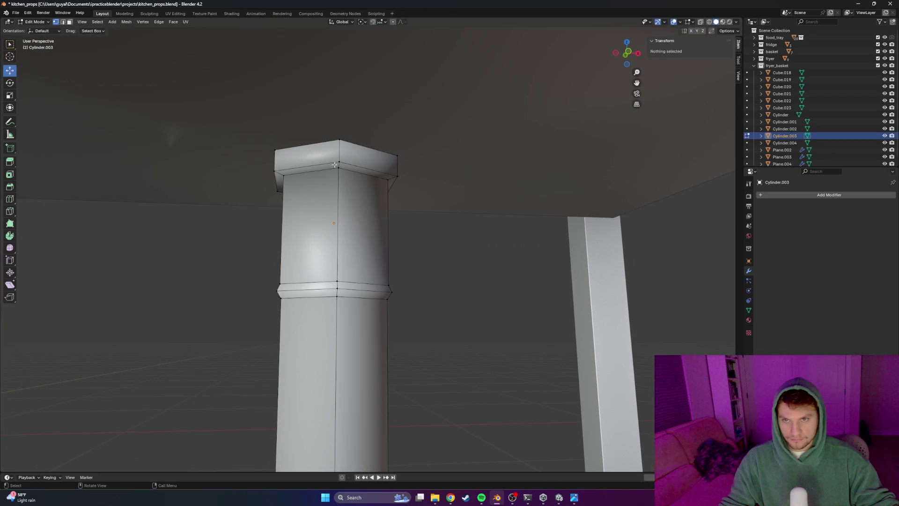
key(ctrl+r)
click(295, 148)
click(296, 149)
key(ctrl+r)
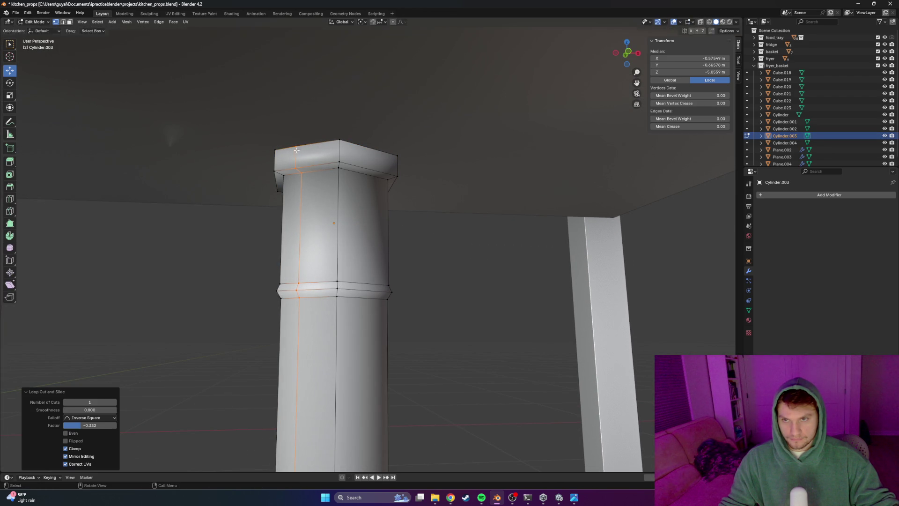
click(303, 151)
click(293, 151)
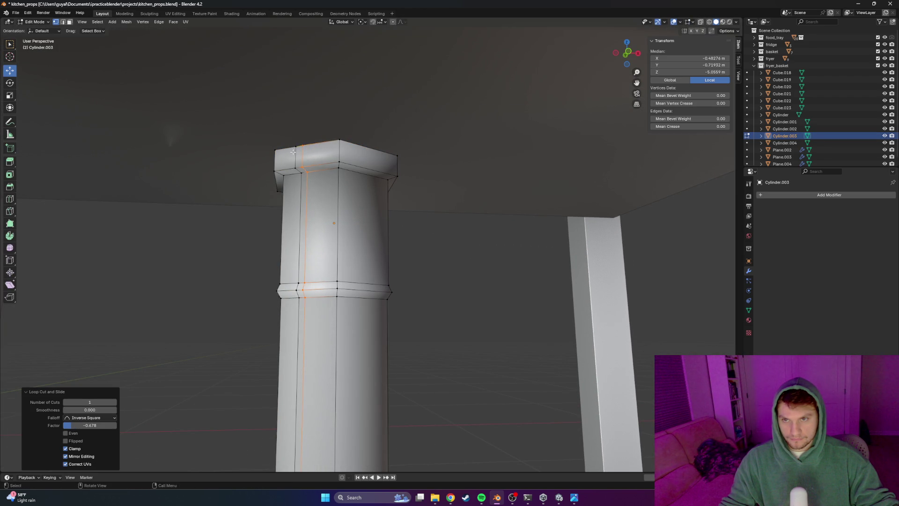
Push the column's top edge ring outward along its normal to start a flared collar
middle_drag(293, 151, 308, 158)
shift+click(308, 160)
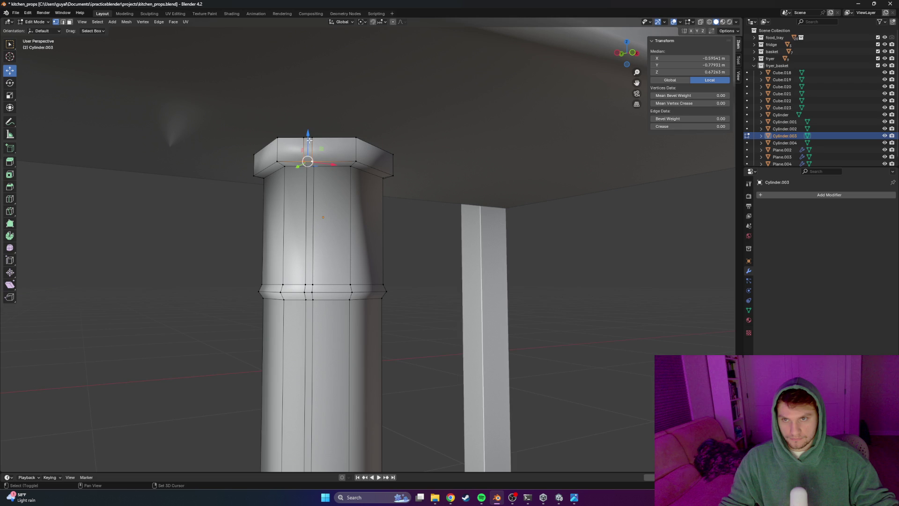
shift+click(303, 138)
key(g)
key(z)
key(z)
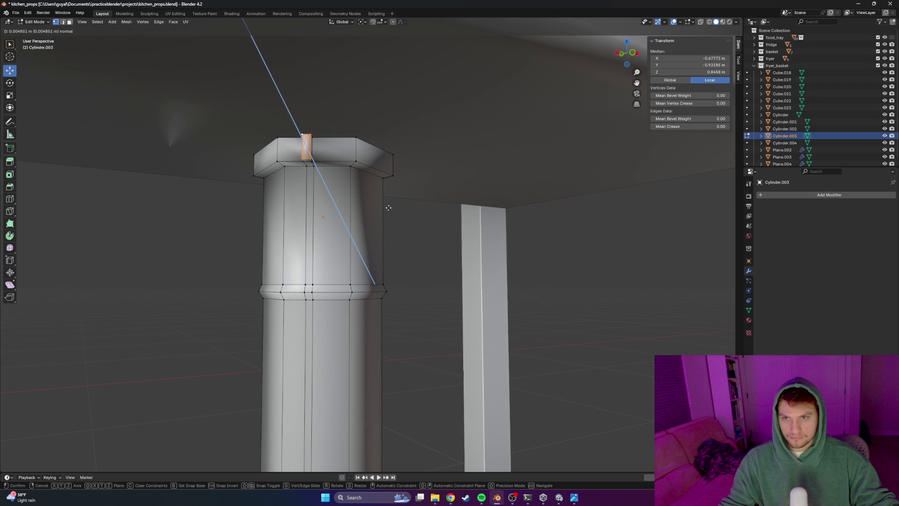
click(366, 201)
key(Tab)
mouse_move(413, 243)
middle_down()
mouse_move(401, 267)
mouse_move(408, 285)
mouse_move(349, 259)
mouse_move(367, 224)
middle_up()
Add two more horizontal edge loops to the column and slide them into position
click(372, 198)
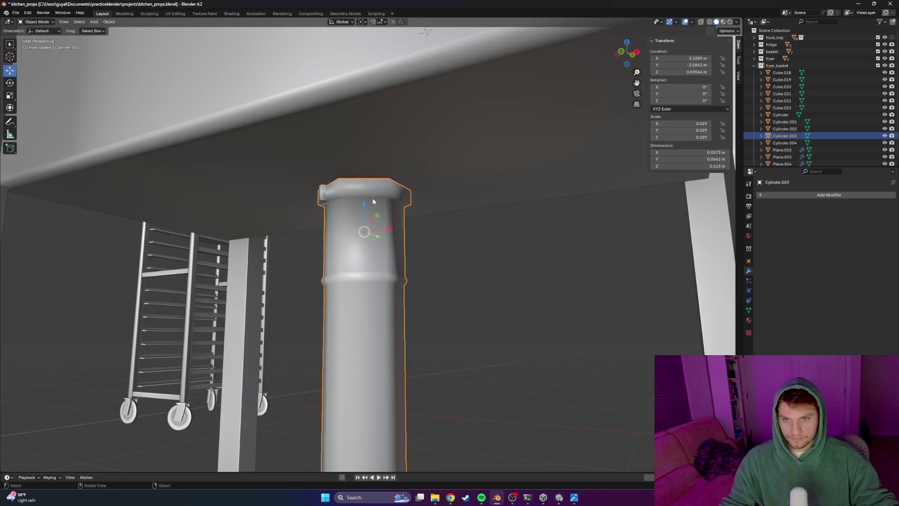
key(Tab)
key(ctrl+r)
click(357, 182)
key(ctrl+r)
click(368, 185)
click(356, 185)
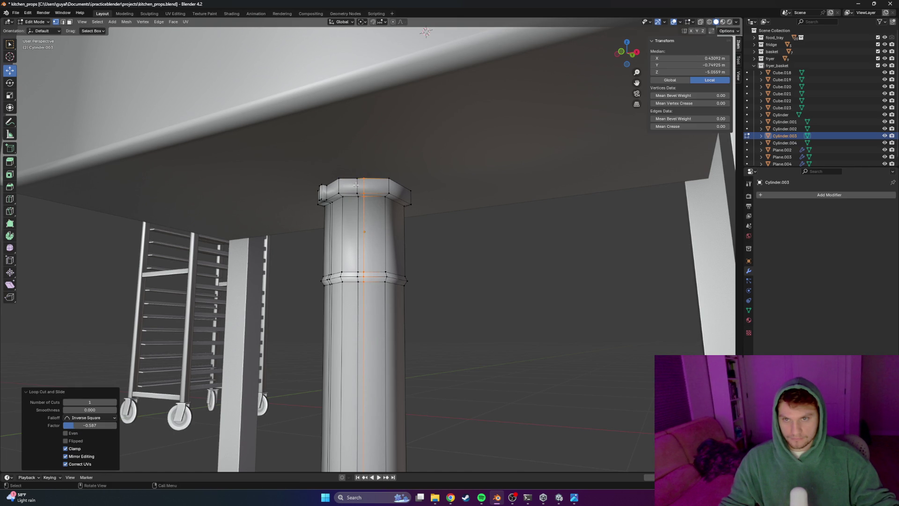
click(450, 240)
Move the top ring further out along the normal, then undo back to a partial cap-edge selection
alt+click(355, 191)
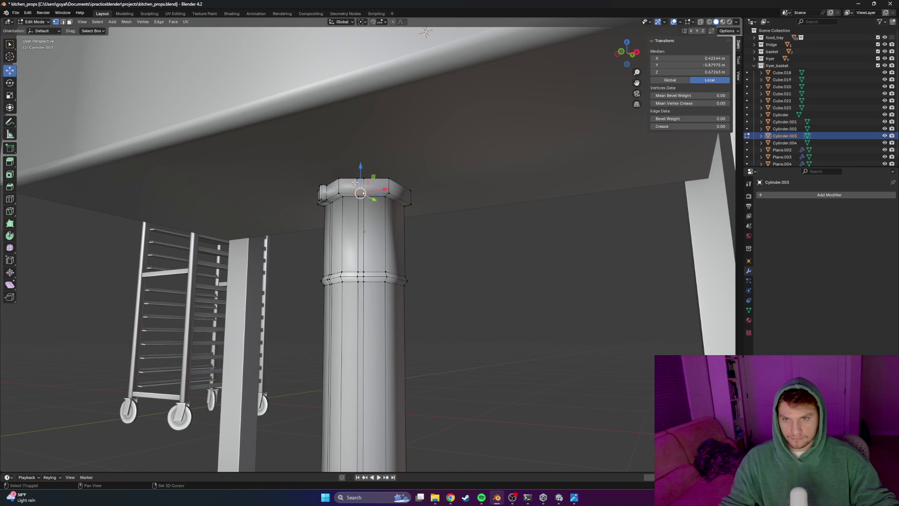
key(g)
key(z)
key(z)
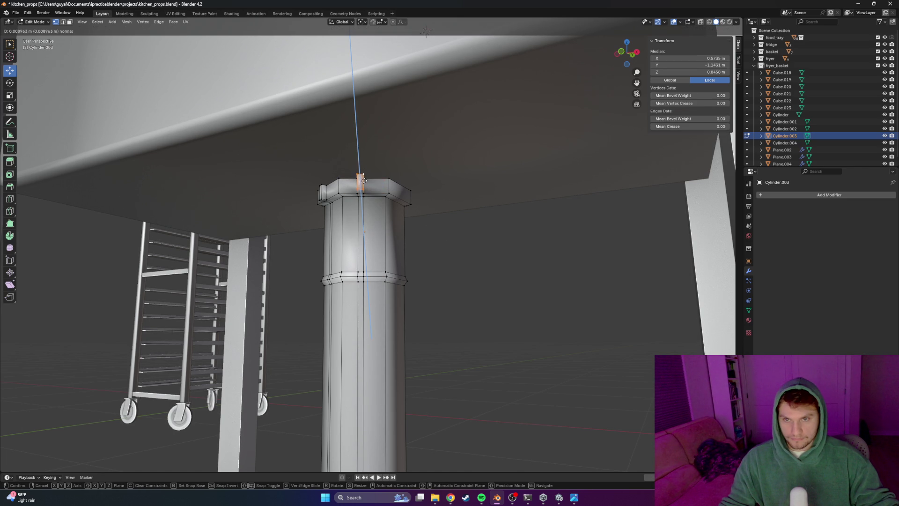
click(364, 181)
mouse_move(364, 181)
middle_down()
mouse_move(427, 272)
mouse_move(524, 283)
middle_up()
click(507, 281)
key(ctrl+z)
key(ctrl+z)
key(ctrl+z)
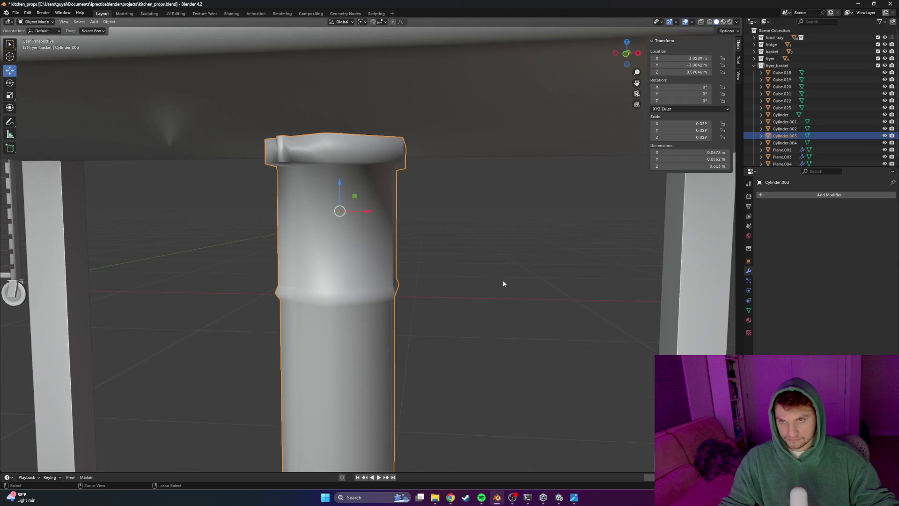
key(ctrl+z)
Cut a vertical edge loop into the column and slide it to the right
middle_drag(503, 281, 486, 283)
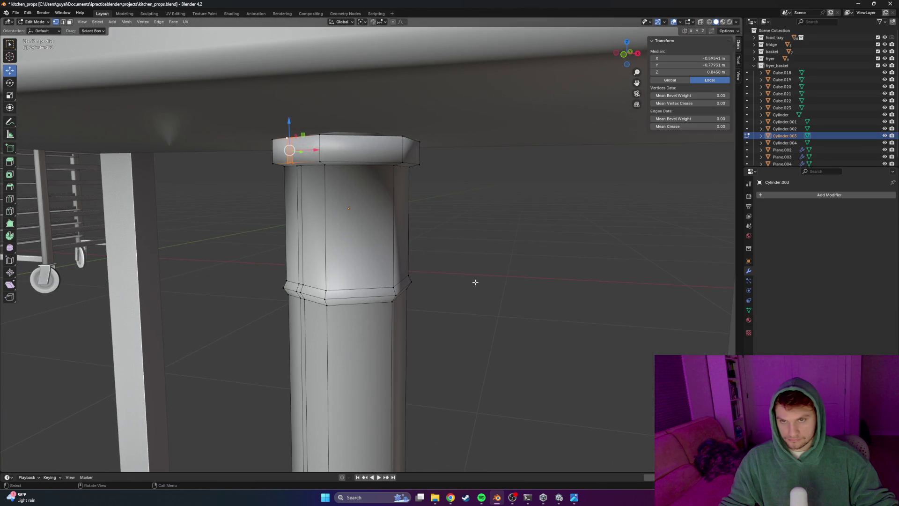
key(ctrl+r)
click(352, 172)
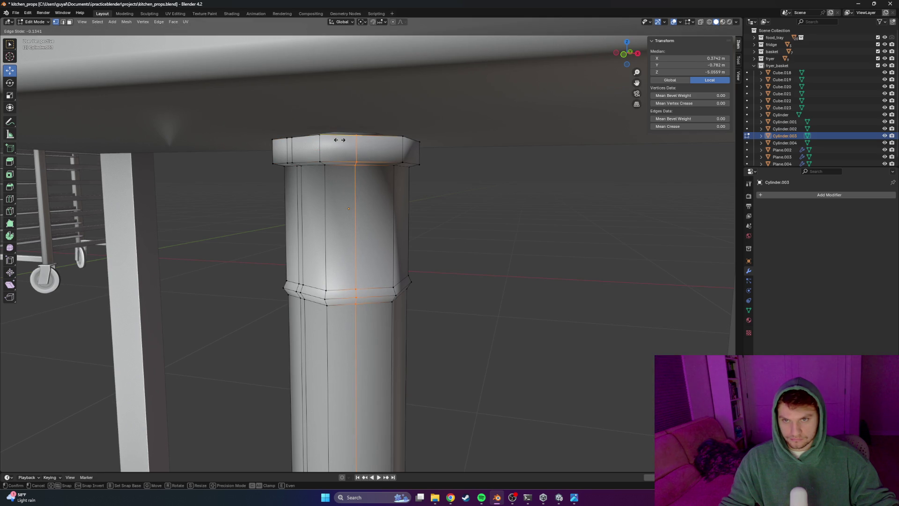
click(339, 139)
key(g)
key(g)
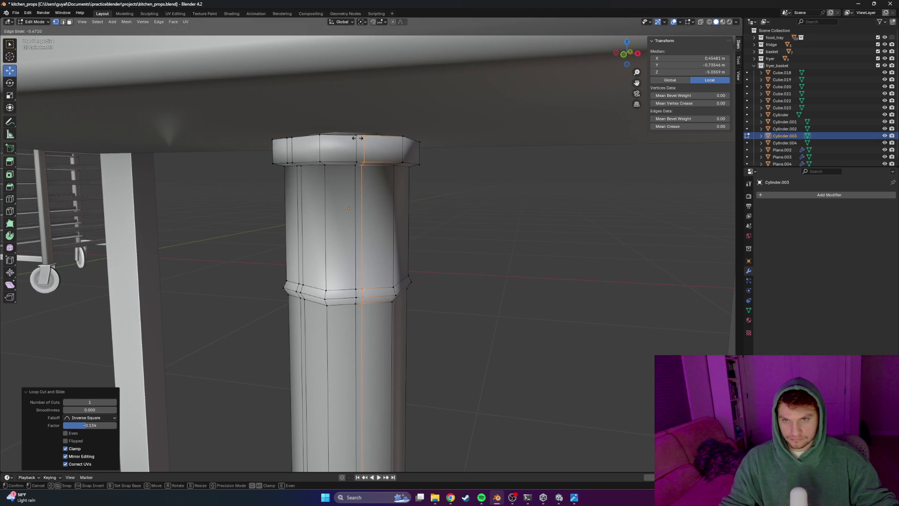
click(357, 138)
click(482, 201)
Add several more vertical edge loops around the column, sliding each into place
middle_drag(482, 201, 400, 188)
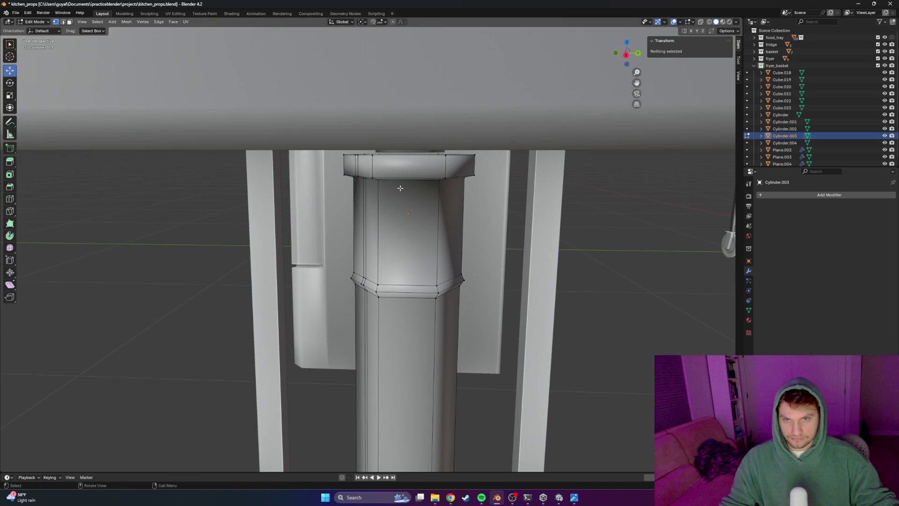
key(ctrl+r)
click(399, 188)
key(ctrl+r)
click(412, 163)
click(396, 161)
middle_drag(395, 161, 405, 164)
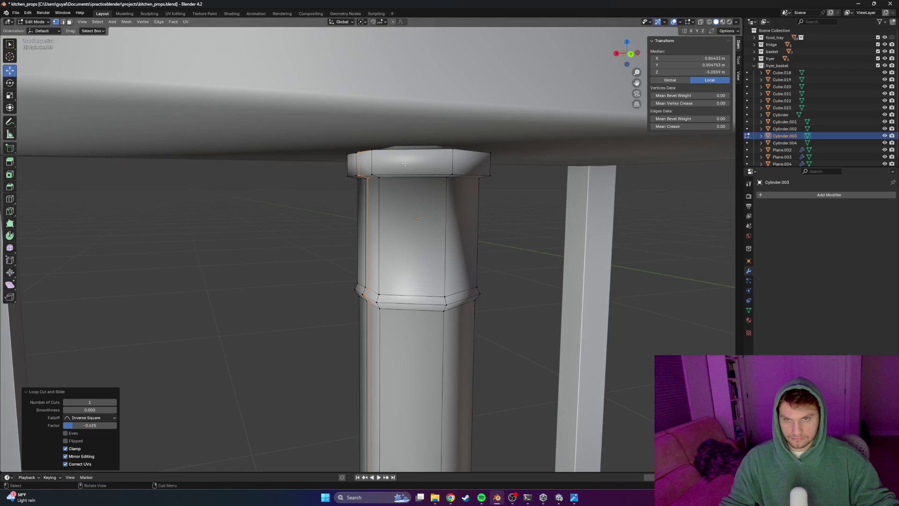
key(ctrl+r)
click(406, 163)
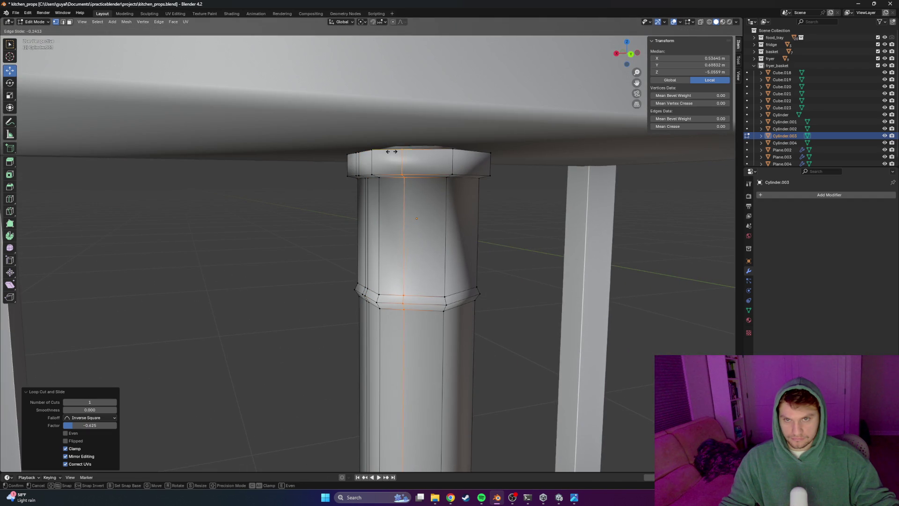
key(ctrl+r)
click(413, 156)
click(400, 155)
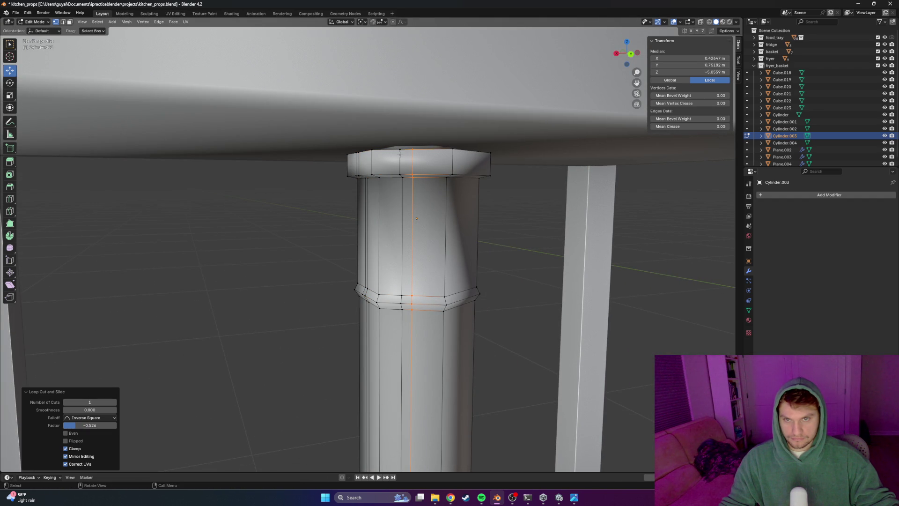
Add two vertical loops on the column's far side and select a vertex on its cap
middle_drag(523, 247, 438, 233)
middle_drag(380, 145, 349, 175)
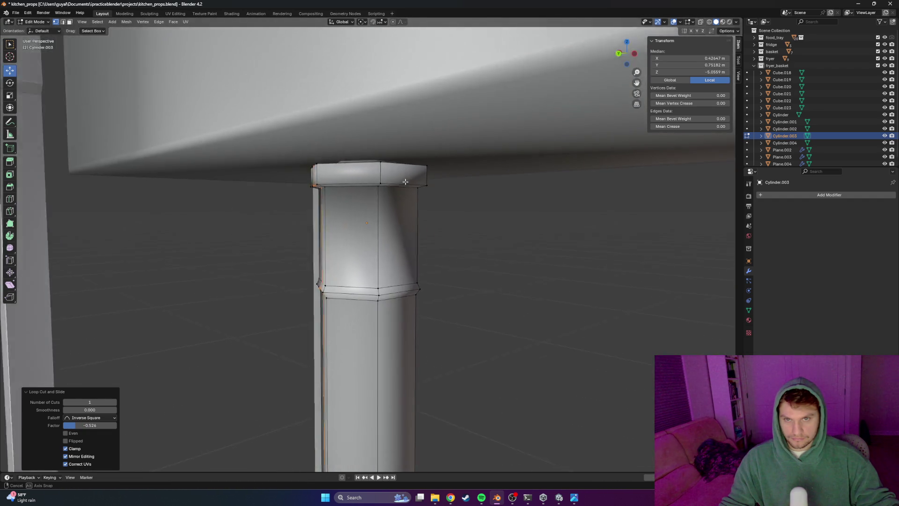
key(ctrl+r)
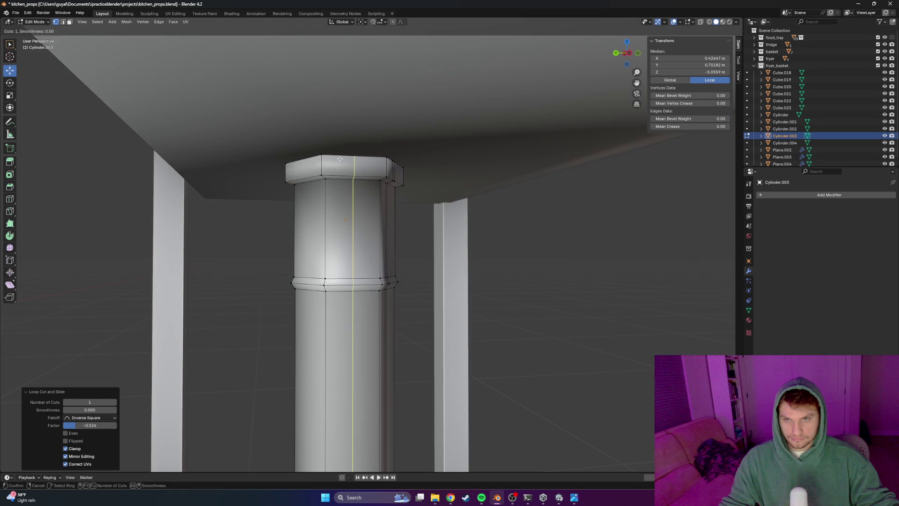
click(350, 176)
key(ctrl+r)
click(364, 211)
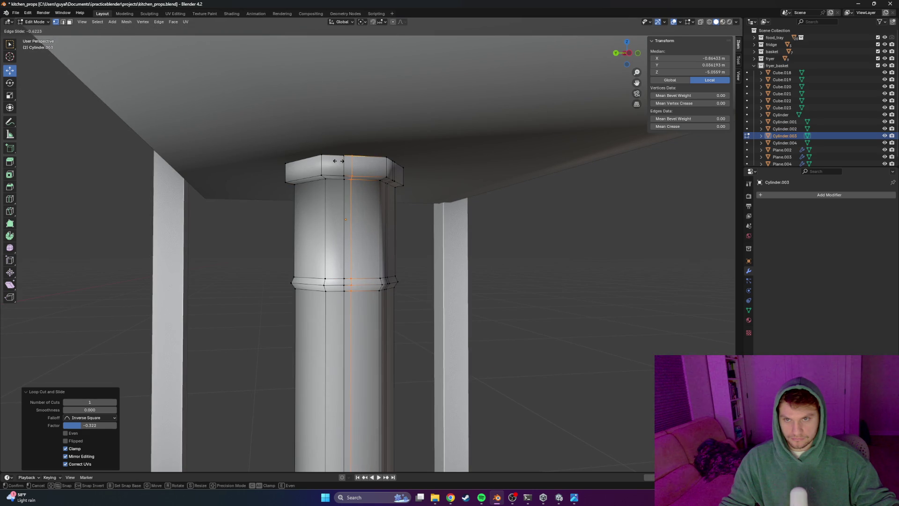
middle_drag(355, 211, 398, 233)
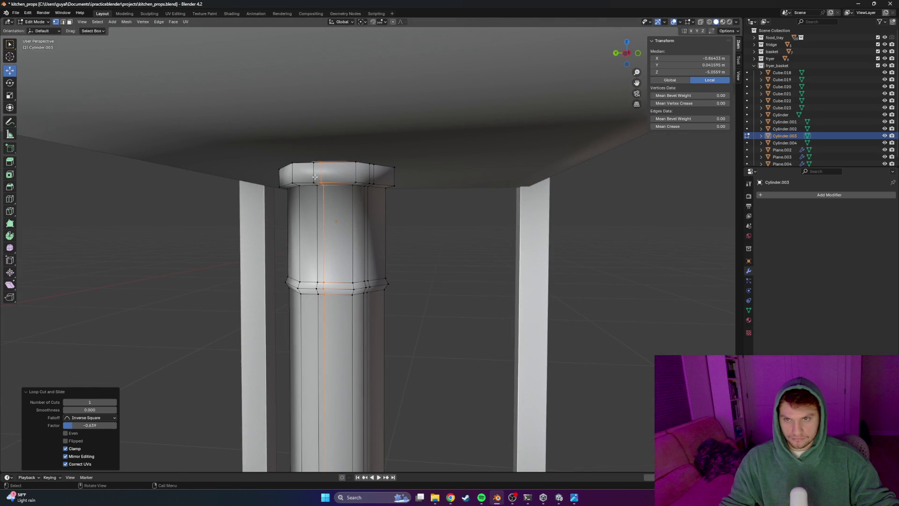
click(314, 177)
middle_drag(316, 180, 327, 188)
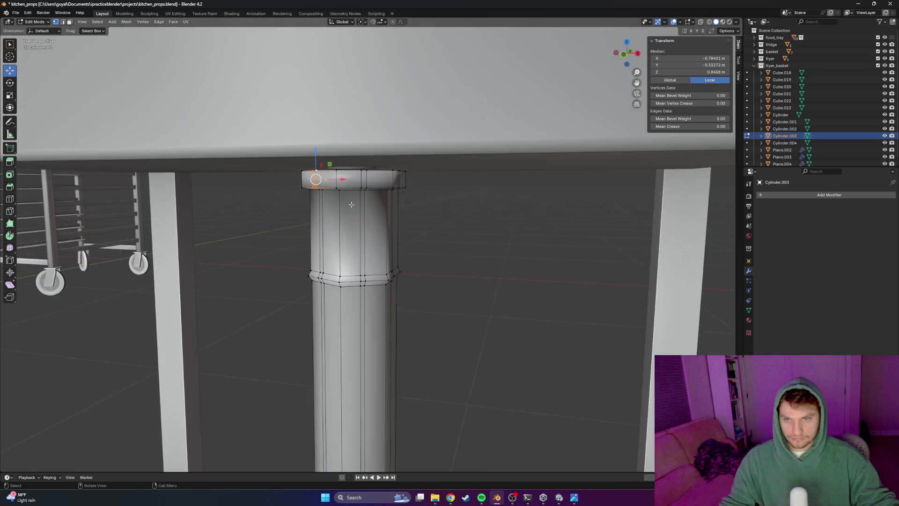
mouse_move(405, 207)
middle_down()
mouse_move(371, 161)
mouse_move(446, 152)
mouse_move(438, 354)
middle_up()
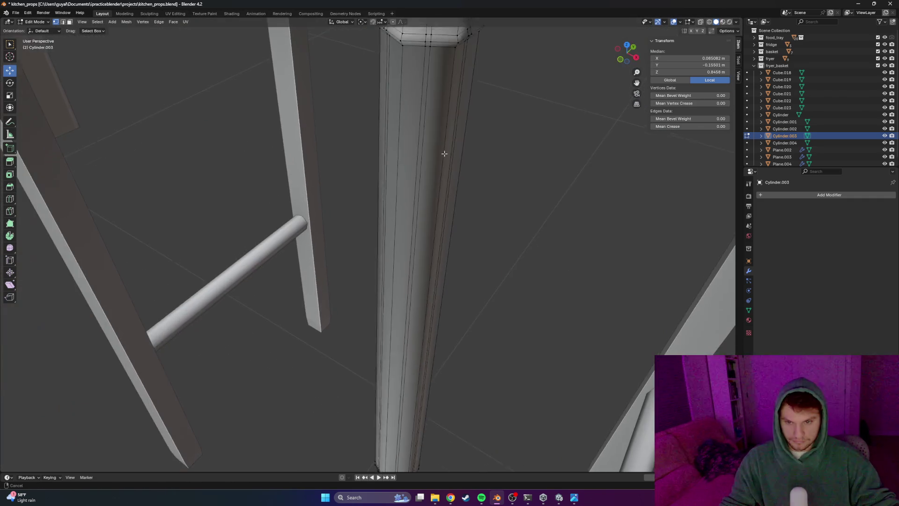
Push the selected bottom edge of the sink leg outward along its normal
mouse_move(438, 354)
middle_down()
mouse_move(419, 406)
mouse_move(374, 418)
mouse_move(363, 269)
mouse_move(324, 241)
middle_up()
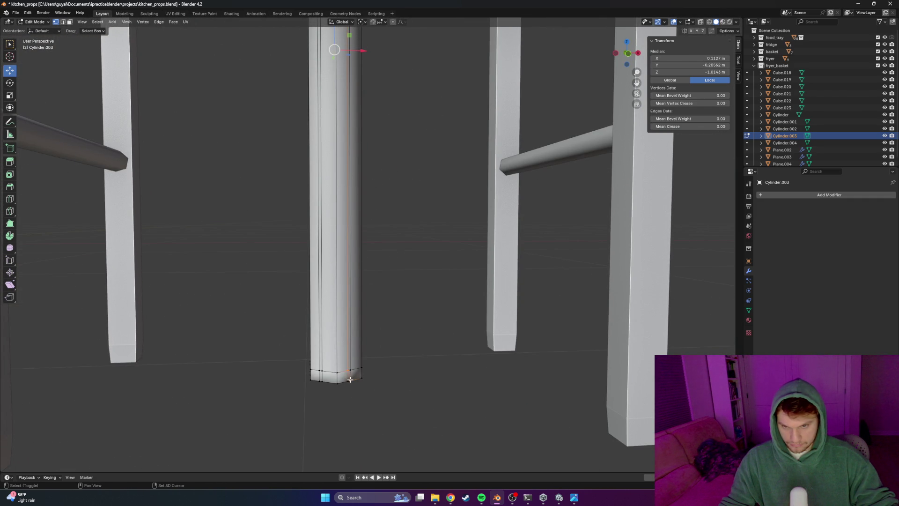
key(g)
key(z)
key(z)
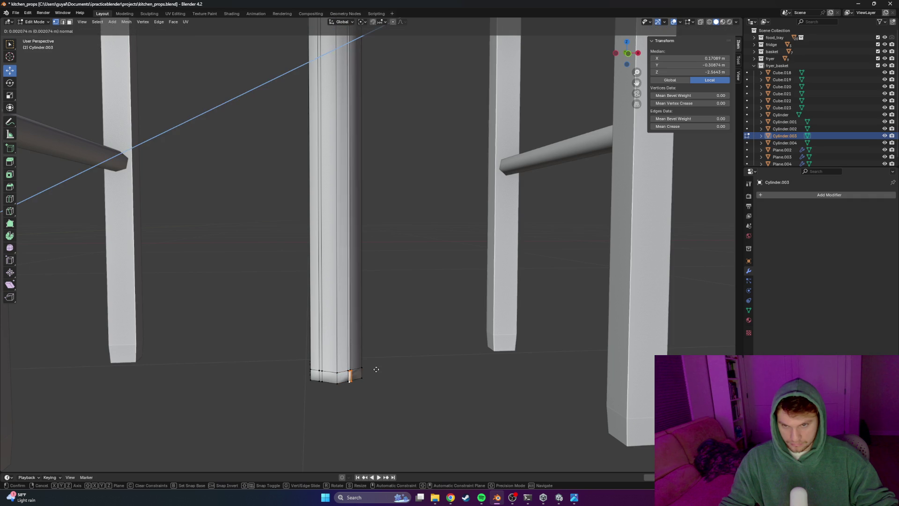
click(376, 370)
Add a vertical base edge to the selection and extrude the base edges, cancelling the move to keep them
middle_drag(377, 369, 279, 377)
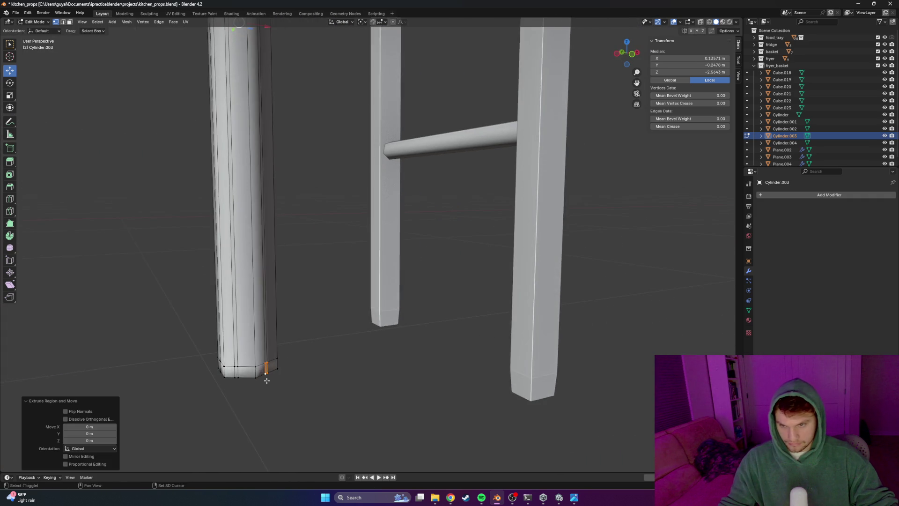
scroll(198, 355, down, 2)
scroll(286, 345, up, 3)
scroll(143, 392, up, 3)
mouse_move(143, 392)
middle_down()
mouse_move(247, 400)
mouse_move(356, 388)
middle_up()
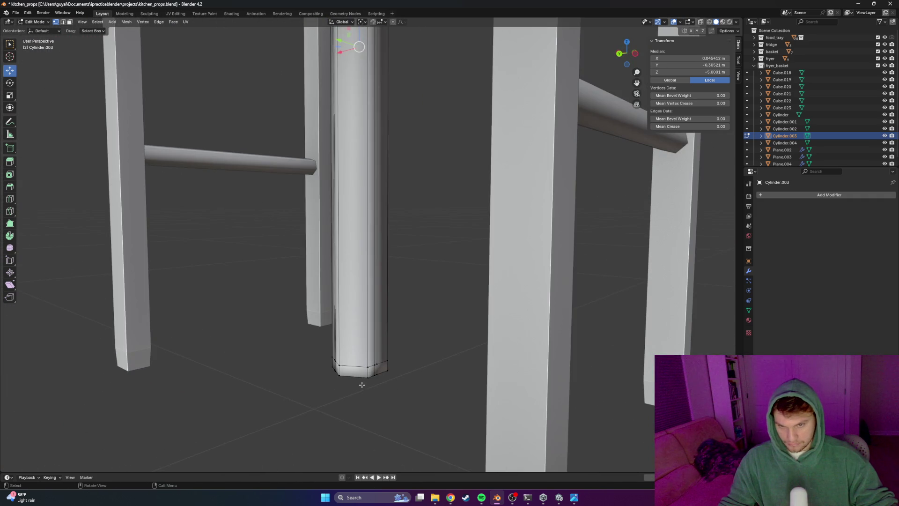
middle_drag(273, 375, 366, 372)
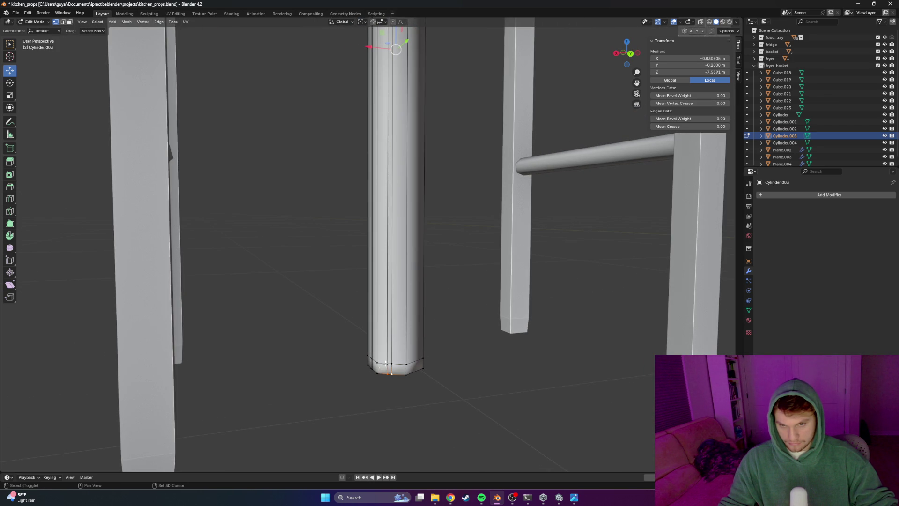
shift+click(380, 363)
mouse_move(379, 364)
middle_down()
mouse_move(351, 361)
mouse_move(414, 362)
middle_up()
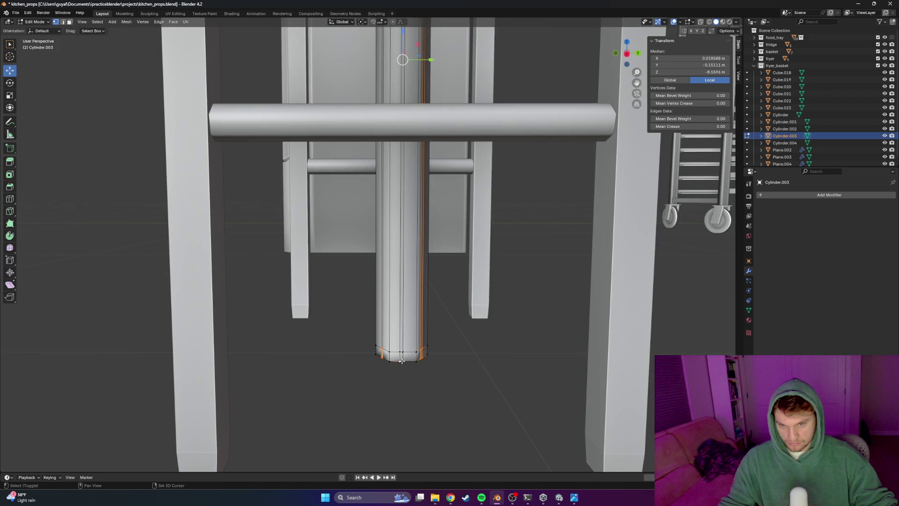
key(g)
key(z)
key(z)
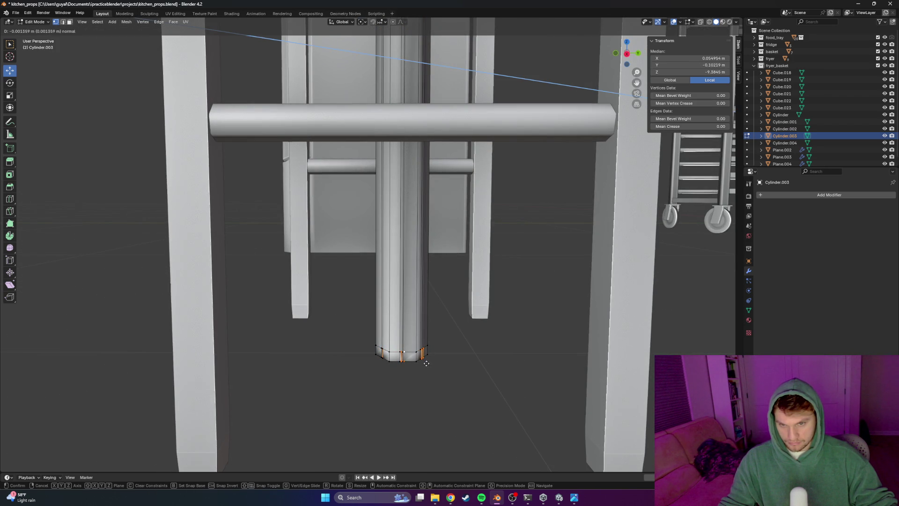
right_click(426, 363)
Repeat the normal extrusion on the base edges, then check the stand from top and below
mouse_move(421, 366)
middle_down()
mouse_move(375, 391)
mouse_move(402, 372)
middle_up()
key(g)
key(z)
key(z)
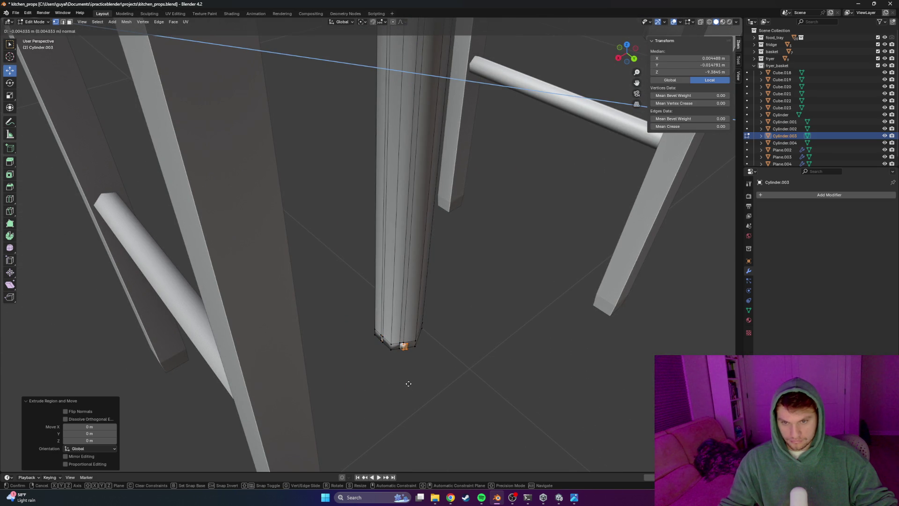
right_click(409, 384)
scroll(409, 385, down, 5)
mouse_move(407, 384)
middle_down()
mouse_move(391, 358)
mouse_move(413, 373)
mouse_move(401, 373)
middle_up()
scroll(404, 376, up, 2)
mouse_move(413, 403)
middle_down()
mouse_move(485, 318)
mouse_move(459, 314)
middle_up()
key(KP_7)
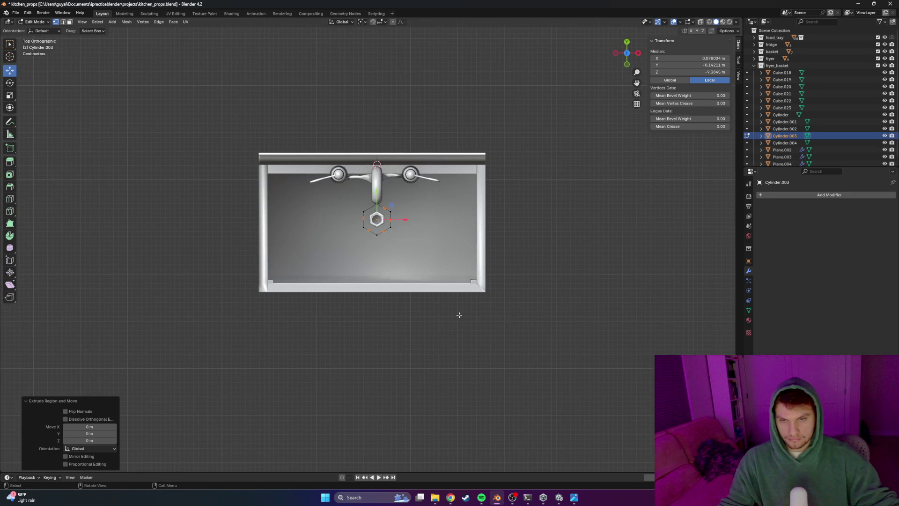
scroll(459, 315, up, 2)
scroll(459, 315, up, 2)
scroll(458, 315, down, 3)
mouse_move(459, 315)
middle_down()
mouse_move(415, 214)
mouse_move(403, 339)
middle_up()
scroll(404, 318, up, 2)
Cancel a stray move, then push the first top-corner edge of the leg outward into a tab
key(g)
key(z)
key(z)
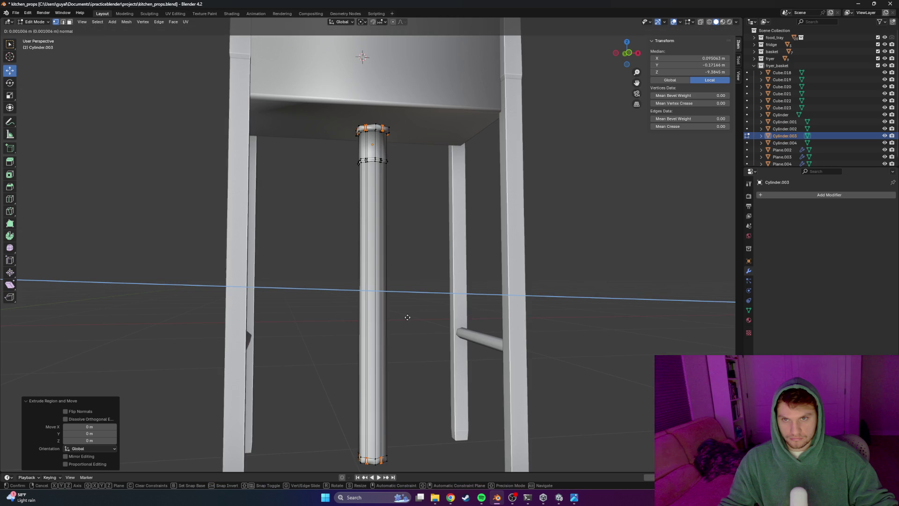
right_click(408, 317)
scroll(408, 317, up, 2)
mouse_move(424, 203)
middle_down()
mouse_move(408, 307)
mouse_move(405, 227)
mouse_move(395, 279)
mouse_move(443, 261)
mouse_move(370, 169)
mouse_move(360, 190)
middle_up()
click(370, 170)
shift+click(356, 141)
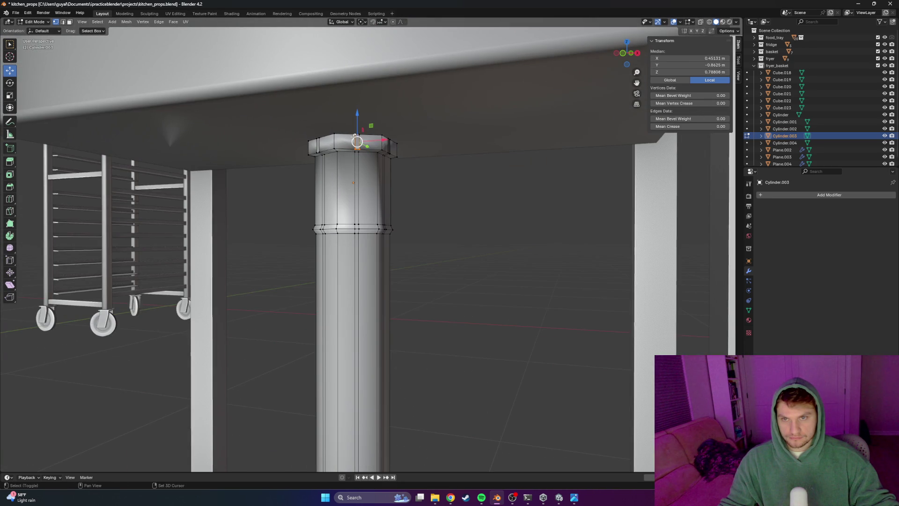
key(g)
key(z)
key(z)
click(369, 158)
click(449, 215)
Push a vertical rim edge outward into a tab and nudge it sideways along X
middle_drag(468, 218, 389, 123)
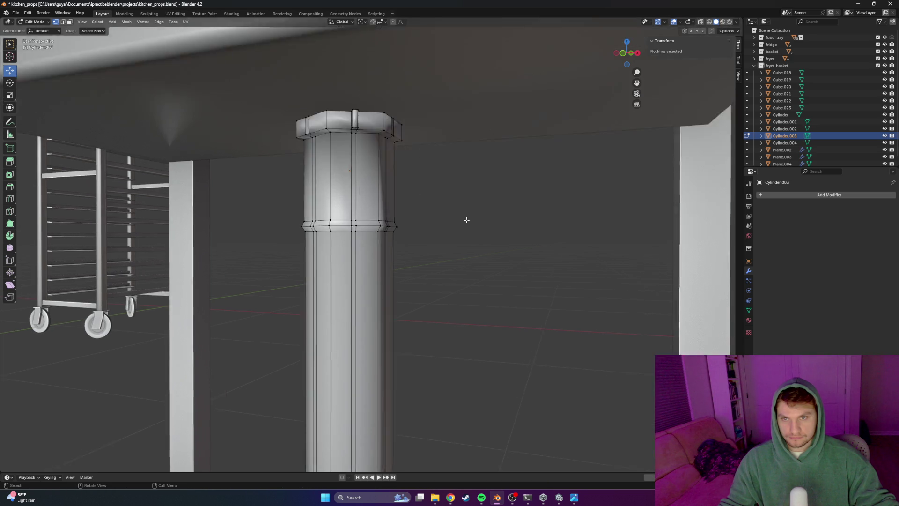
click(390, 98)
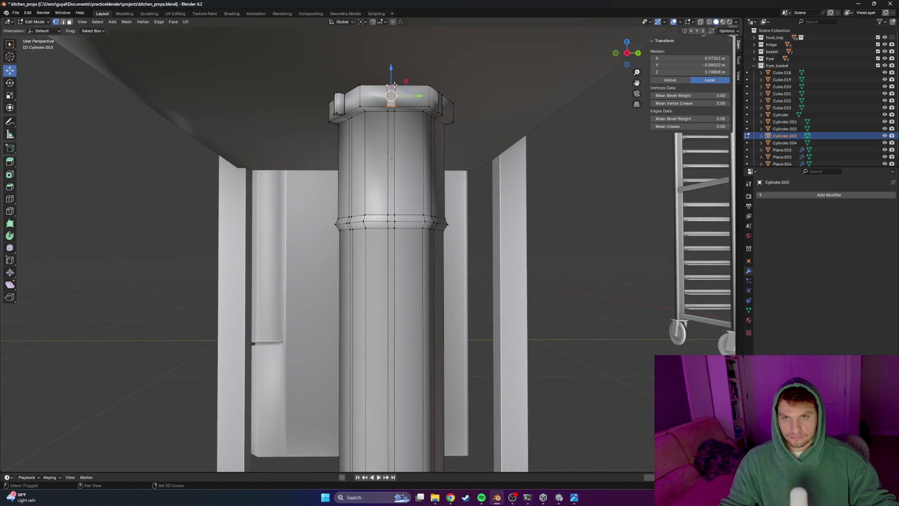
key(g)
key(z)
key(z)
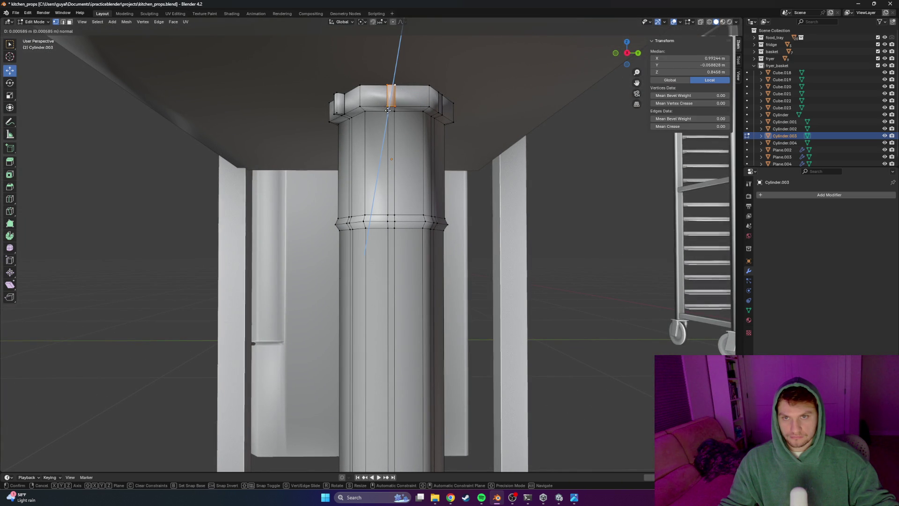
click(390, 118)
middle_drag(389, 118, 476, 222)
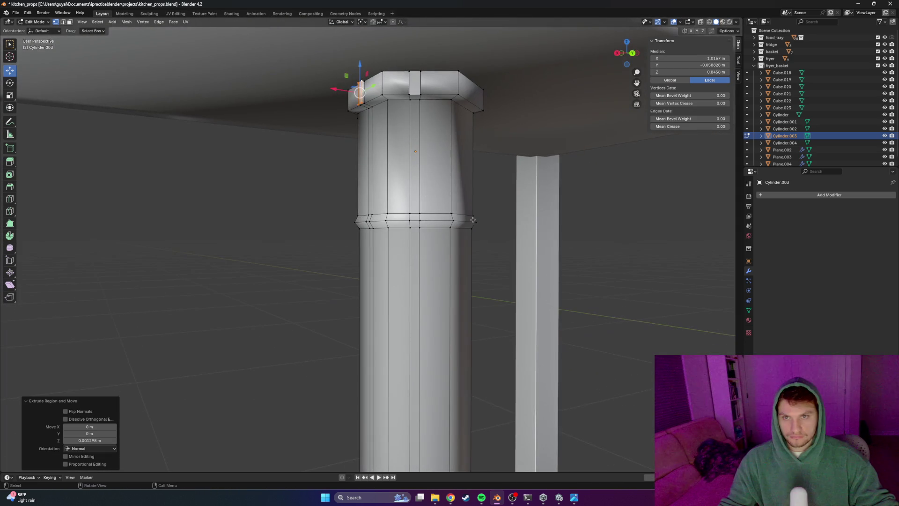
key(g)
key(x)
click(334, 90)
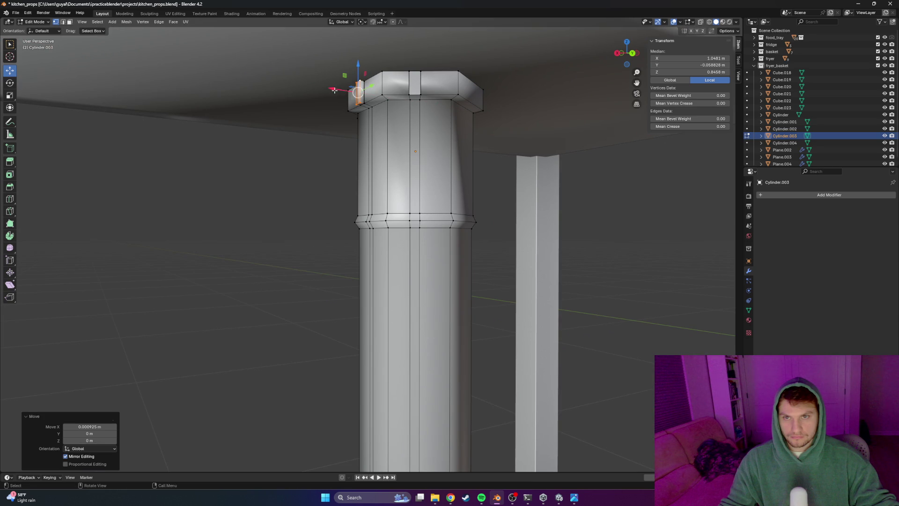
Add two more outward tabs on the top-centre and a neighbouring rim edge
click(412, 92)
middle_drag(415, 85, 427, 185)
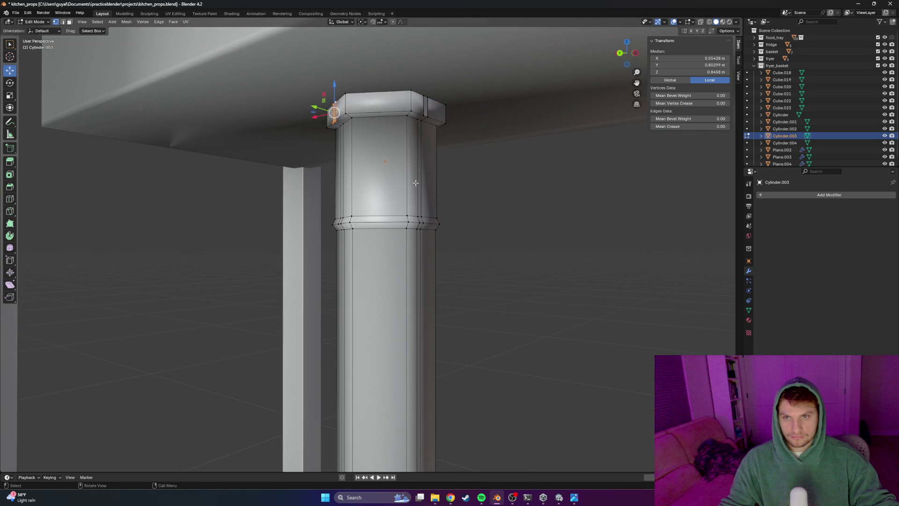
key(g)
key(z)
key(z)
click(345, 160)
middle_drag(345, 160, 374, 149)
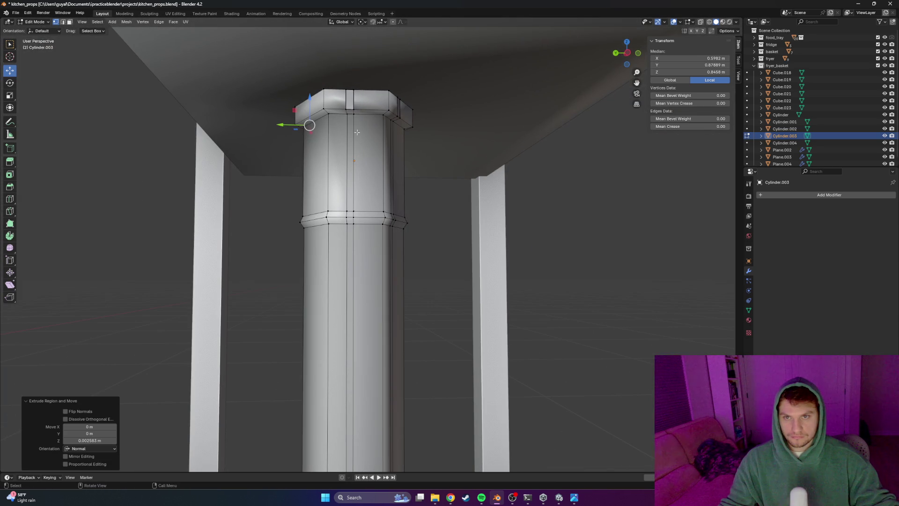
click(348, 110)
mouse_move(349, 98)
middle_down()
mouse_move(453, 202)
mouse_move(385, 212)
mouse_move(424, 210)
middle_up()
key(g)
key(z)
key(z)
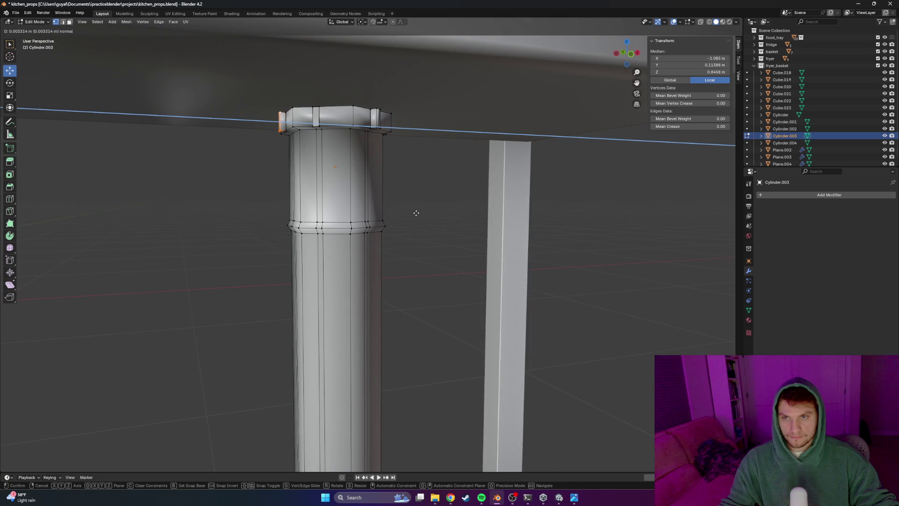
click(418, 212)
Add a tab on the next rim edge, clear the selection and turn toward the leg base
click(319, 126)
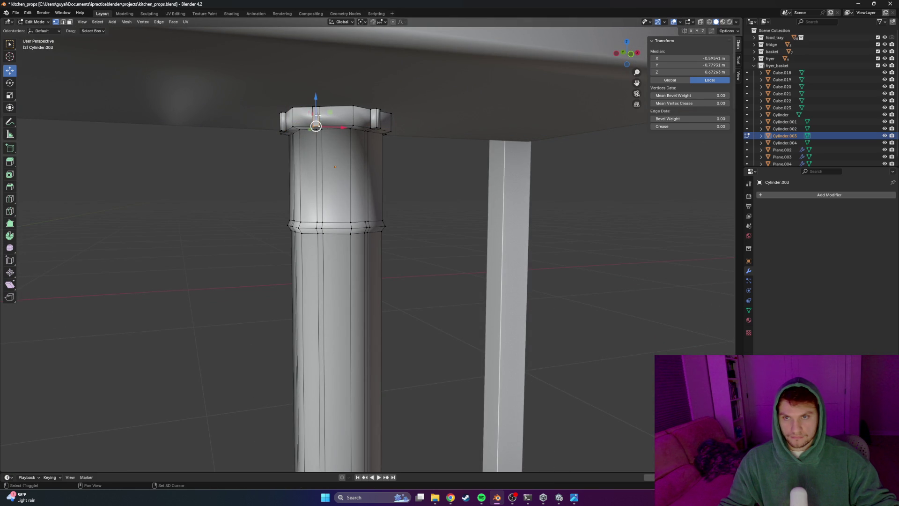
key(g)
key(z)
key(z)
click(320, 116)
key(alt+a)
mouse_move(320, 116)
middle_down()
mouse_move(423, 275)
mouse_move(263, 275)
middle_up()
scroll(265, 277, up, 4)
scroll(239, 295, up, 2)
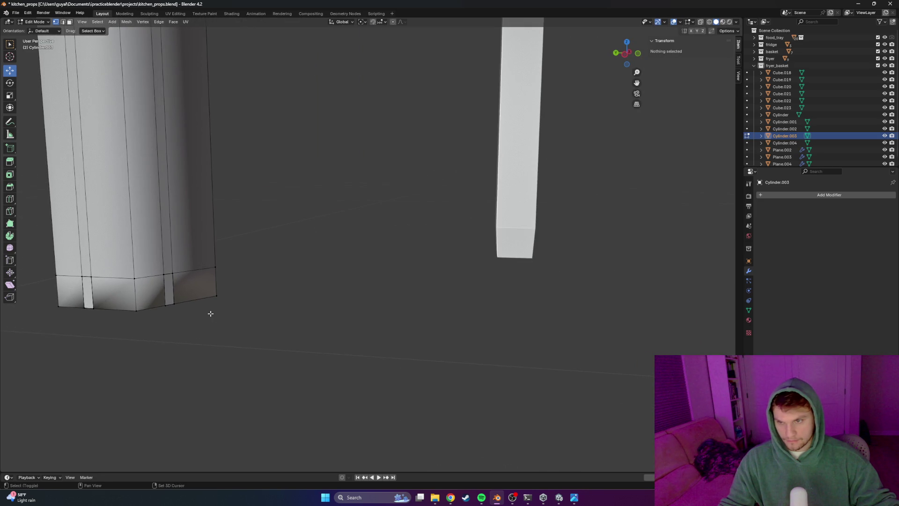
Push two base vertices and their edge outward into small lugs at the leg's bottom
click(167, 303)
key(g)
key(z)
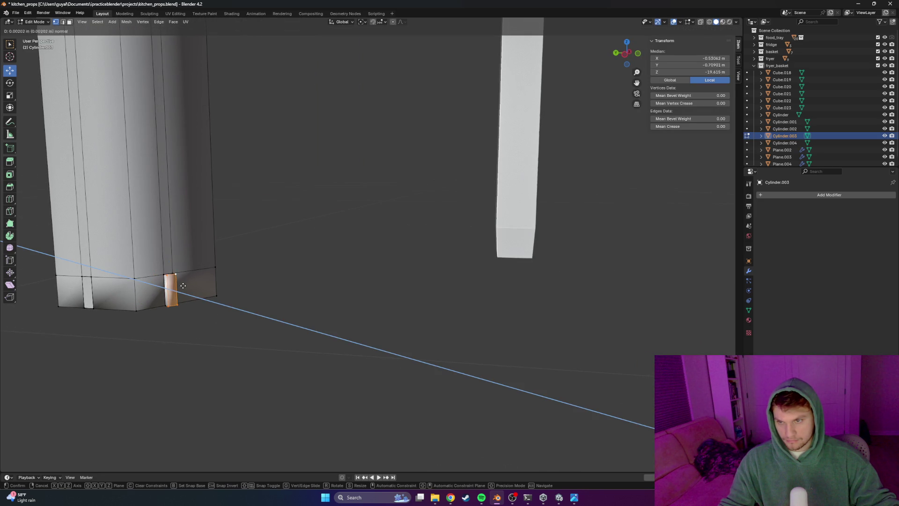
click(184, 286)
middle_drag(155, 333, 324, 270)
scroll(321, 282, up, 2)
shift+click(322, 282)
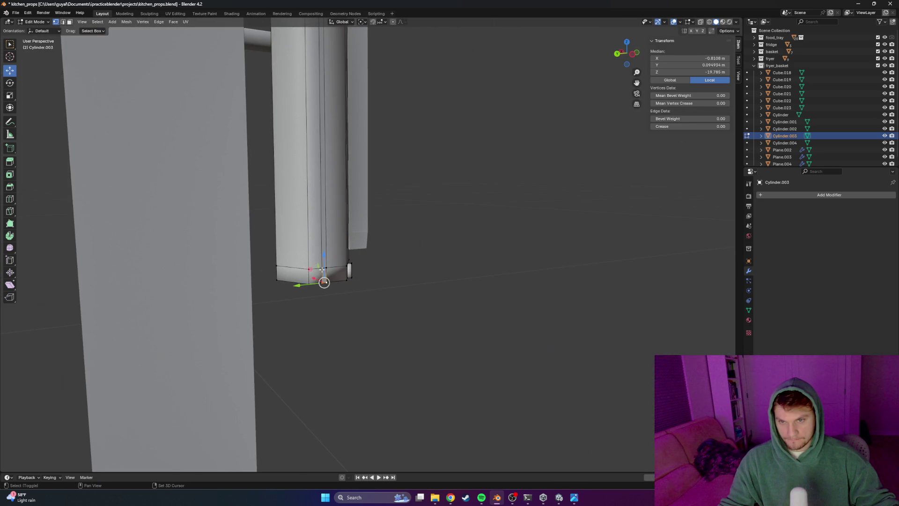
key(g)
key(z)
key(z)
click(321, 313)
mouse_move(321, 312)
middle_down()
mouse_move(407, 326)
mouse_move(411, 337)
mouse_move(506, 300)
mouse_move(462, 317)
mouse_move(506, 240)
mouse_move(431, 267)
mouse_move(382, 245)
middle_up()
Push two base faces and another base edge outward to complete the bottom lugs
click(513, 303)
key(g)
key(z)
key(z)
click(513, 320)
click(482, 251)
key(g)
key(z)
key(z)
click(485, 243)
click(353, 223)
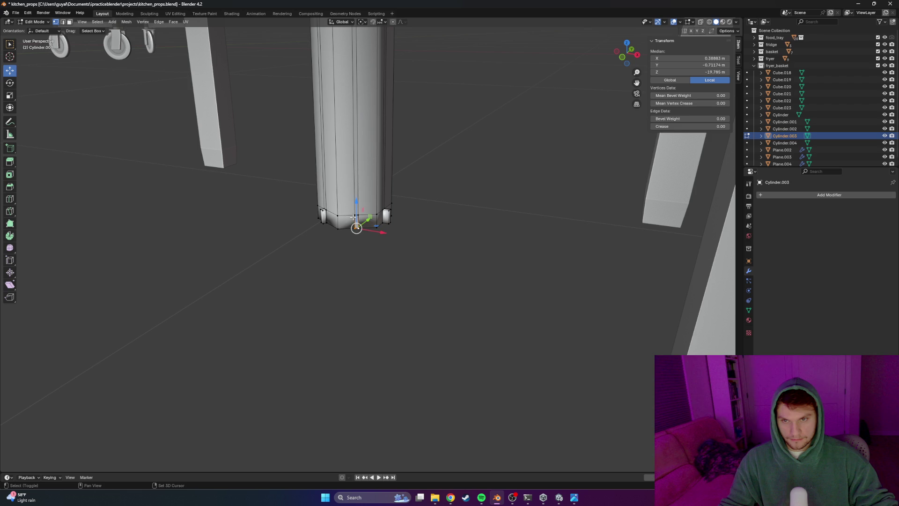
key(g)
key(z)
key(z)
click(365, 230)
click(340, 265)
Select the base corner vertex and slide it slightly along the Y axis after a few cancelled tries
mouse_move(339, 265)
middle_down()
mouse_move(306, 269)
mouse_move(358, 264)
mouse_move(294, 258)
middle_up()
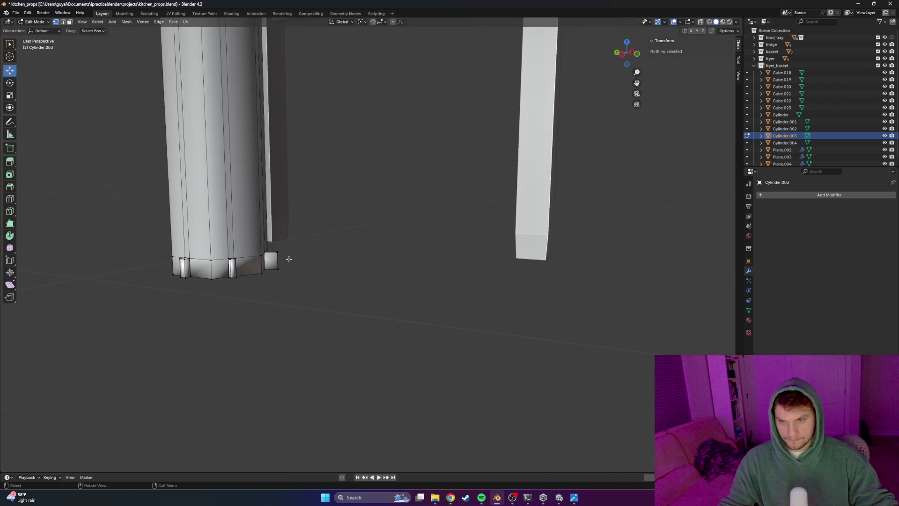
drag(276, 274, 277, 276)
mouse_move(317, 260)
middle_down()
mouse_move(309, 239)
mouse_move(341, 261)
mouse_move(281, 287)
middle_up()
drag(259, 282, 257, 282)
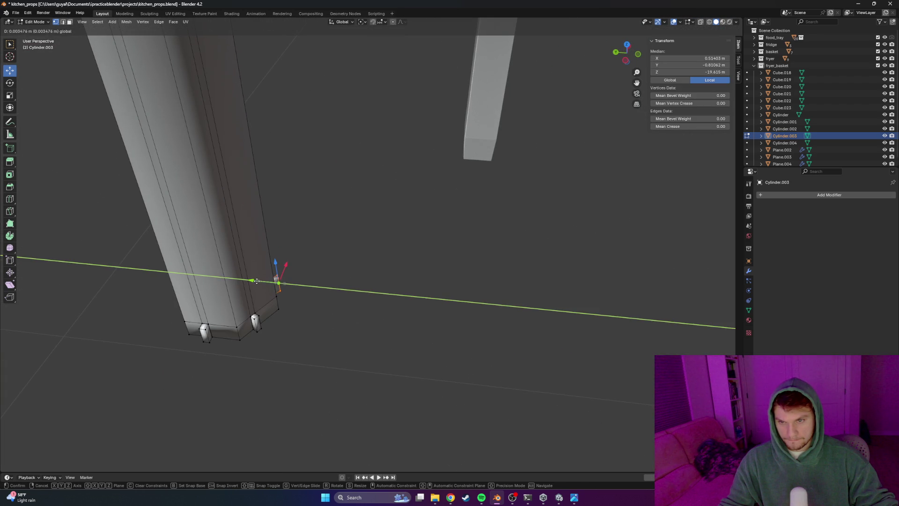
middle_drag(256, 281, 290, 217)
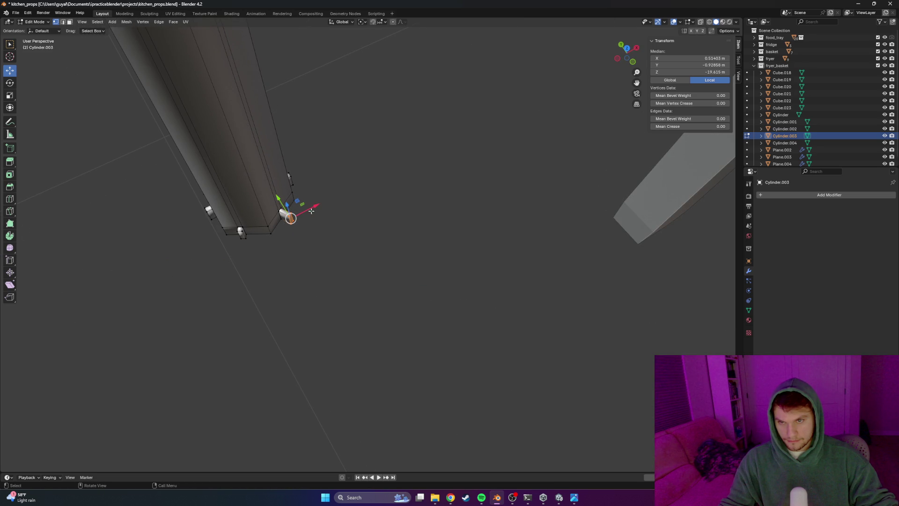
drag(310, 208, 283, 203)
key(Escape)
middle_drag(297, 203, 314, 187)
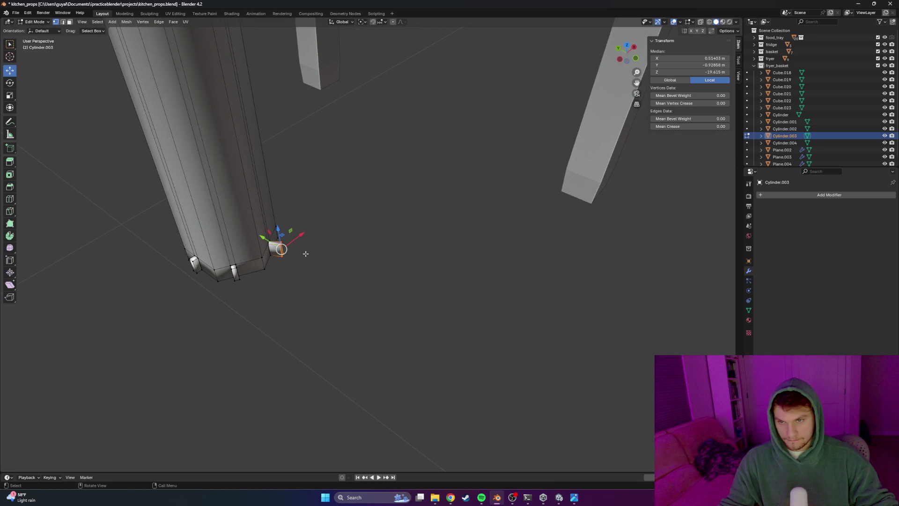
key(g)
key(Escape)
key(g)
key(y)
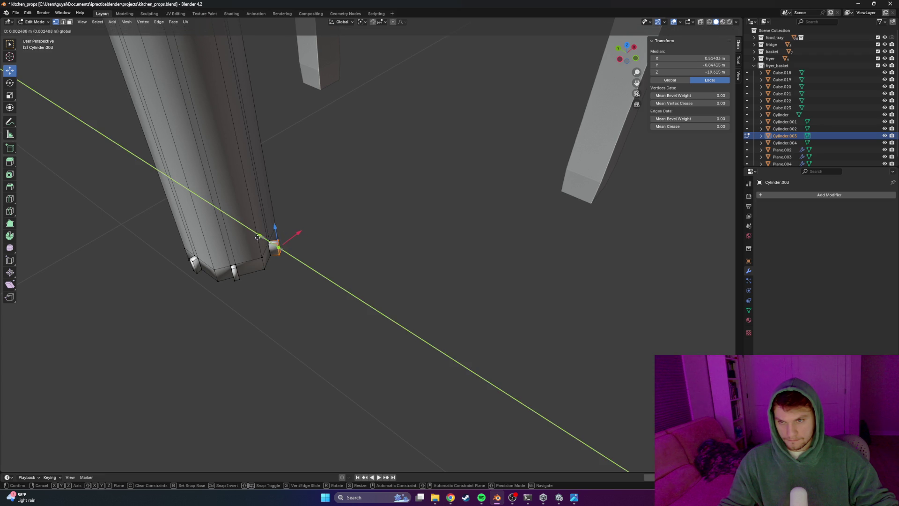
click(258, 238)
Try extruding and scaling the pipe's bottom vertices, cancelling and undoing each attempt
middle_drag(257, 237, 231, 247)
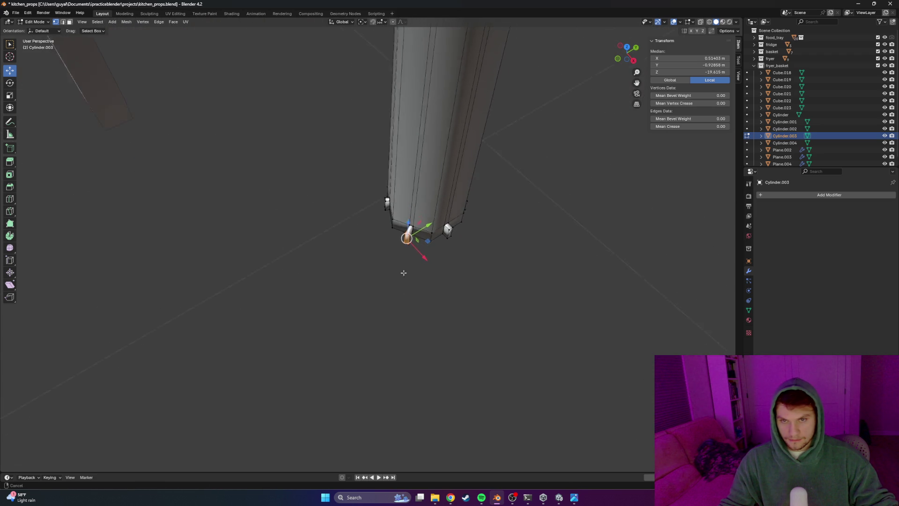
middle_drag(401, 251, 423, 222)
drag(413, 212, 410, 220)
key(ctrl+z)
key(e)
key(z)
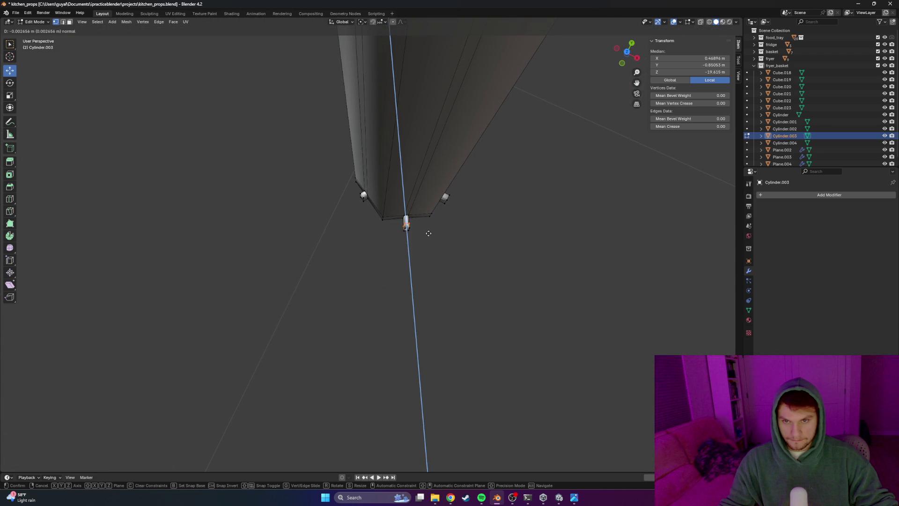
right_click(429, 239)
key(s)
right_click(426, 234)
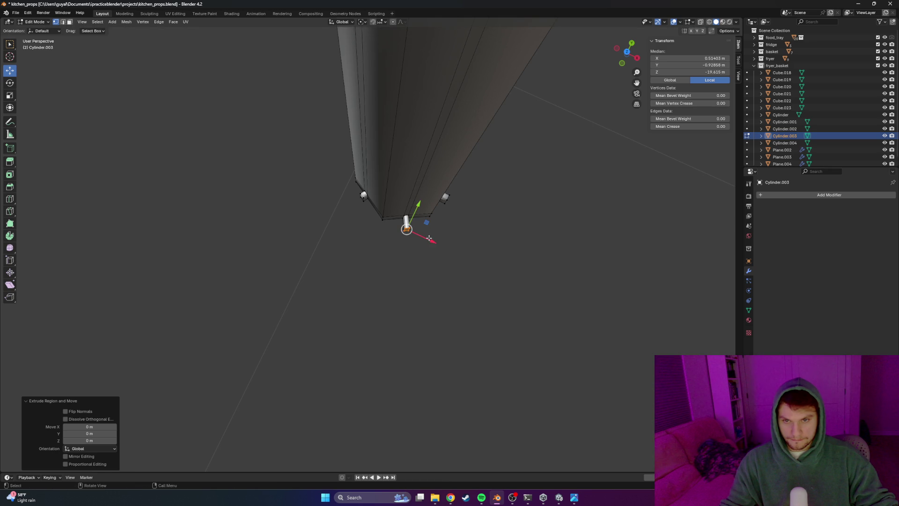
key(x)
key(z)
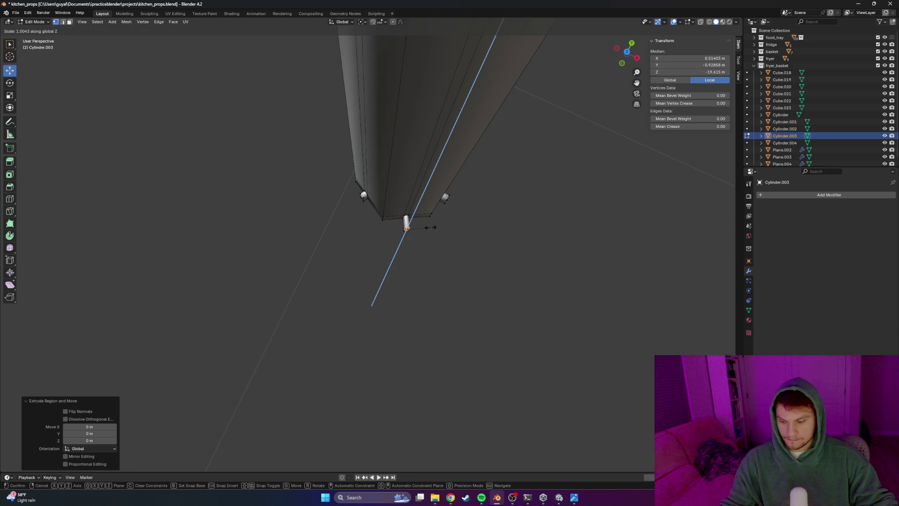
right_click(426, 223)
click(431, 286)
key(ctrl+z)
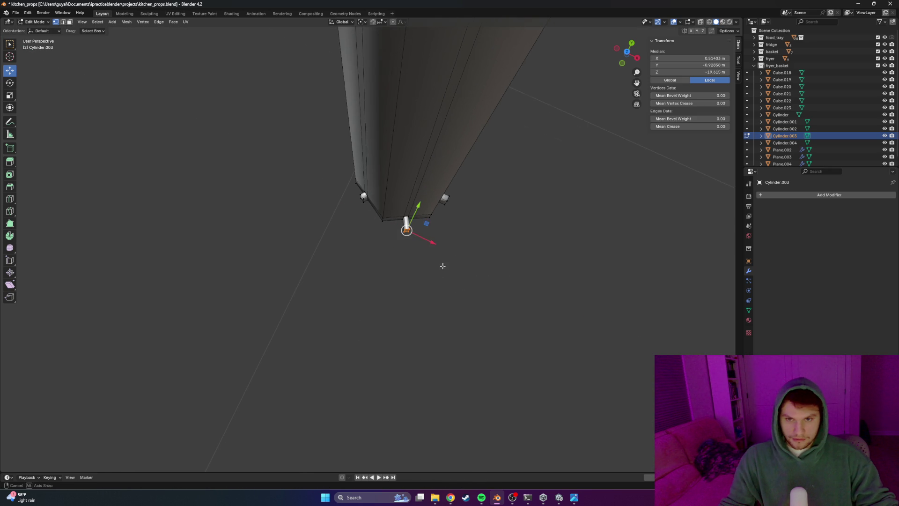
Nudge the bottom vertices along Y then X so the pipe end lines up, and leave Edit Mode
middle_drag(442, 267, 442, 281)
middle_drag(442, 243, 352, 262)
key(s)
key(y)
click(403, 320)
key(ctrl+z)
key(g)
key(y)
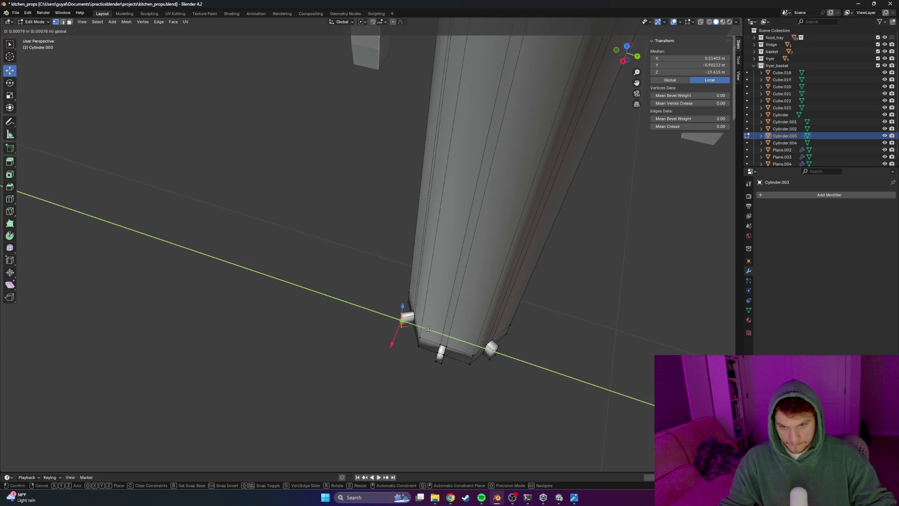
click(402, 325)
key(g)
key(x)
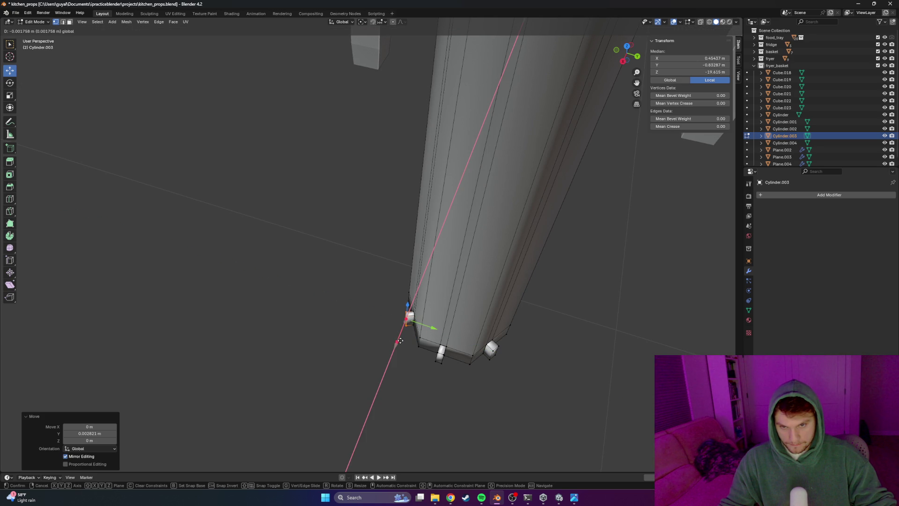
click(400, 341)
click(368, 345)
mouse_move(368, 345)
middle_down()
mouse_move(295, 321)
mouse_move(328, 297)
mouse_move(394, 295)
mouse_move(360, 251)
mouse_move(373, 284)
mouse_move(452, 317)
mouse_move(361, 299)
mouse_move(382, 284)
mouse_move(418, 295)
mouse_move(433, 284)
middle_up()
key(Tab)
scroll(374, 283, up, 3)
Check the plumbing reference, then give the drain pipe cylinder Shade Smooth
key(alt+Tab)
key(alt+Tab)
scroll(368, 277, down, 5)
mouse_move(368, 278)
middle_down()
mouse_move(367, 224)
mouse_move(383, 271)
mouse_move(384, 261)
middle_up()
scroll(384, 234, up, 5)
scroll(383, 272, down, 3)
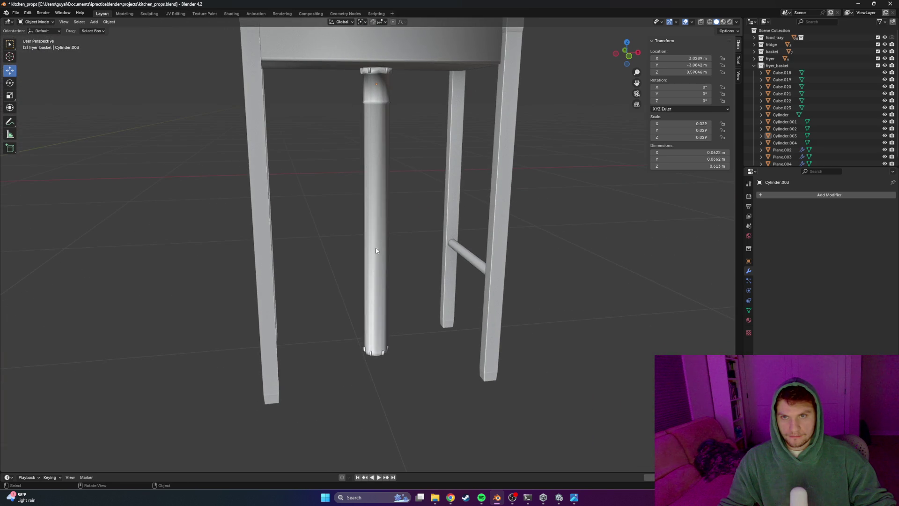
click(375, 241)
right_click(374, 242)
click(375, 241)
key(alt+Tab)
key(alt+Tab)
Compare against the reference again and reselect Cylinder.003 for mesh editing
middle_drag(406, 179, 387, 152)
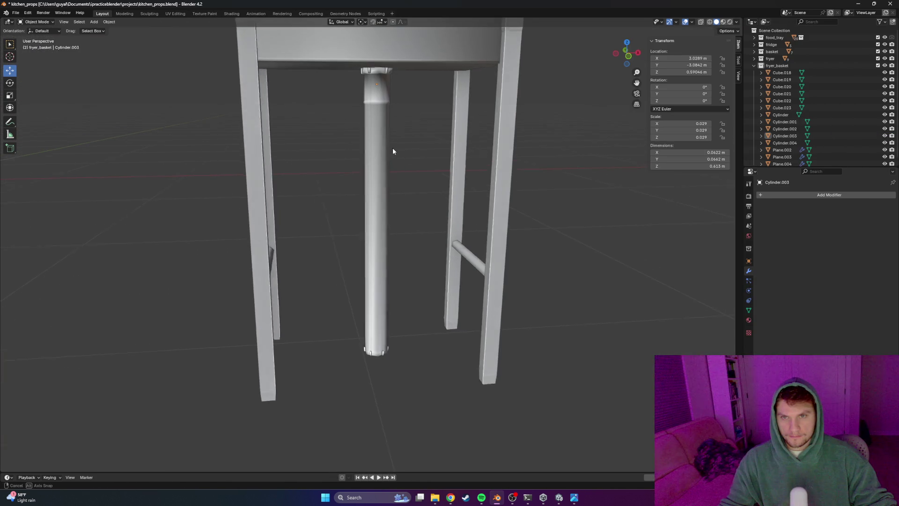
key(alt+Tab)
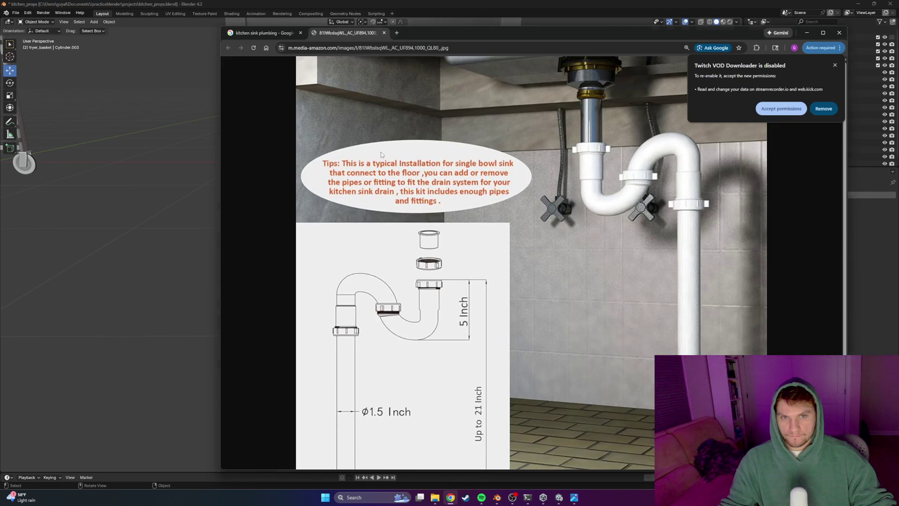
key(alt+Tab)
middle_drag(355, 120, 358, 105)
scroll(358, 107, up, 2)
scroll(379, 82, down, 2)
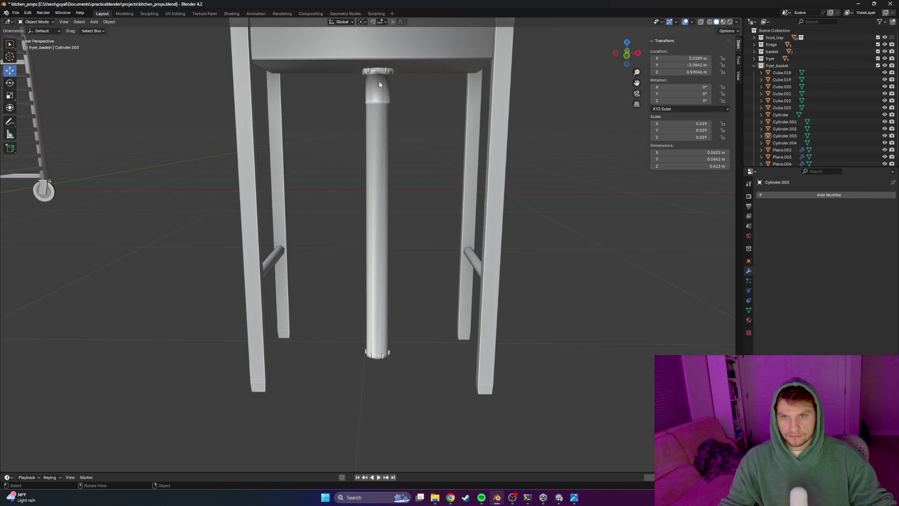
click(379, 88)
key(Tab)
key(Tab)
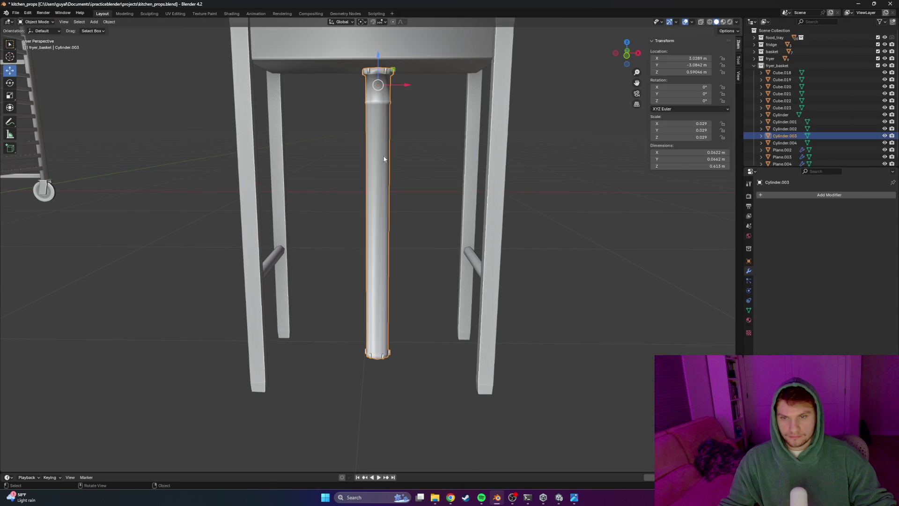
mouse_move(407, 184)
middle_down()
mouse_move(341, 197)
mouse_move(392, 225)
mouse_move(402, 261)
middle_up()
scroll(360, 189, up, 2)
click(357, 176)
key(Tab)
scroll(365, 203, down, 3)
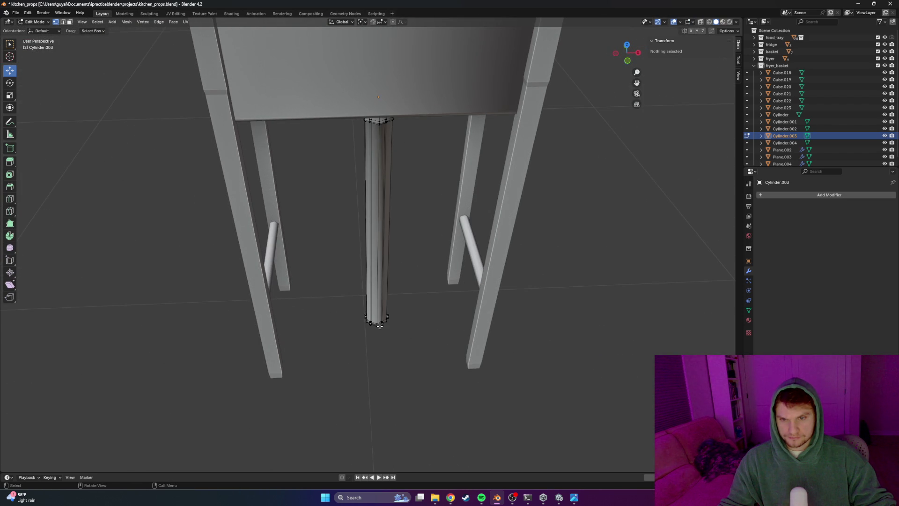
Leave Edit Mode and orbit around, under and above the whole sink
key(Tab)
scroll(413, 322, down, 2)
scroll(396, 296, down, 3)
mouse_move(395, 295)
middle_down()
mouse_move(388, 266)
mouse_move(415, 265)
mouse_move(367, 260)
middle_up()
scroll(394, 258, down, 4)
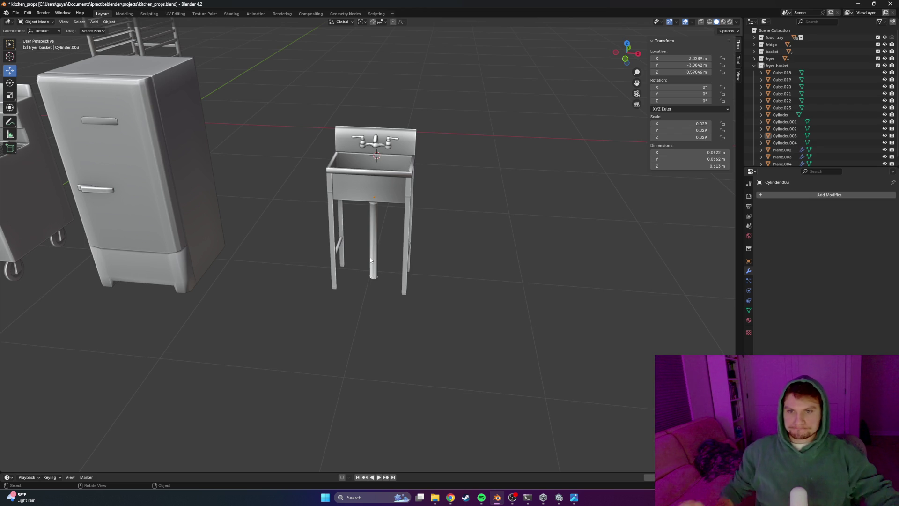
scroll(397, 199, up, 3)
mouse_move(354, 180)
middle_down()
mouse_move(402, 141)
mouse_move(377, 133)
mouse_move(348, 213)
middle_up()
scroll(348, 213, up, 5)
mouse_move(402, 214)
middle_down()
mouse_move(376, 193)
mouse_move(398, 216)
mouse_move(546, 209)
mouse_move(441, 206)
mouse_move(432, 243)
mouse_move(325, 209)
middle_up()
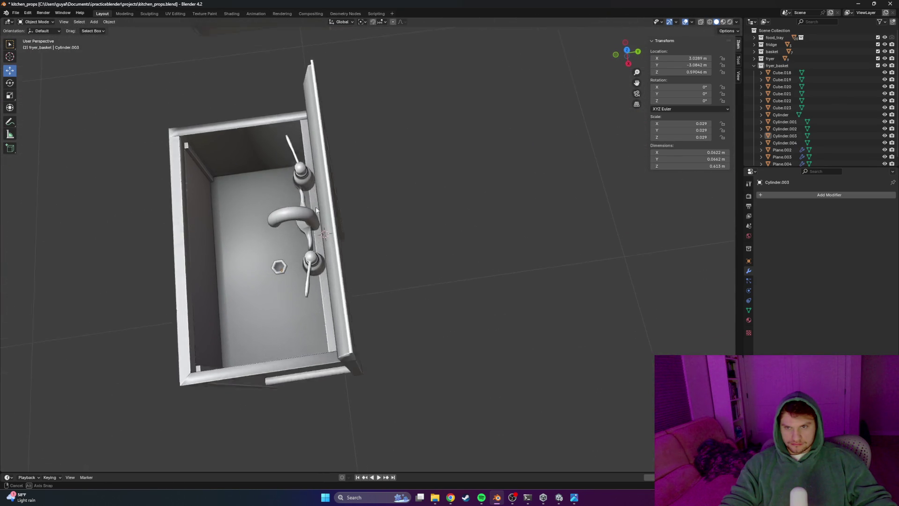
scroll(324, 209, up, 4)
scroll(324, 209, up, 3)
scroll(281, 206, up, 2)
Move the faucet (Cylinder.002) slightly along Y, then look at the drain pipe from below
click(286, 211)
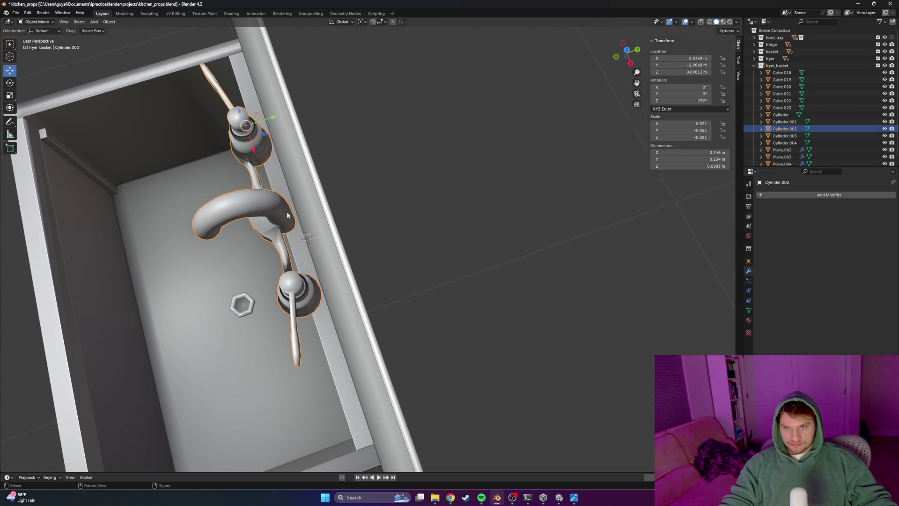
key(g)
key(y)
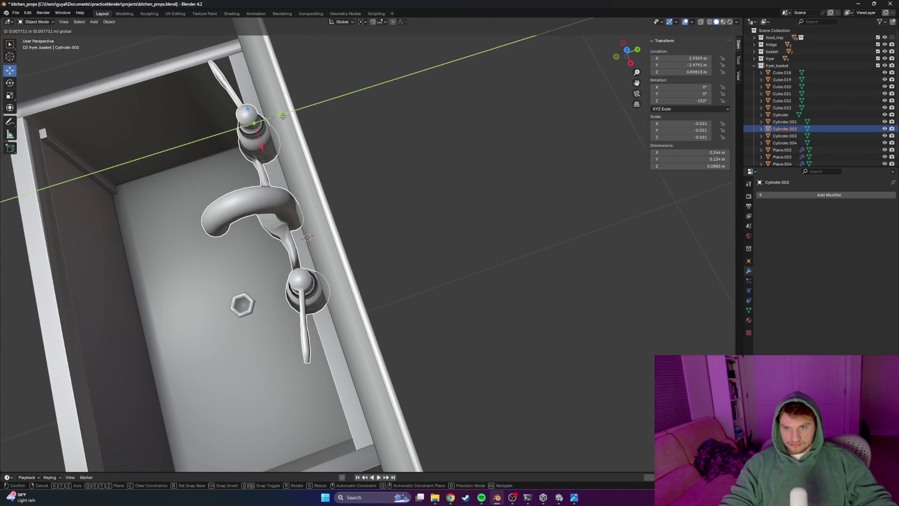
click(282, 117)
scroll(373, 189, down, 4)
mouse_move(416, 241)
middle_down()
mouse_move(390, 215)
mouse_move(413, 211)
mouse_move(376, 182)
mouse_move(426, 214)
mouse_move(385, 221)
mouse_move(383, 230)
mouse_move(410, 233)
middle_up()
scroll(413, 211, down, 3)
scroll(376, 182, up, 2)
scroll(401, 202, up, 3)
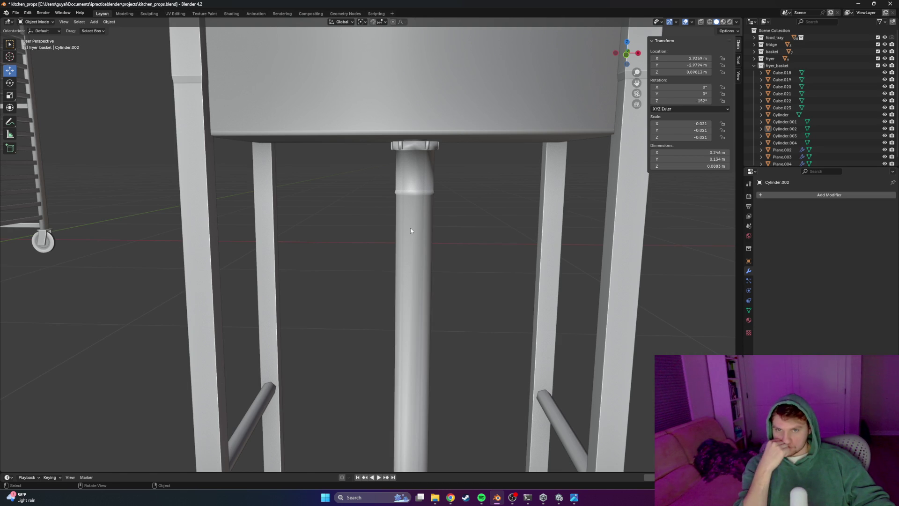
scroll(410, 230, up, 2)
mouse_move(415, 220)
middle_down()
mouse_move(433, 200)
mouse_move(423, 202)
mouse_move(421, 220)
middle_up()
scroll(424, 202, down, 2)
scroll(409, 225, down, 3)
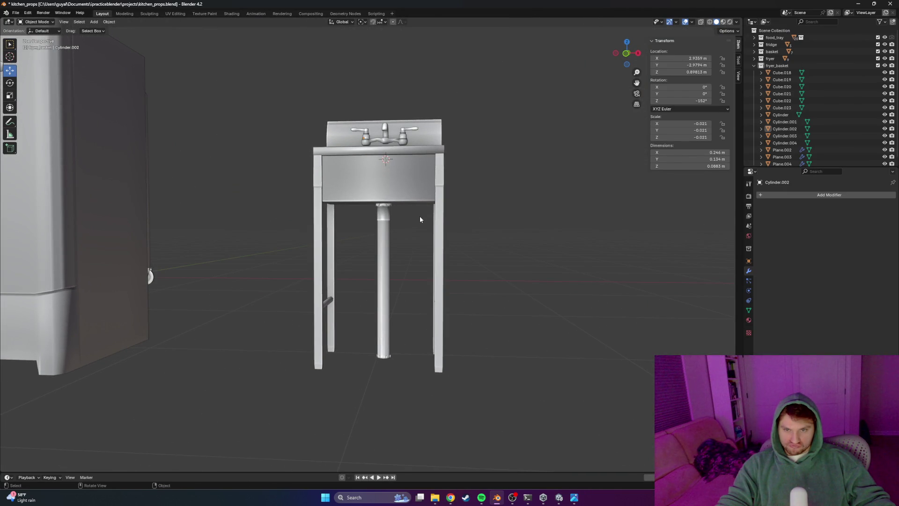
Move the drain pipe along X to the right of the sink and save the file
click(390, 246)
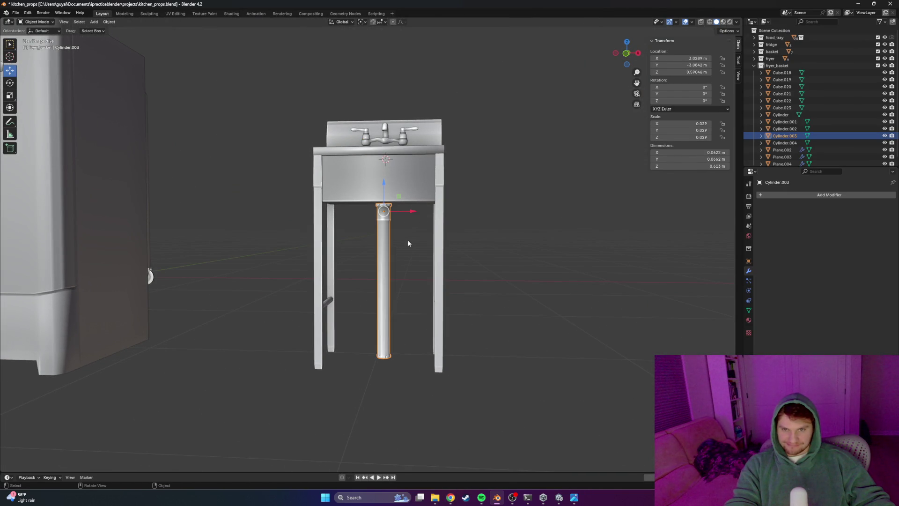
key(g)
key(x)
click(599, 237)
scroll(431, 220, down, 2)
scroll(404, 218, up, 3)
mouse_move(404, 218)
middle_down()
mouse_move(406, 180)
mouse_move(398, 271)
middle_up()
scroll(401, 193, down, 2)
scroll(440, 259, down, 2)
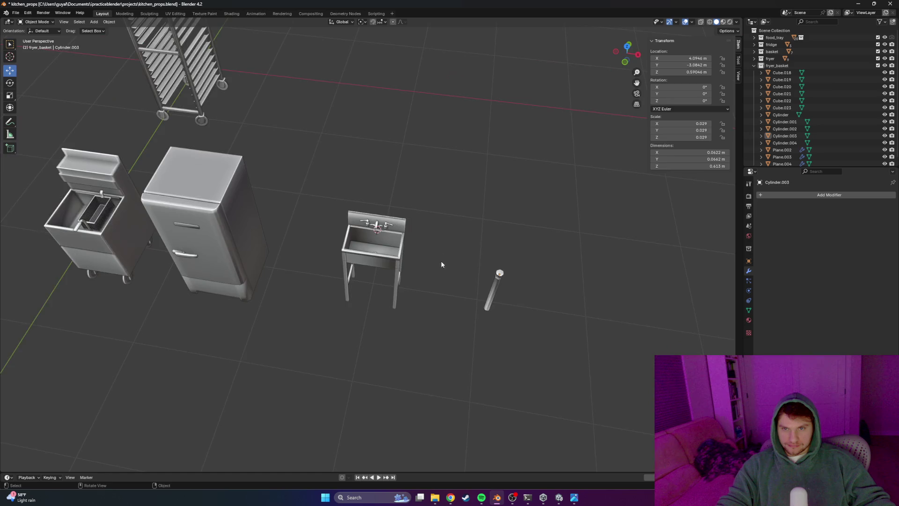
scroll(449, 237, up, 2)
drag(452, 159, 301, 363)
key(ctrl+s)
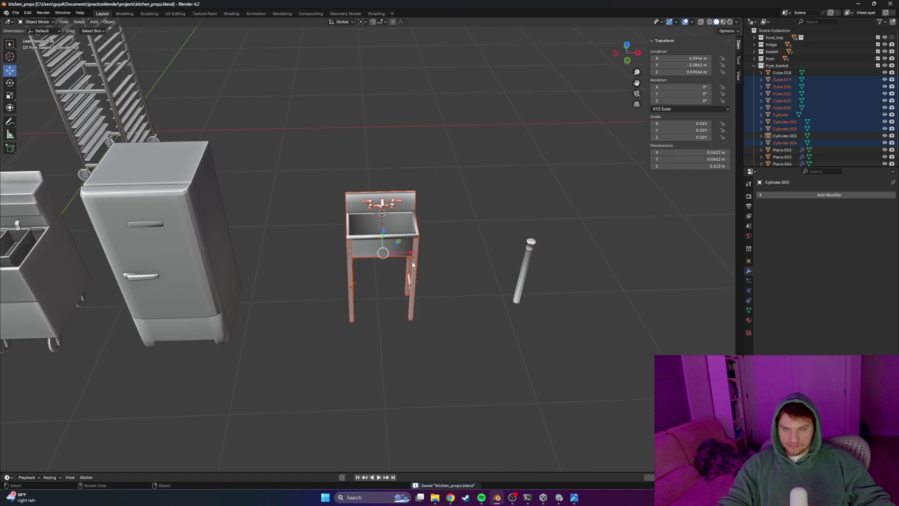
Check the sink meshes in Edit Mode and reselect just the sink objects
key(Tab)
key(a)
key(alt+a)
drag(438, 150, 308, 383)
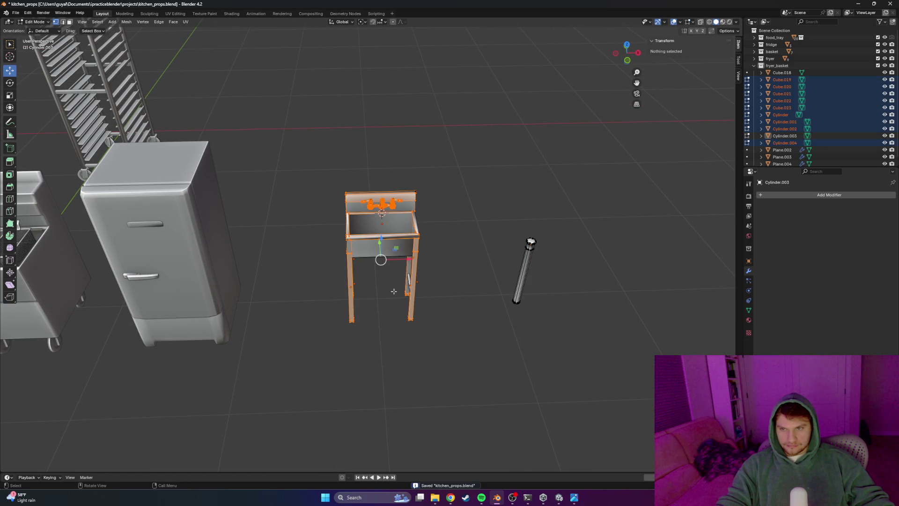
middle_drag(395, 286, 382, 289)
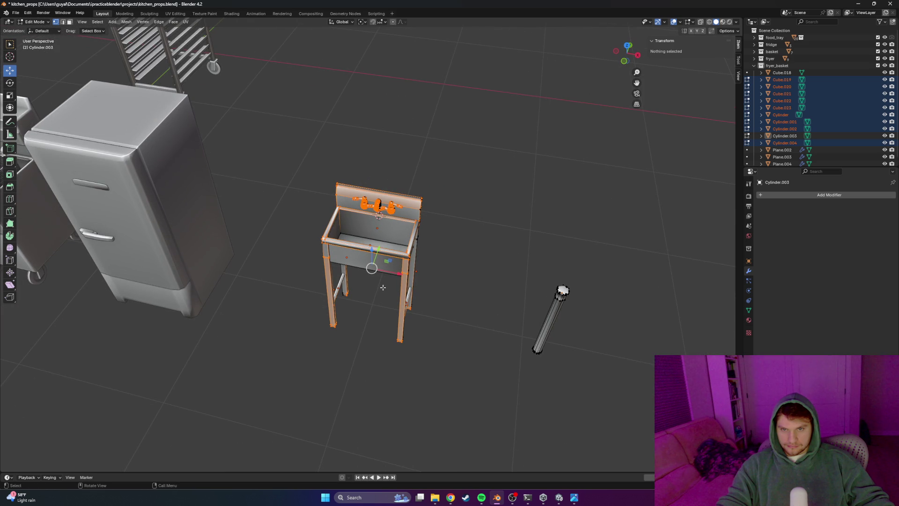
key(a)
key(Tab)
key(alt+a)
drag(439, 167, 268, 403)
key(Tab)
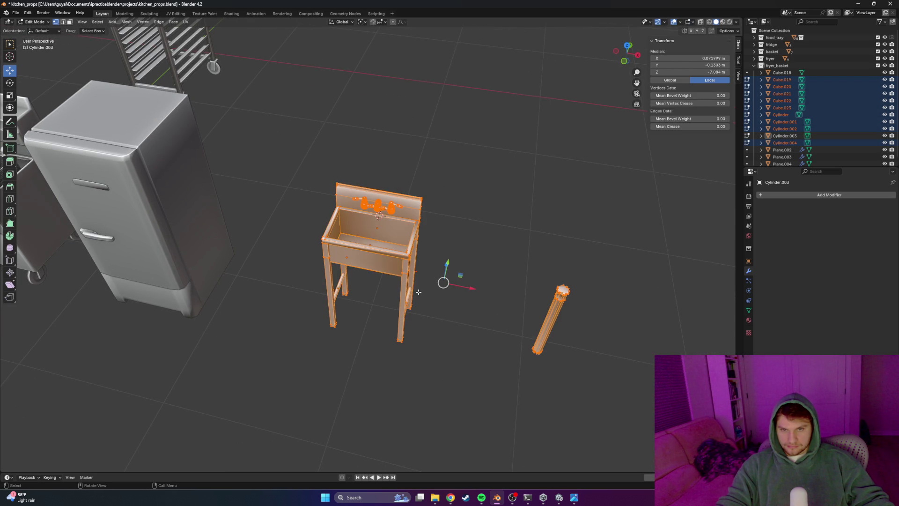
key(Tab)
key(alt+a)
drag(464, 134, 275, 417)
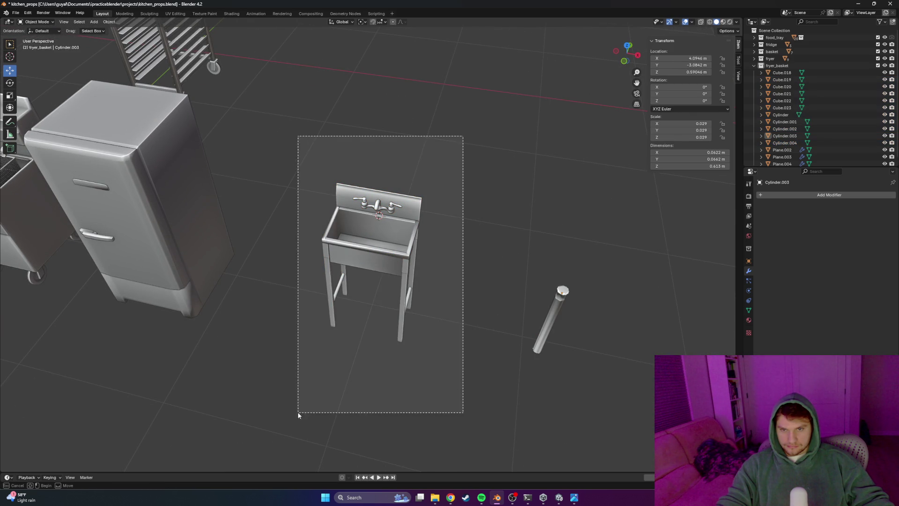
Move Cylinder.003 out of fryer_basket into a new collection named 'skink'
click(559, 309)
mouse_move(785, 135)
mouse_down()
mouse_move(782, 174)
mouse_move(782, 163)
mouse_up()
key(alt+a)
drag(619, 172, 277, 402)
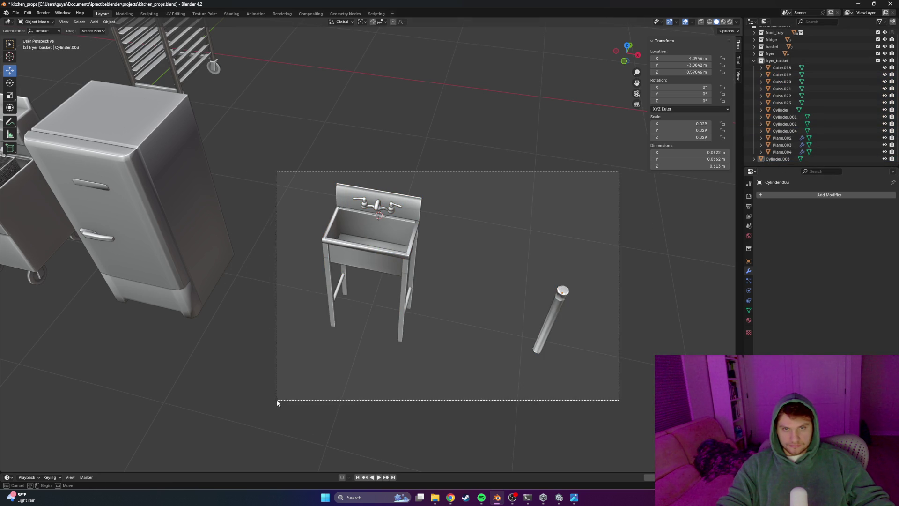
click(753, 62)
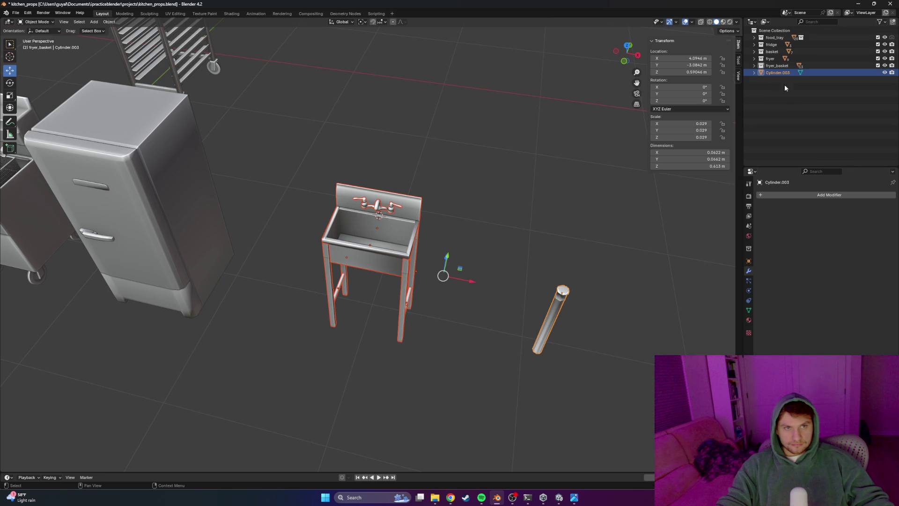
right_click(789, 116)
click(773, 100)
double_click(780, 81)
text(si)
key(Return)
click(781, 73)
key(x)
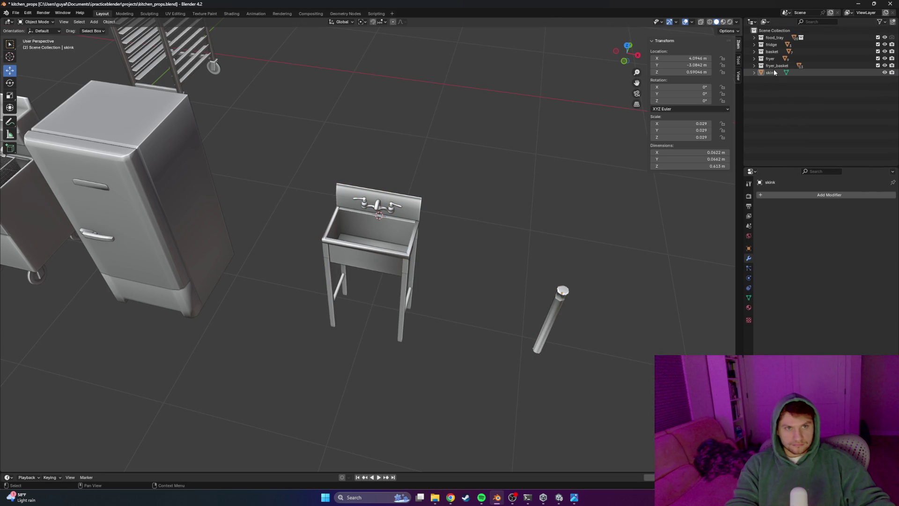
Move the sink parts Cube.019 through Cylinder.004 out of the fryer_basket collection
click(755, 73)
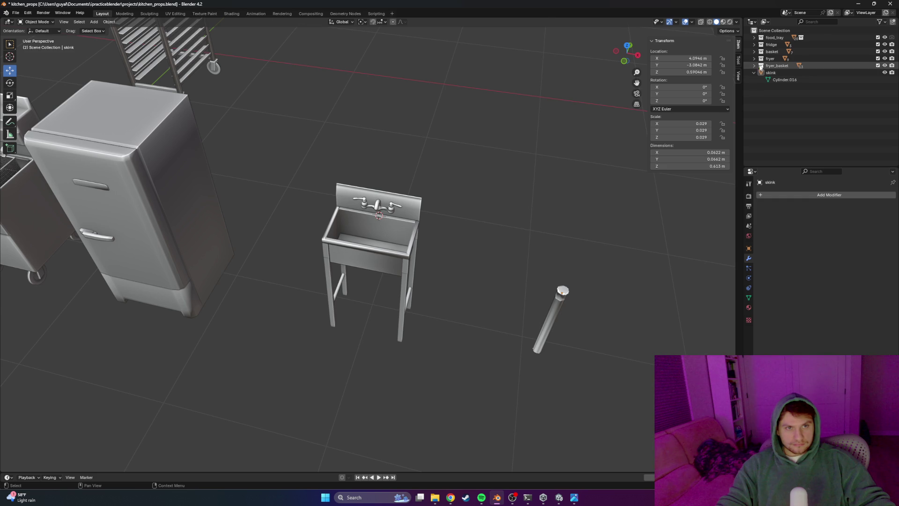
click(776, 83)
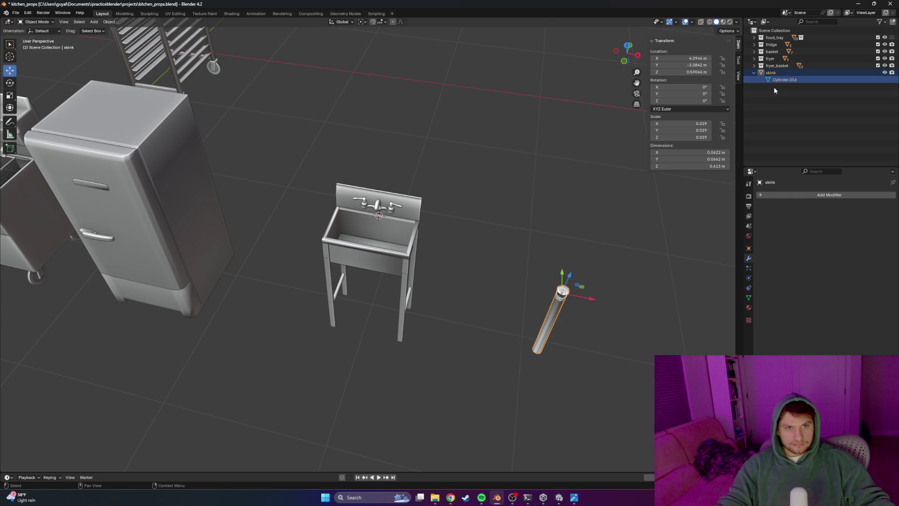
click(755, 66)
drag(536, 109, 231, 385)
scroll(766, 133, down, 2)
drag(776, 109, 768, 149)
click(755, 54)
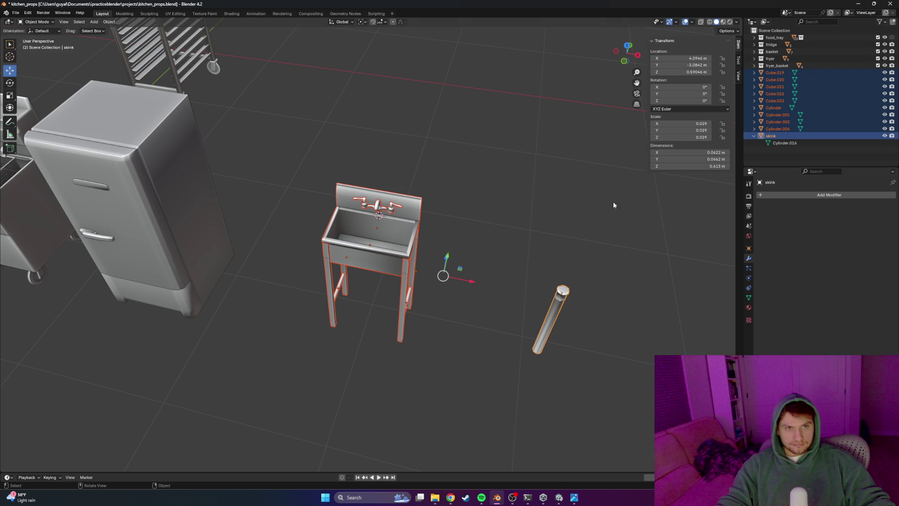
click(556, 186)
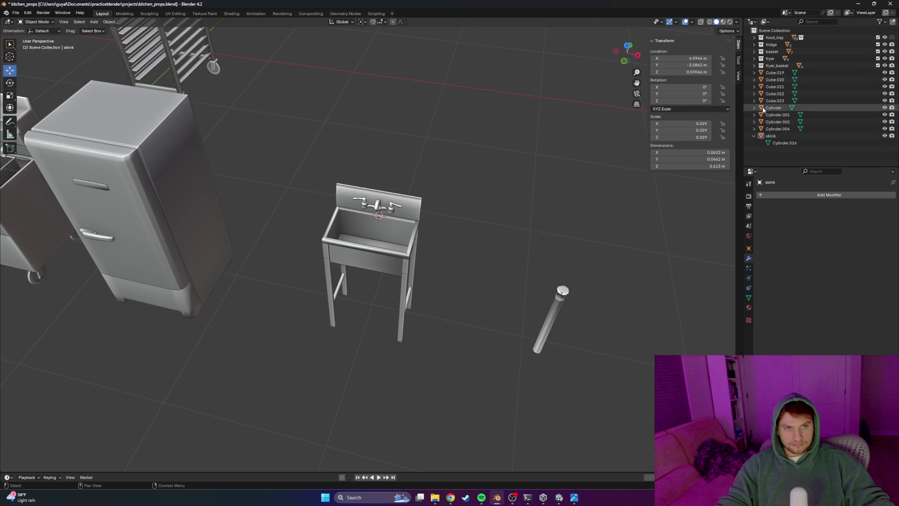
click(772, 73)
shift+click(782, 127)
drag(781, 128, 775, 158)
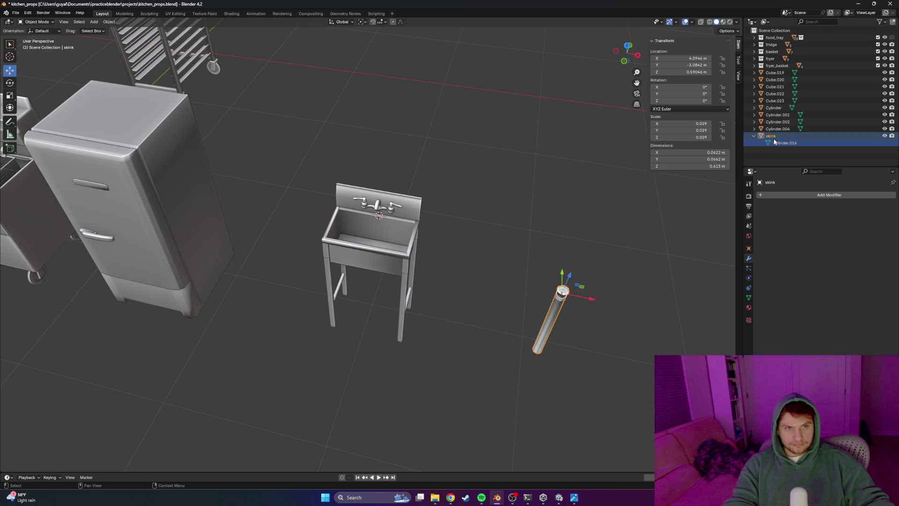
Rename the 'skink' object to 'pipe'
click(758, 138)
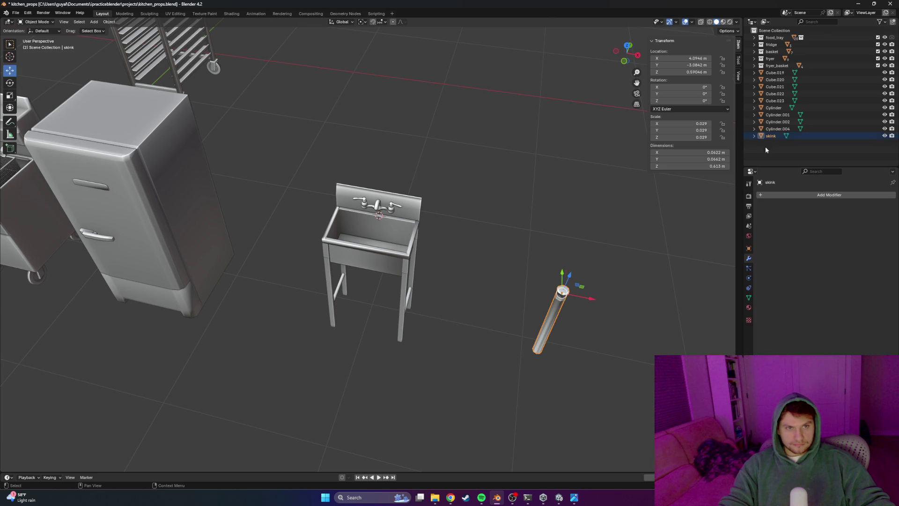
double_click(771, 135)
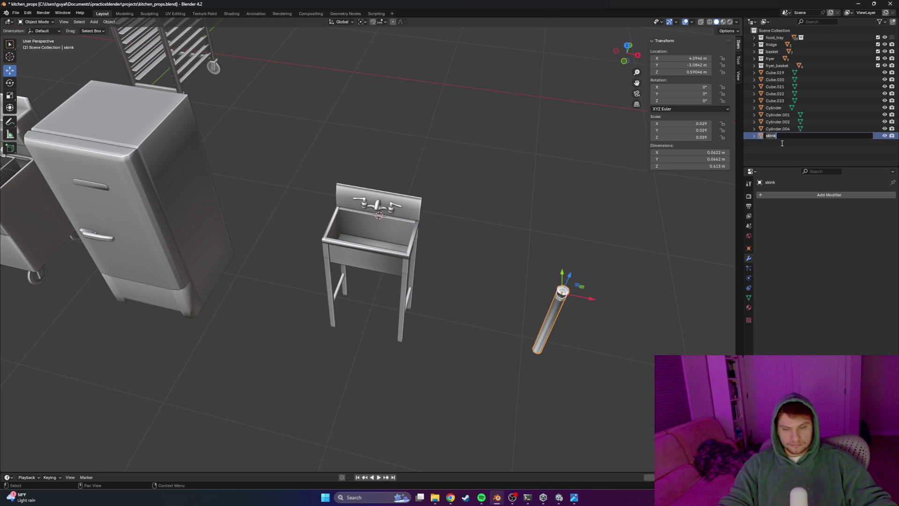
text(pipe)
key(Return)
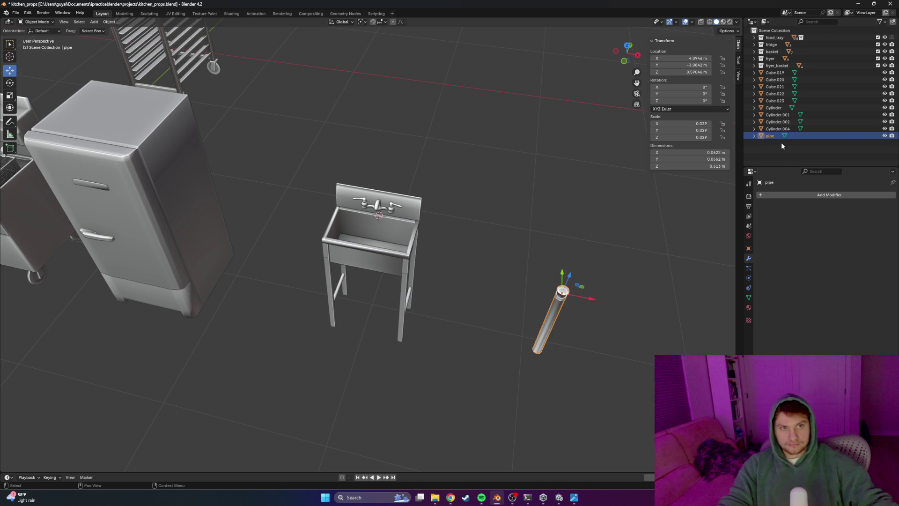
right_click(781, 145)
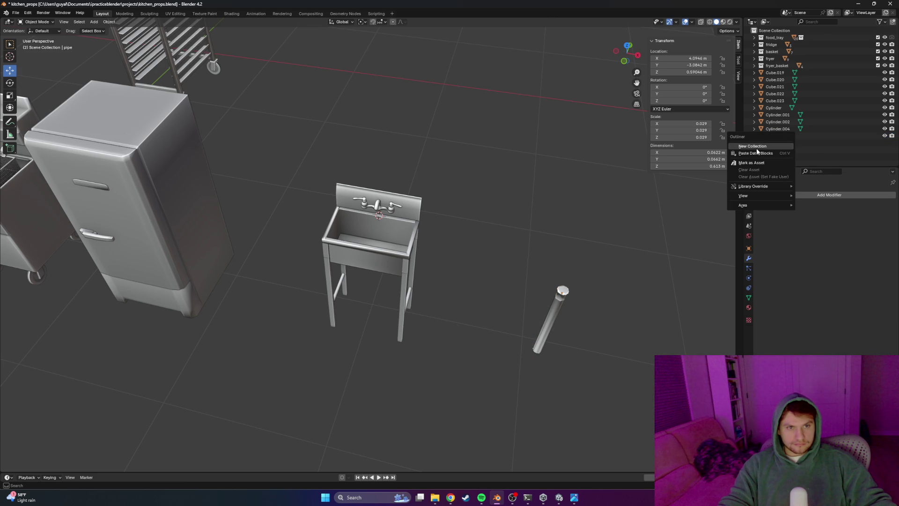
Create a new Outliner collection and name it 'sink'
click(757, 145)
double_click(776, 73)
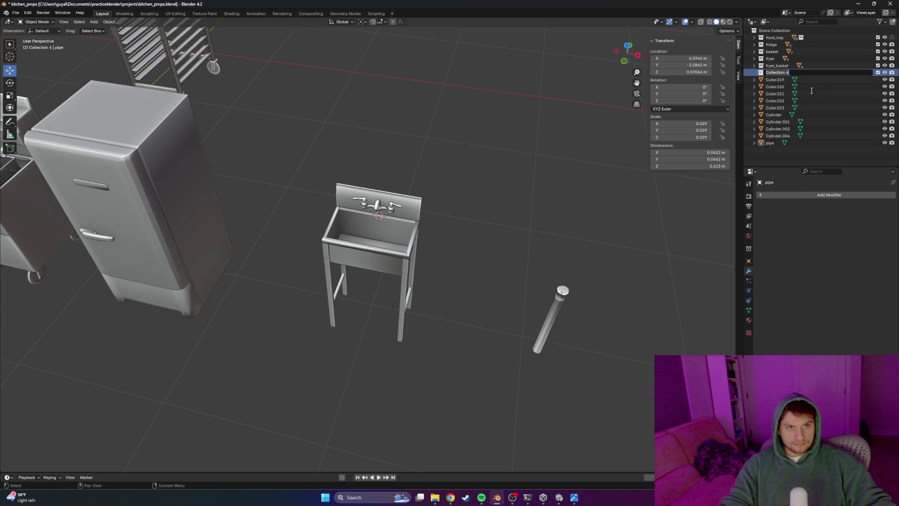
text(sink)
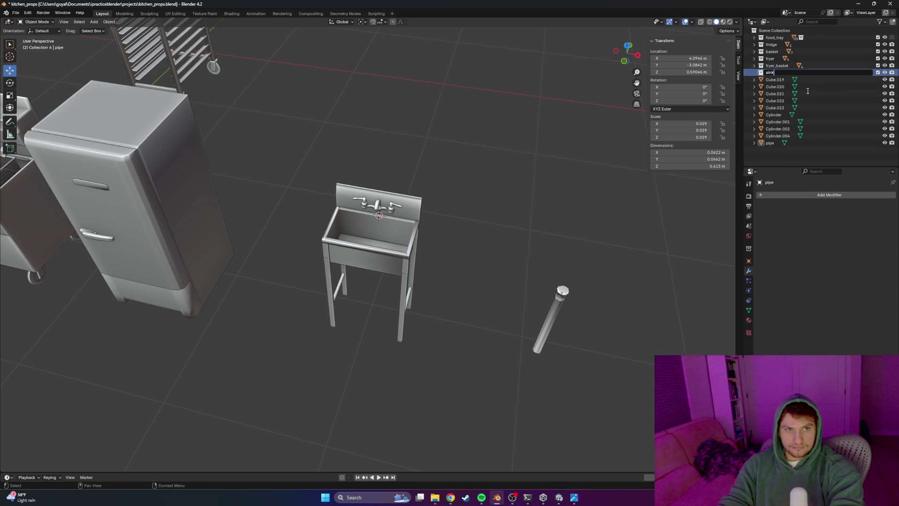
key(Return)
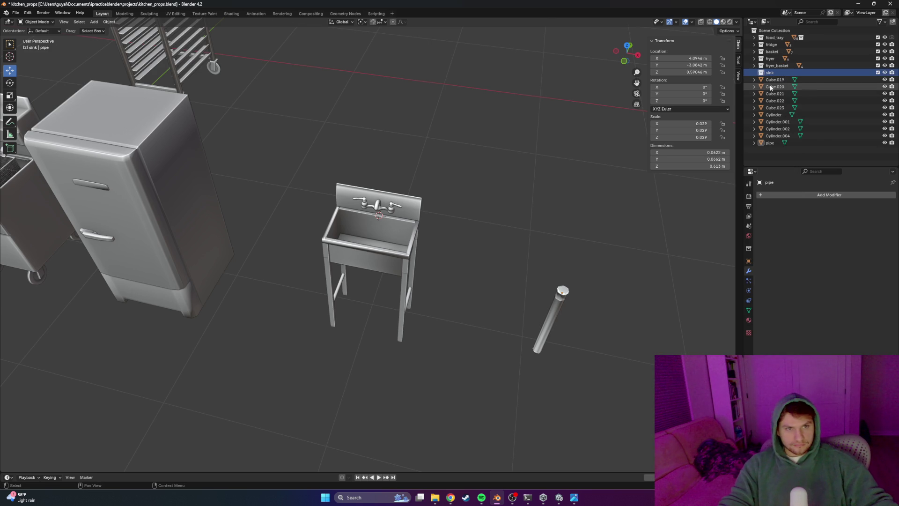
Box-select the sink parts and the pipe and place them in the sink collection
drag(512, 239, 257, 371)
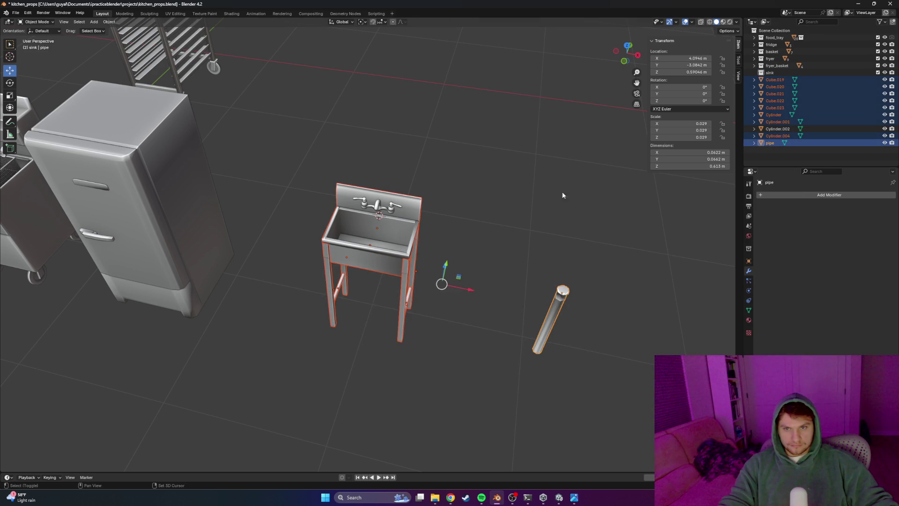
drag(538, 164, 291, 358)
drag(611, 189, 373, 340)
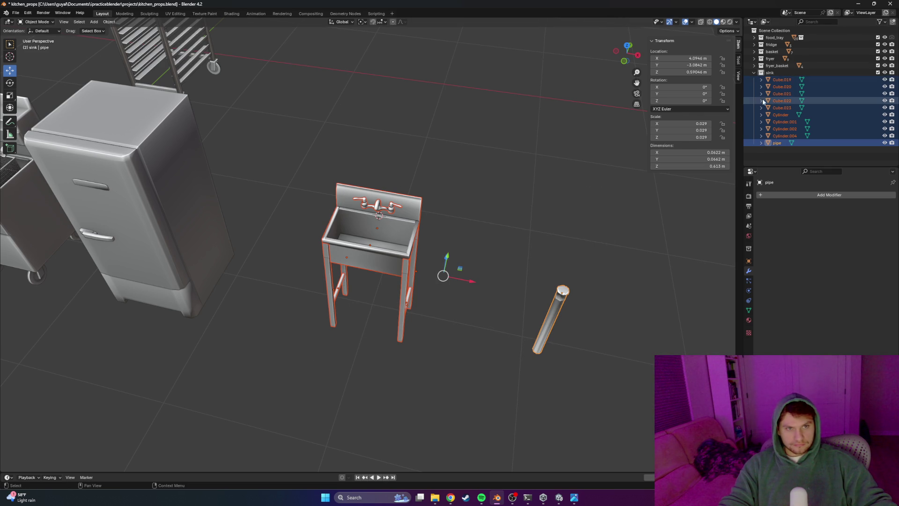
click(777, 79)
Select all sink parts, save, and switch to the UV Editing workspace facing the sink
shift+click(780, 135)
key(Tab)
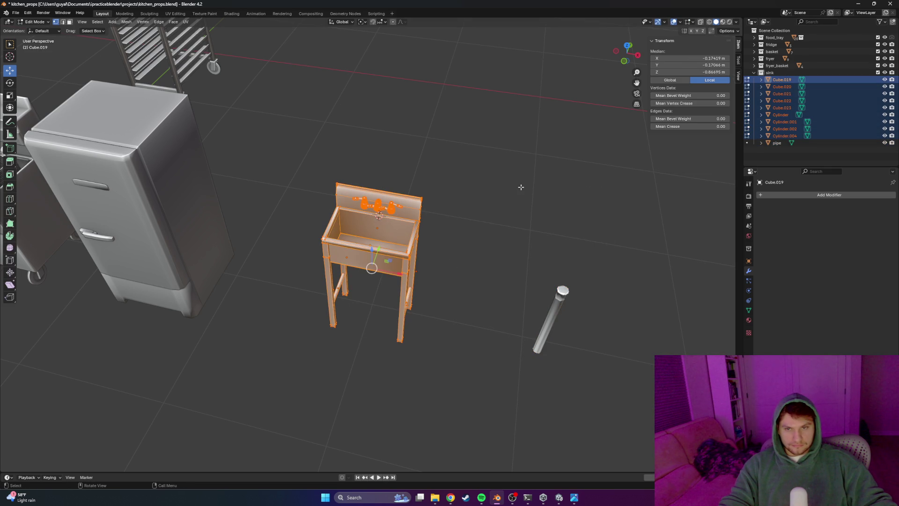
scroll(468, 180, up, 3)
click(495, 218)
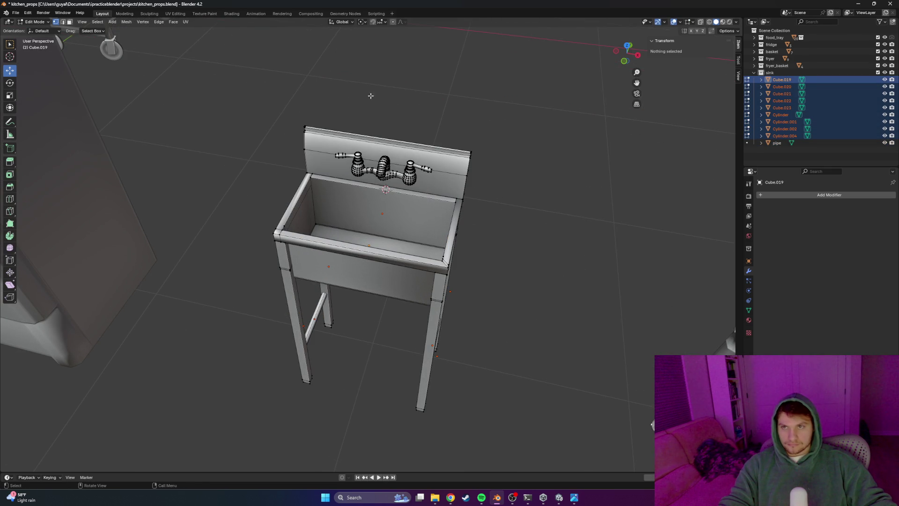
key(Tab)
key(ctrl+s)
click(174, 14)
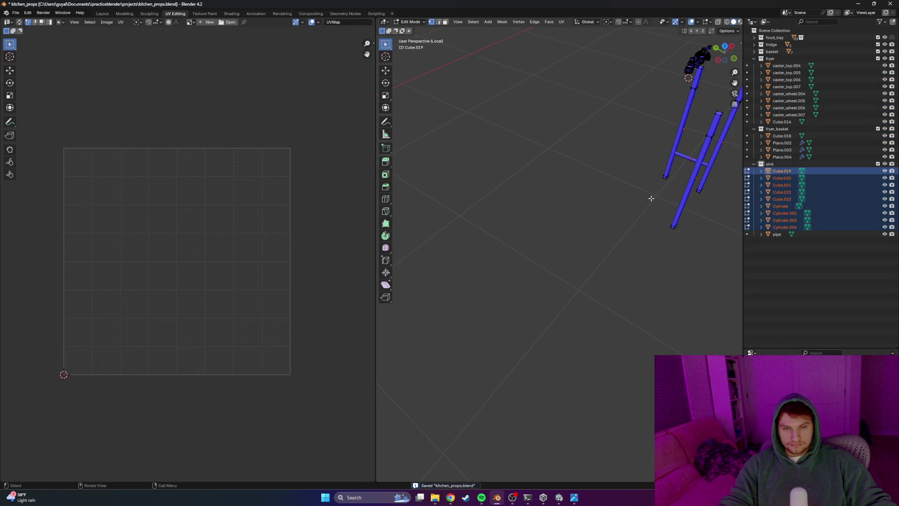
key(KP_Divide)
middle_drag(633, 206, 559, 231)
scroll(532, 253, up, 5)
scroll(580, 245, up, 3)
scroll(581, 246, down, 5)
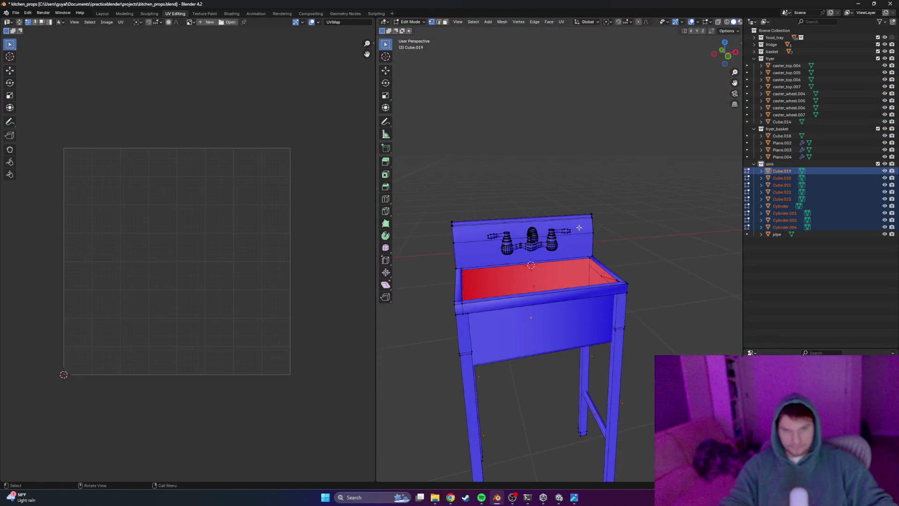
scroll(628, 188, down, 3)
scroll(629, 188, up, 2)
Get every sink part into Edit Mode with all geometry selected
drag(611, 190, 476, 406)
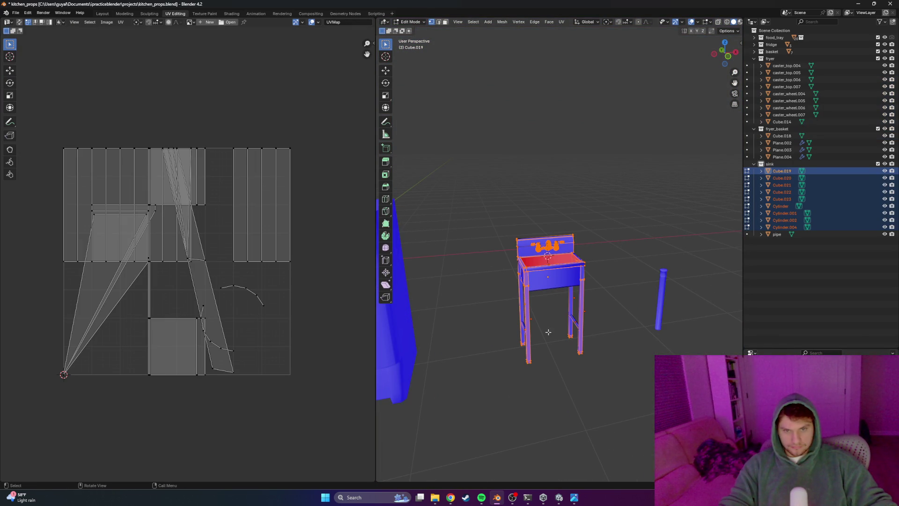
key(Tab)
key(a)
key(Tab)
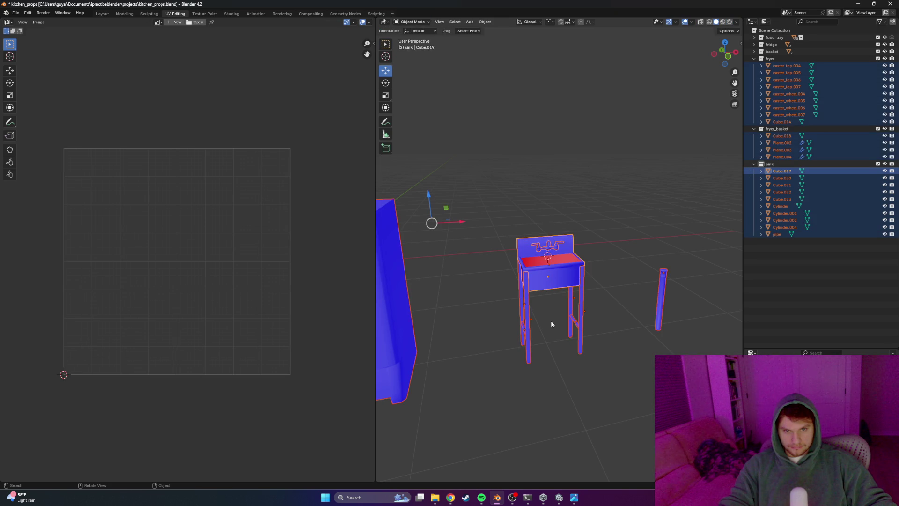
key(a)
key(a)
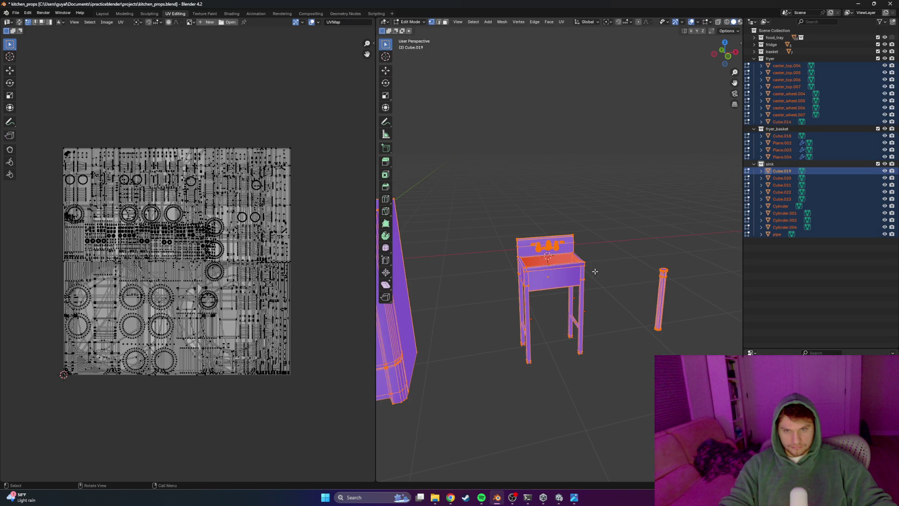
key(alt+a)
drag(621, 189, 490, 404)
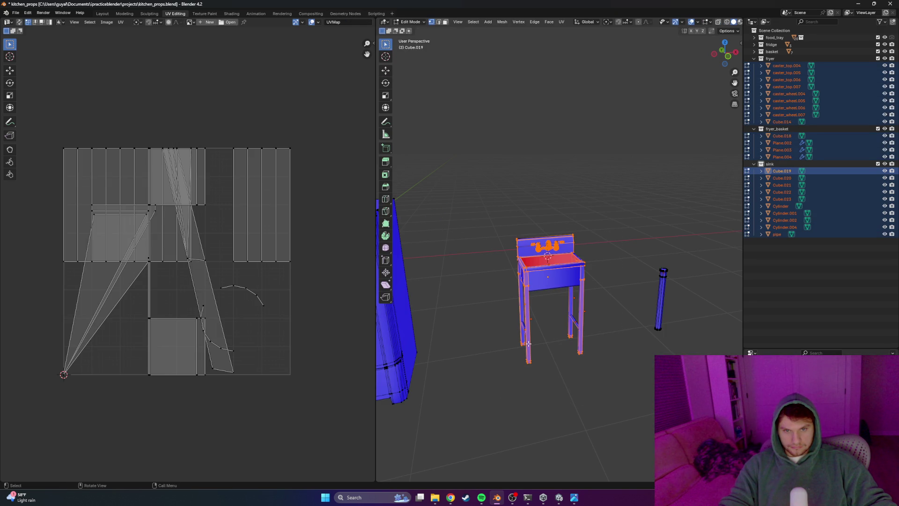
key(Tab)
click(622, 248)
drag(601, 211, 478, 418)
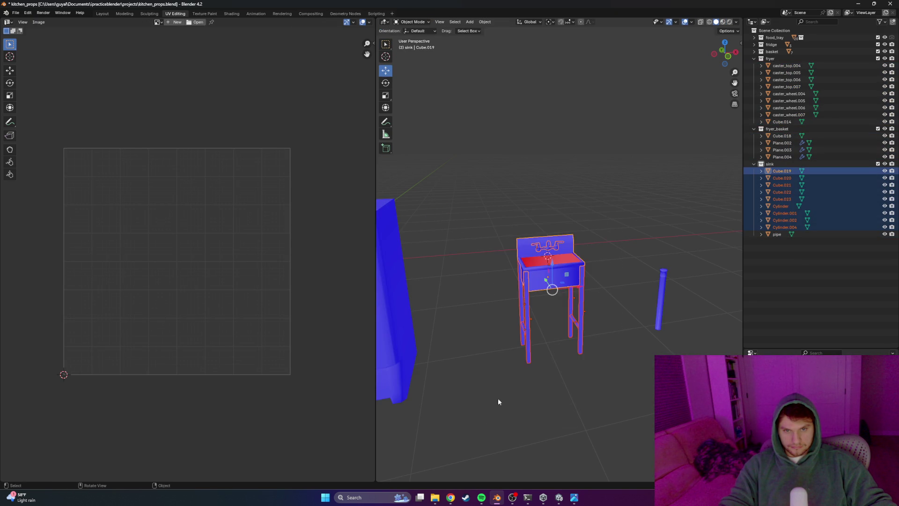
key(Tab)
key(a)
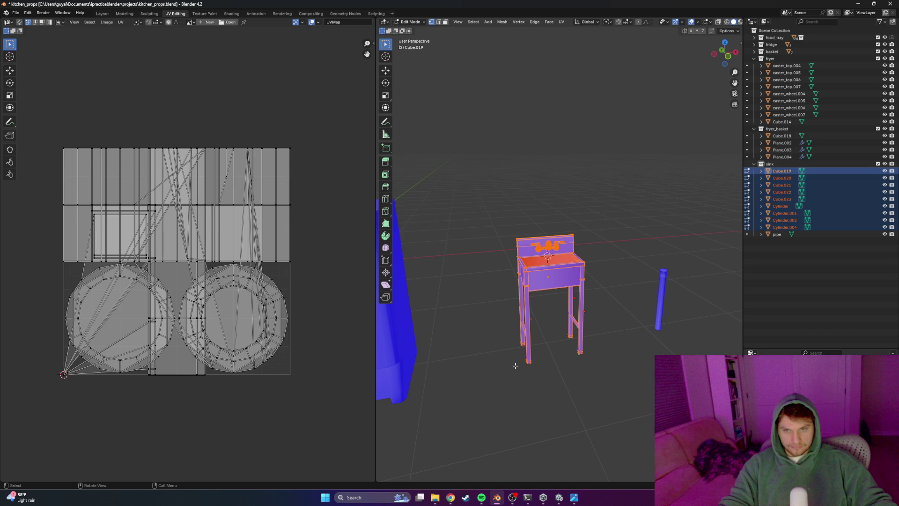
Unwrap the sink with Smart UV Project at default settings and save
key(u)
click(492, 373)
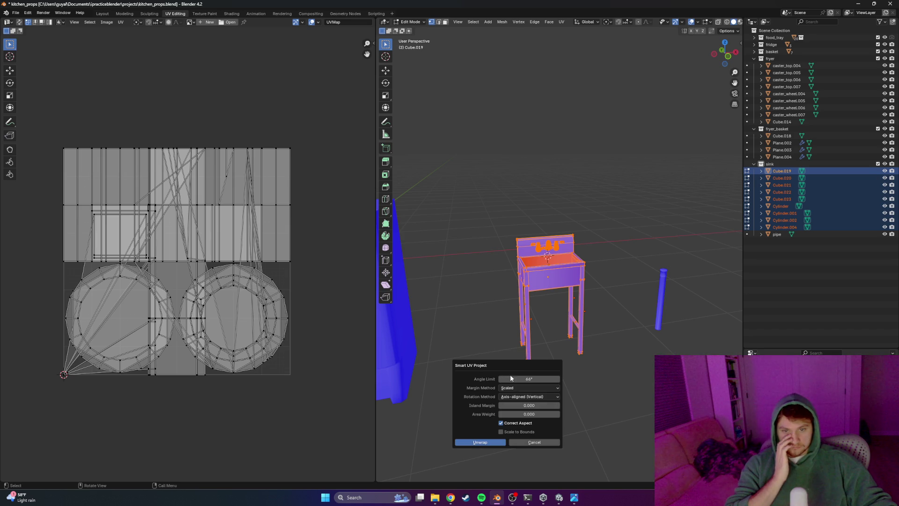
click(480, 441)
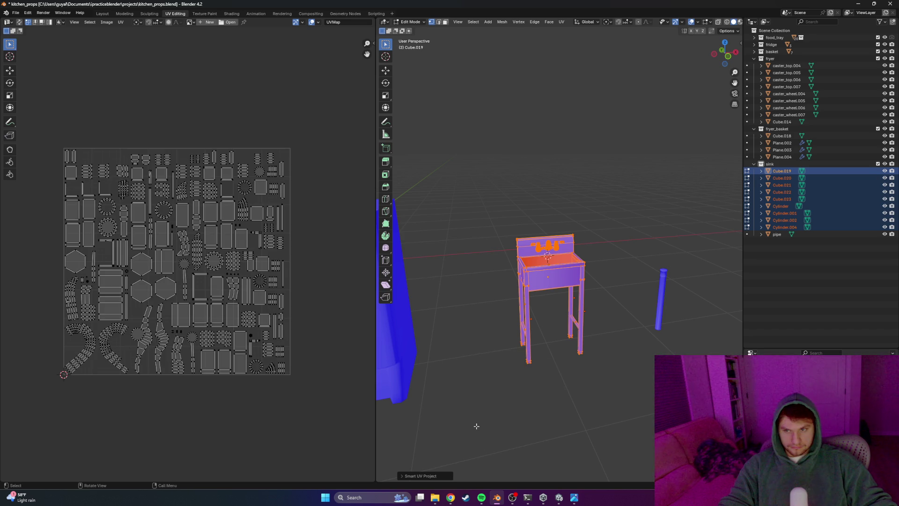
key(ctrl+s)
Export the sink parts as sink.fbx into the practiceblender fbx folder
click(15, 12)
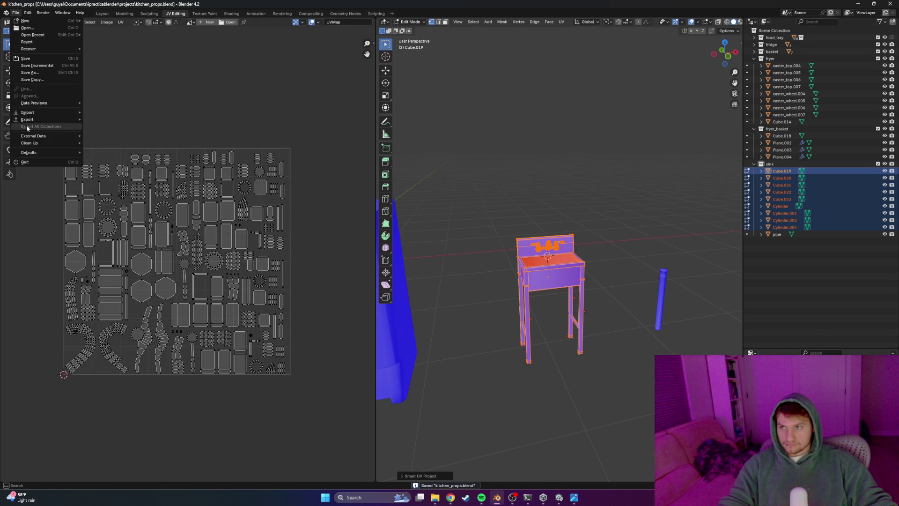
click(113, 183)
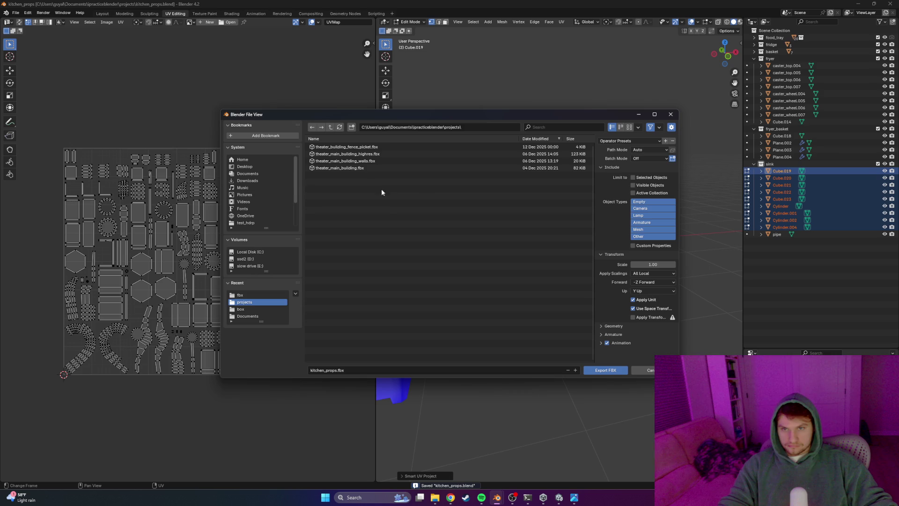
click(449, 127)
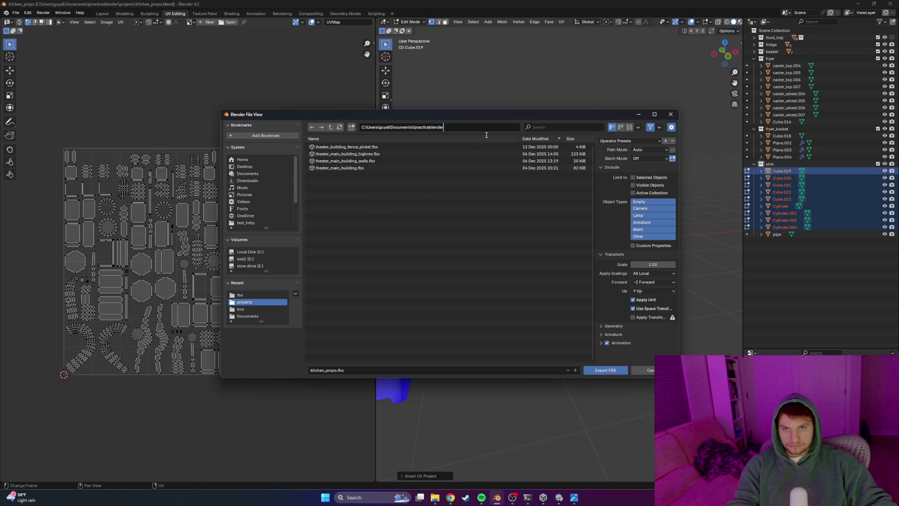
key(Return)
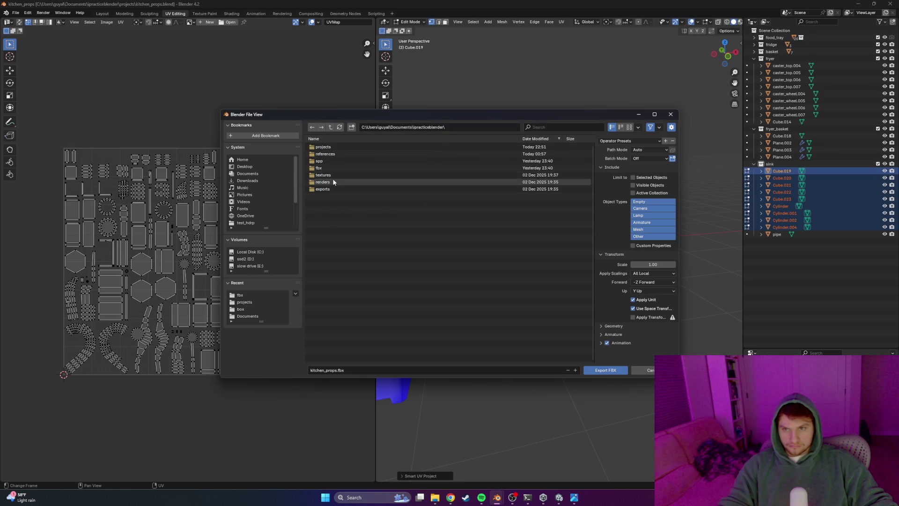
click(331, 168)
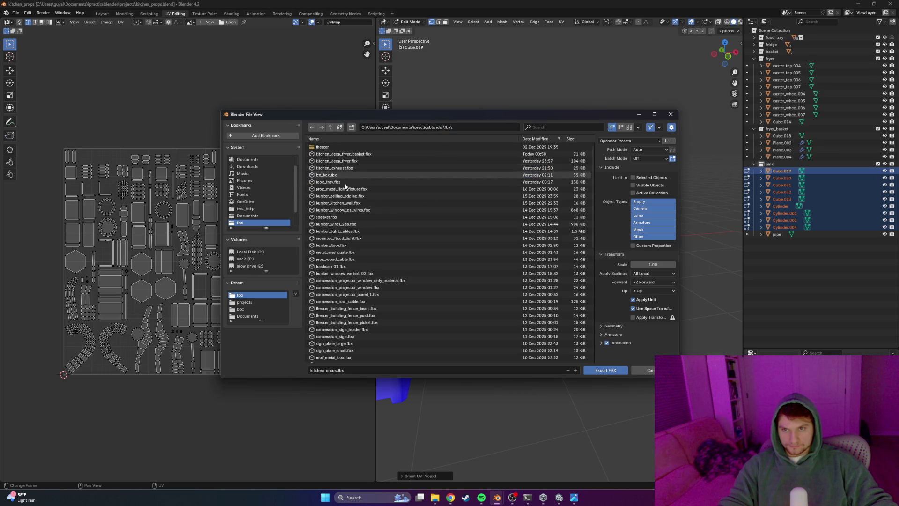
click(336, 370)
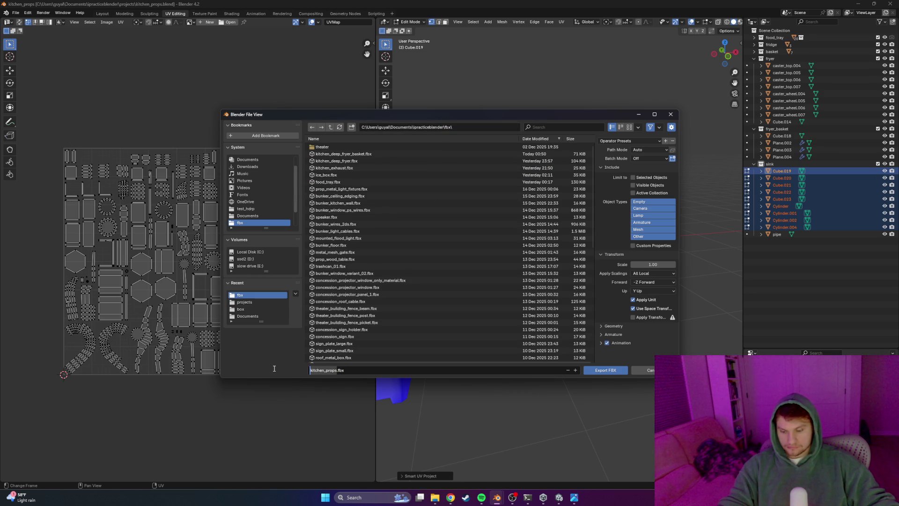
key(BackSpace)
text(sink)
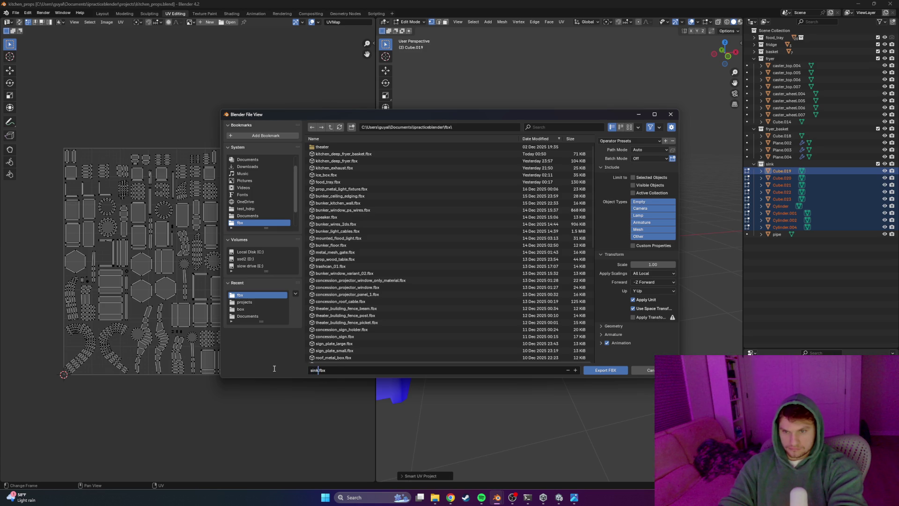
key(Return)
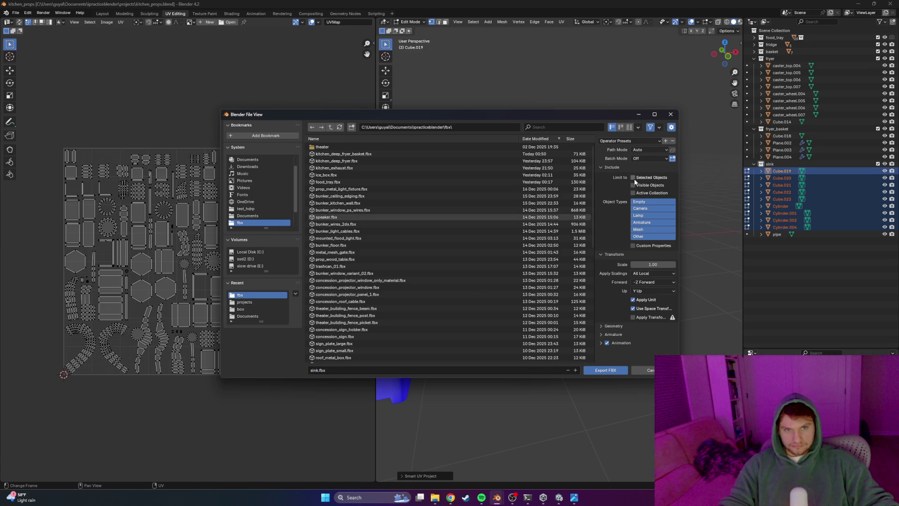
click(603, 371)
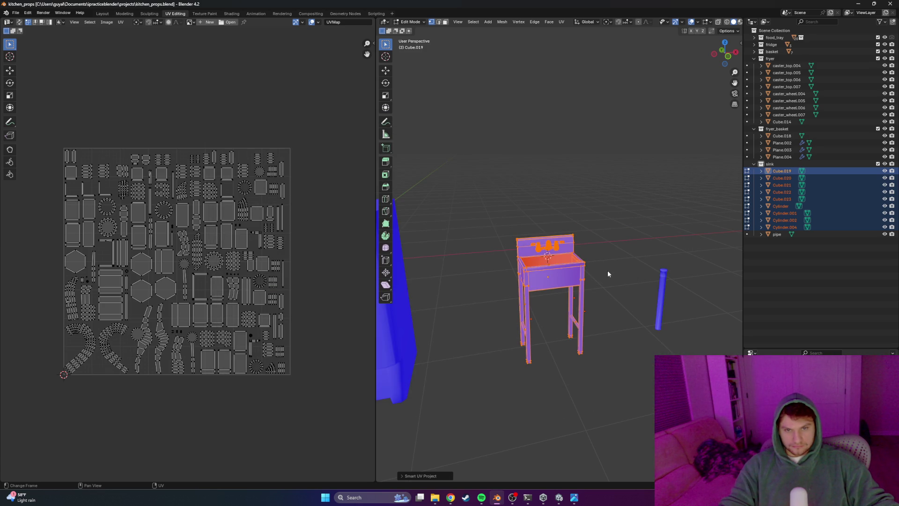
Save kitchen_props.blend in Object Mode and export sink.fbx again
key(Tab)
key(ctrl+s)
click(15, 13)
mouse_move(29, 119)
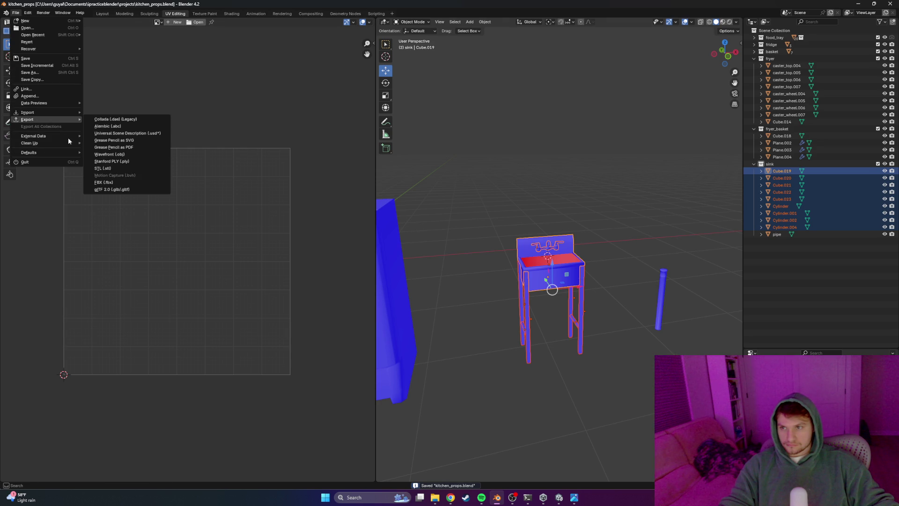
click(106, 181)
click(602, 370)
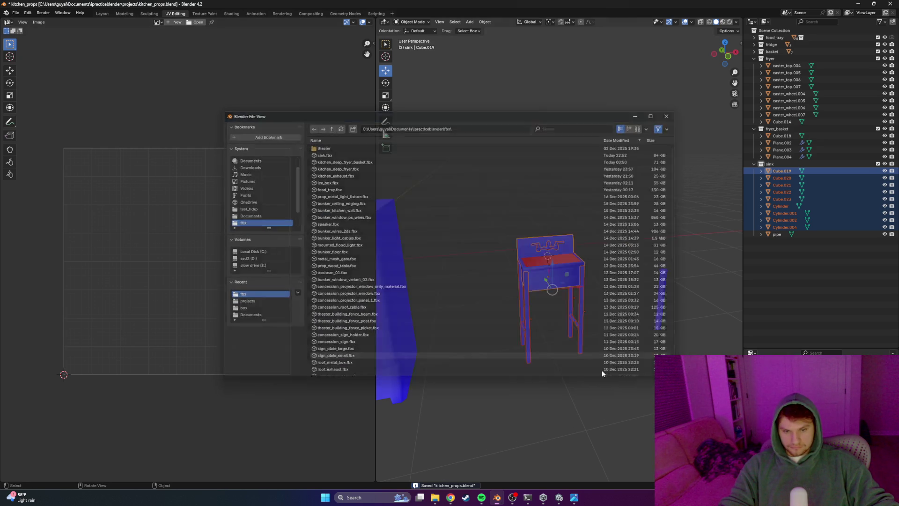
Launch Substance 3D Painter 2025 from Windows Search and bring Unity to the front
click(369, 497)
text(subs)
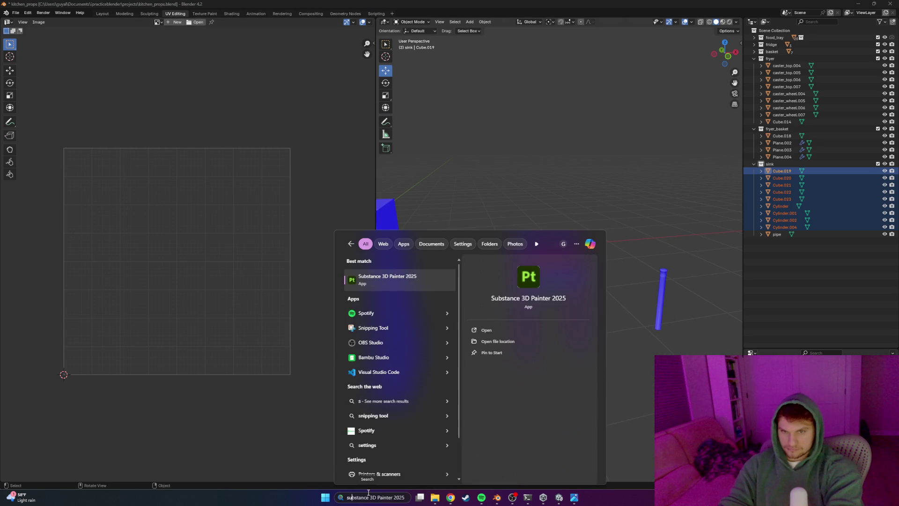
key(Return)
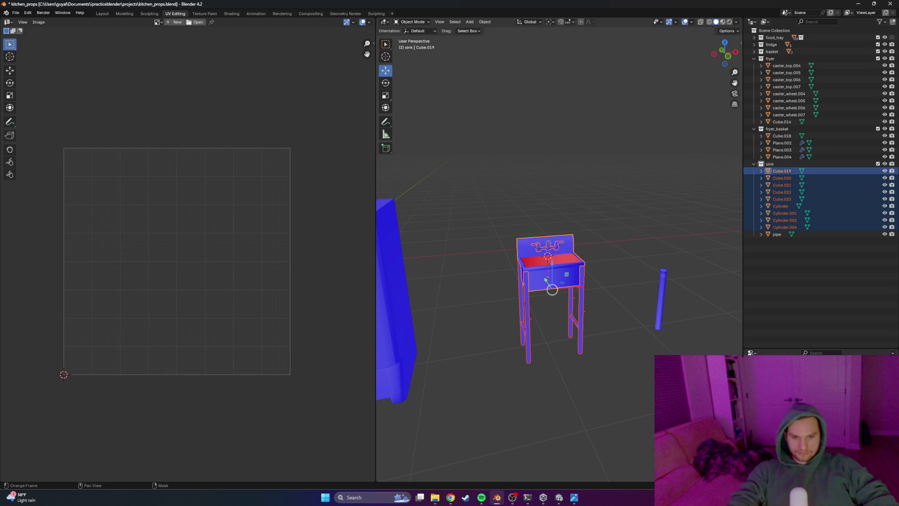
click(560, 497)
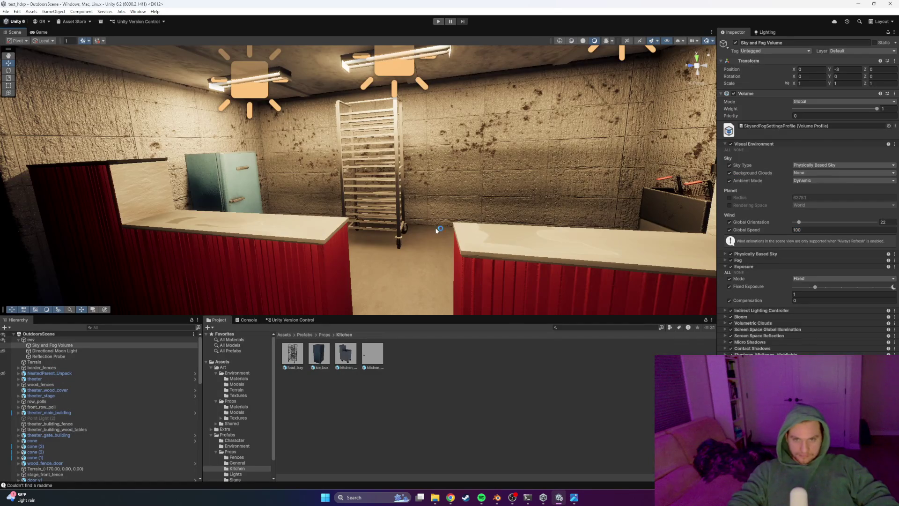
right_drag(440, 217, 498, 228)
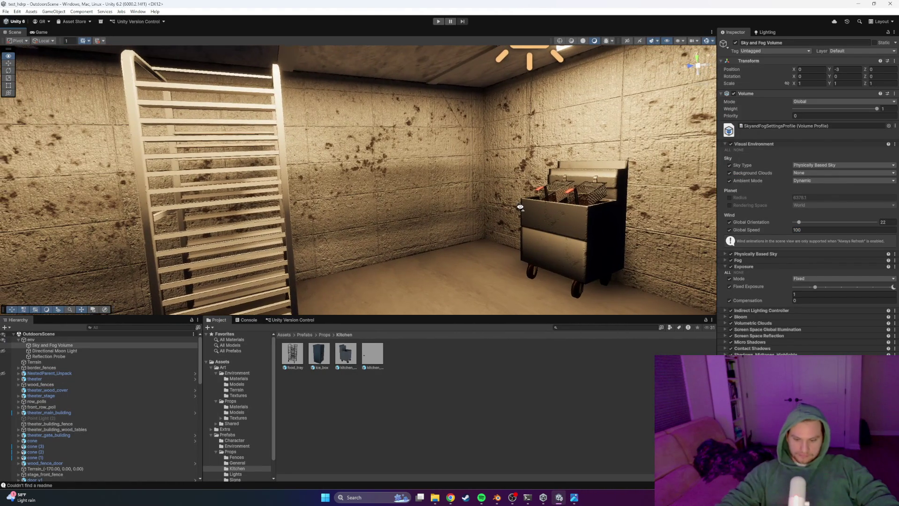
right_drag(520, 207, 397, 206)
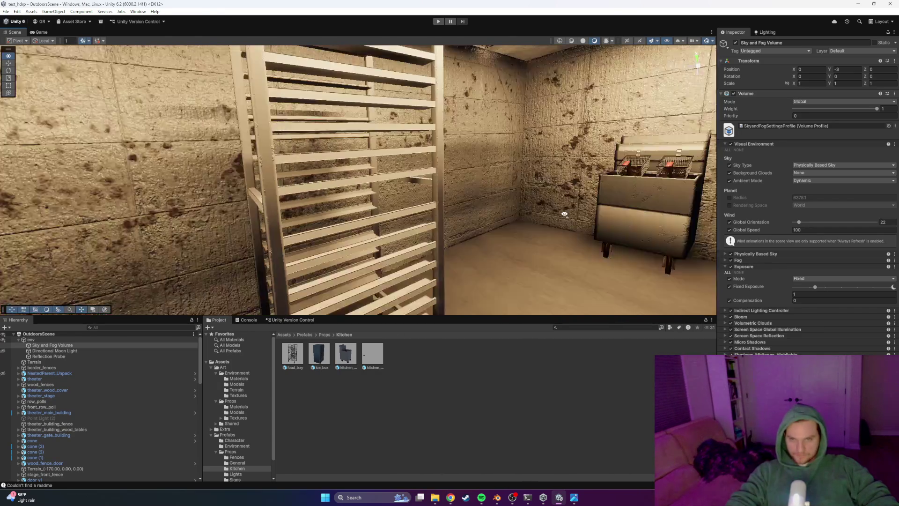
mouse_move(564, 215)
right_down()
mouse_move(470, 201)
mouse_move(553, 237)
mouse_move(625, 229)
mouse_move(539, 218)
mouse_move(710, 223)
mouse_move(470, 247)
mouse_move(59, 187)
mouse_move(163, 176)
mouse_move(894, 187)
mouse_move(246, 173)
mouse_move(290, 189)
mouse_move(108, 197)
mouse_move(127, 209)
mouse_move(204, 198)
right_up()
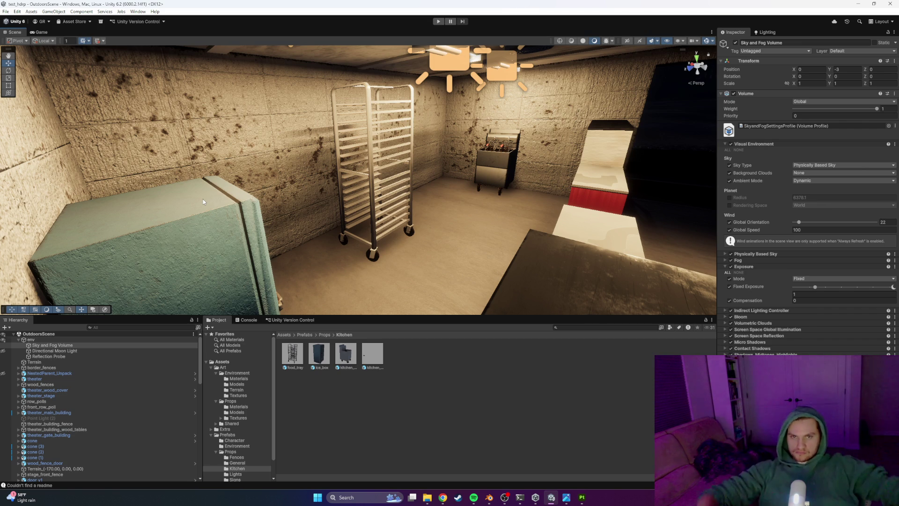
Fly the Unity Scene camera around the kitchen toward the fridge
mouse_move(327, 174)
right_down()
mouse_move(291, 161)
mouse_move(214, 165)
mouse_move(243, 165)
mouse_move(113, 154)
right_up()
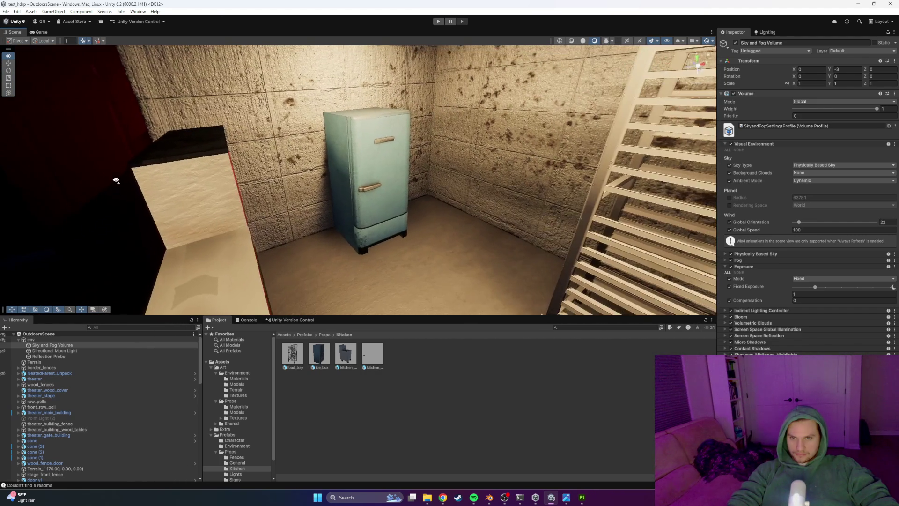
mouse_move(114, 153)
right_down()
mouse_move(116, 181)
mouse_move(359, 171)
mouse_move(239, 193)
right_up()
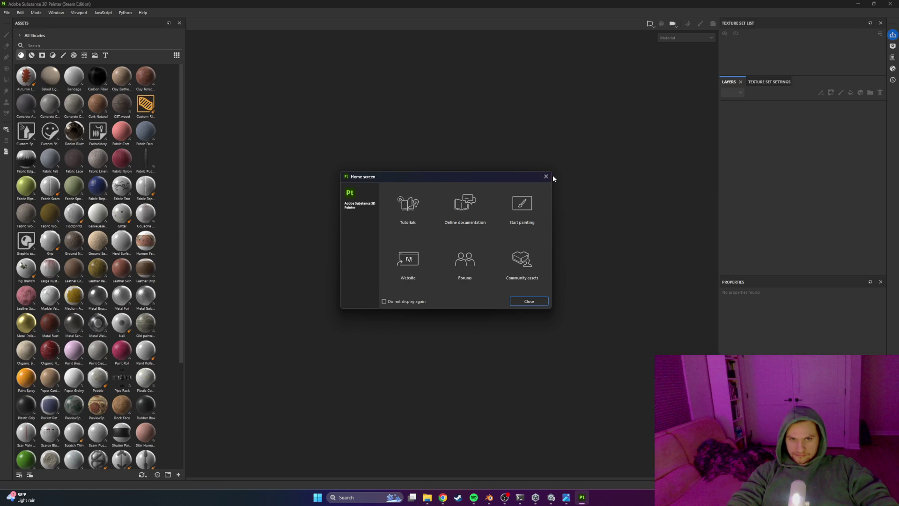
Create a new Painter project from sink.fbx, orbit the loaded sink, then return to Blender
click(545, 176)
click(7, 12)
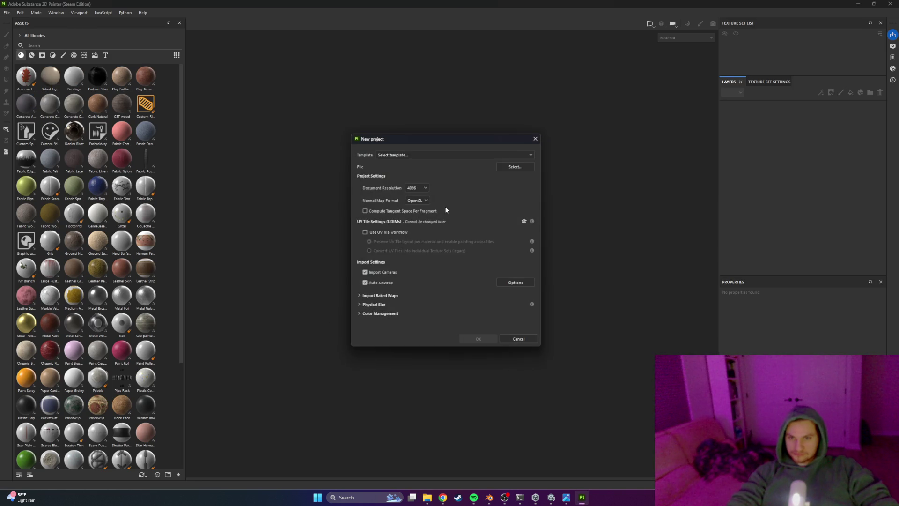
double_click(471, 200)
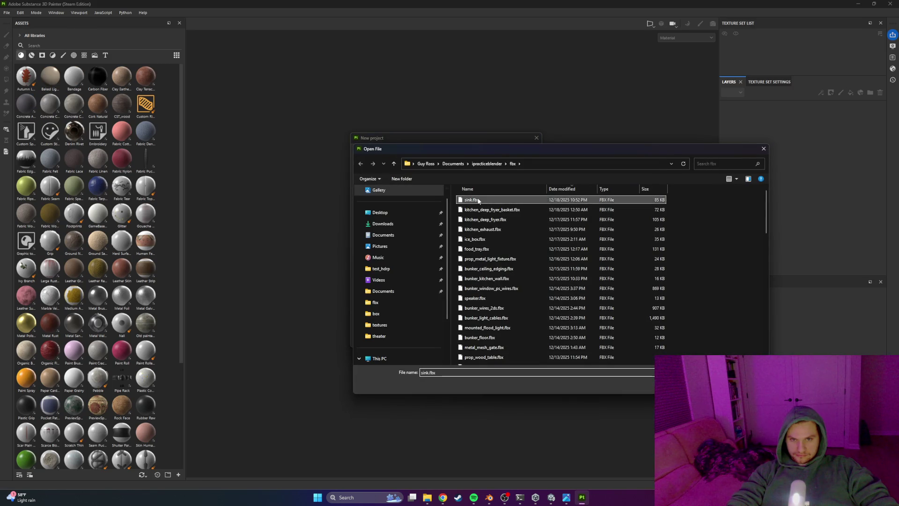
click(479, 340)
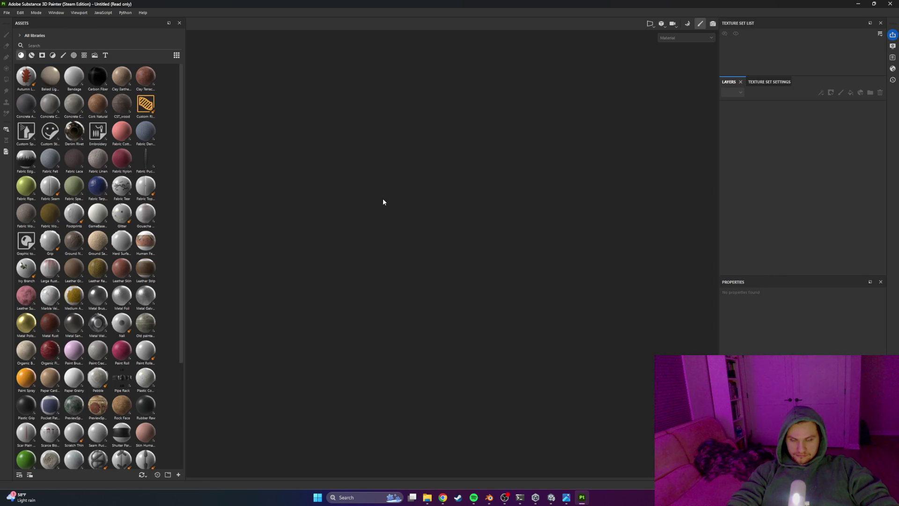
mouse_move(375, 192)
alt+mouse_down()
mouse_move(433, 182)
mouse_move(534, 249)
mouse_move(538, 152)
mouse_move(569, 208)
mouse_move(316, 170)
mouse_move(406, 185)
mouse_move(355, 126)
alt+mouse_up()
scroll(406, 185, up, 5)
key(alt+Tab)
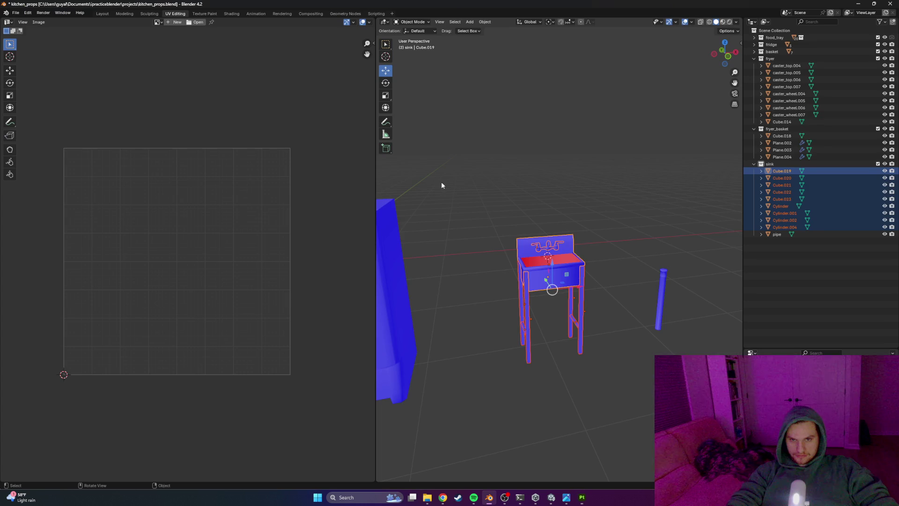
scroll(514, 223, up, 4)
Save the blend file, switch to the Layout workspace and select the basin Cube.019
mouse_move(582, 207)
middle_down()
mouse_move(571, 272)
mouse_move(559, 209)
mouse_move(554, 225)
middle_up()
key(alt+a)
key(Tab)
key(Tab)
key(ctrl+s)
click(102, 13)
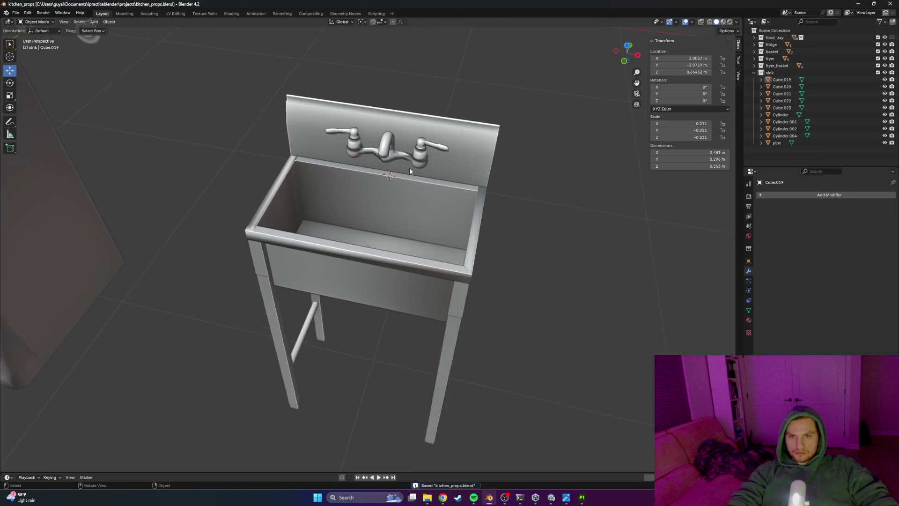
scroll(374, 186, up, 2)
click(374, 186)
mouse_move(374, 186)
middle_down()
mouse_move(422, 231)
mouse_move(397, 218)
middle_up()
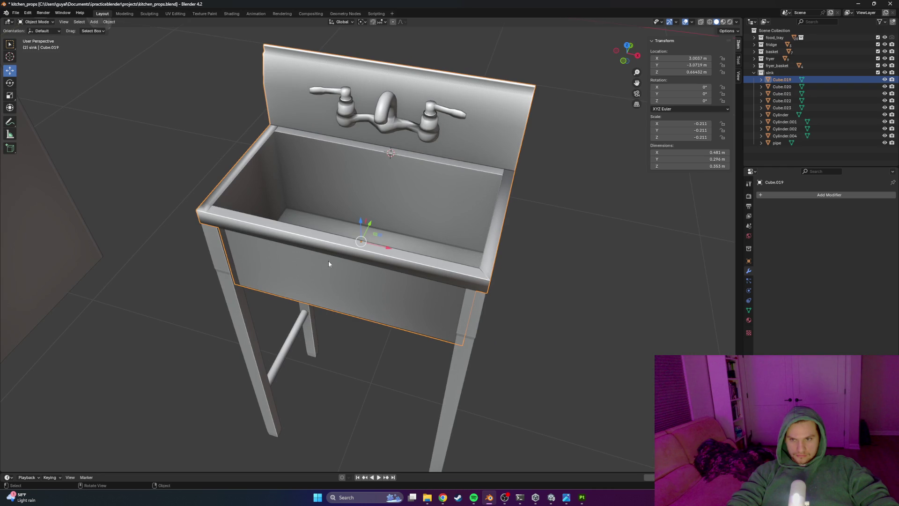
scroll(318, 199, up, 3)
middle_drag(318, 199, 282, 238)
scroll(237, 216, up, 2)
Inspect the basin's inner corner vertices in Edit Mode, then select the bar Cube.023
key(Tab)
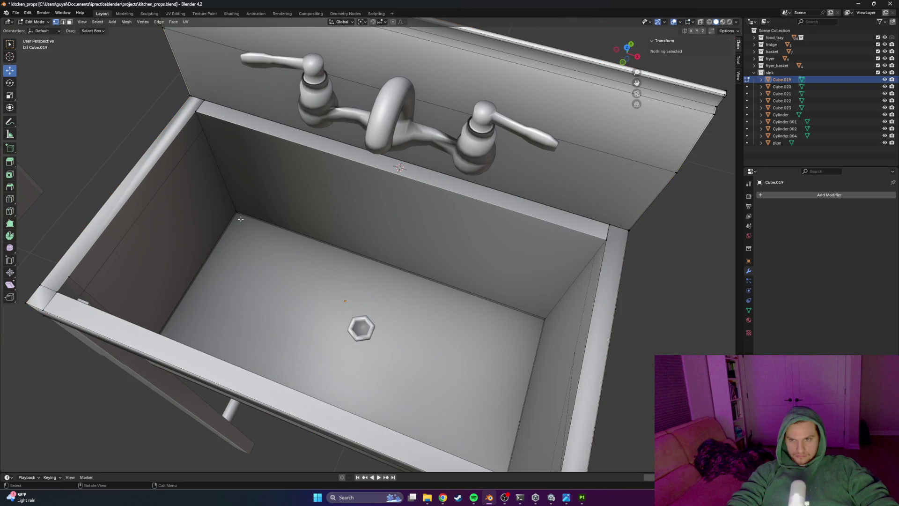
middle_drag(231, 219, 260, 211)
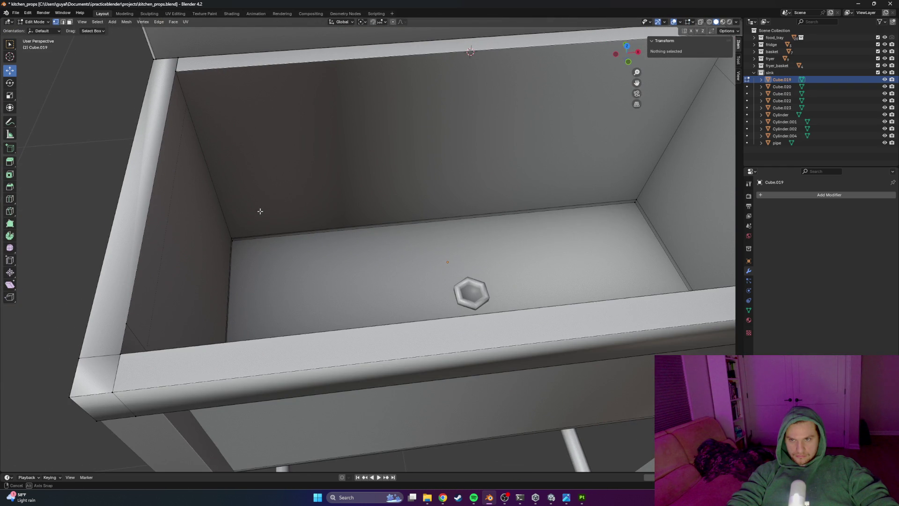
click(233, 242)
mouse_move(231, 236)
middle_down()
mouse_move(292, 267)
mouse_move(229, 264)
middle_up()
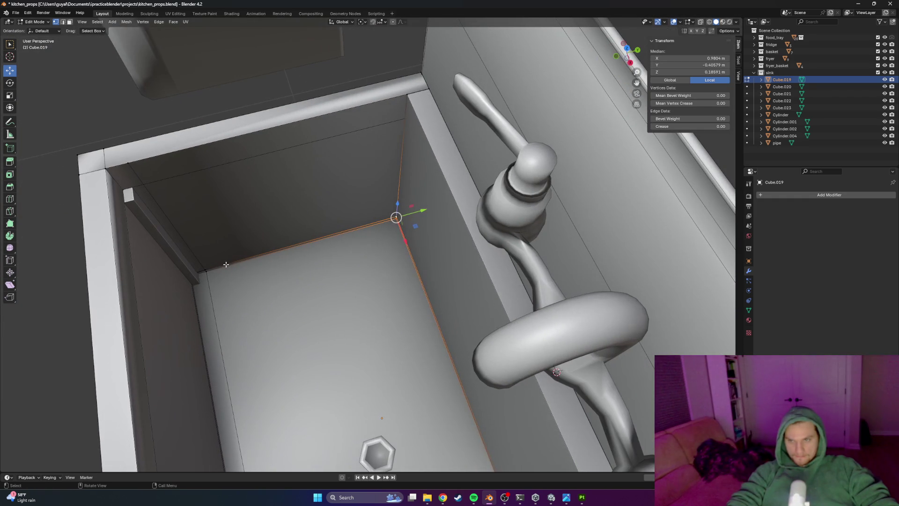
shift+click(208, 270)
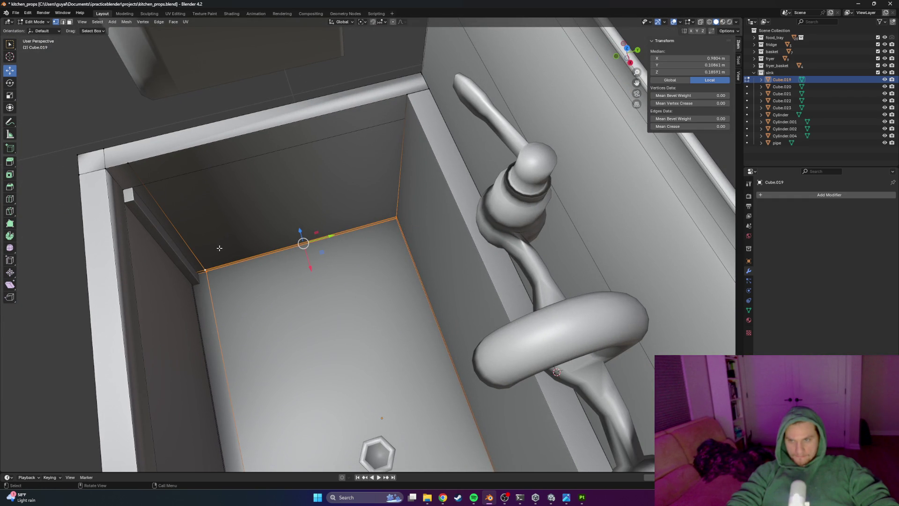
key(Tab)
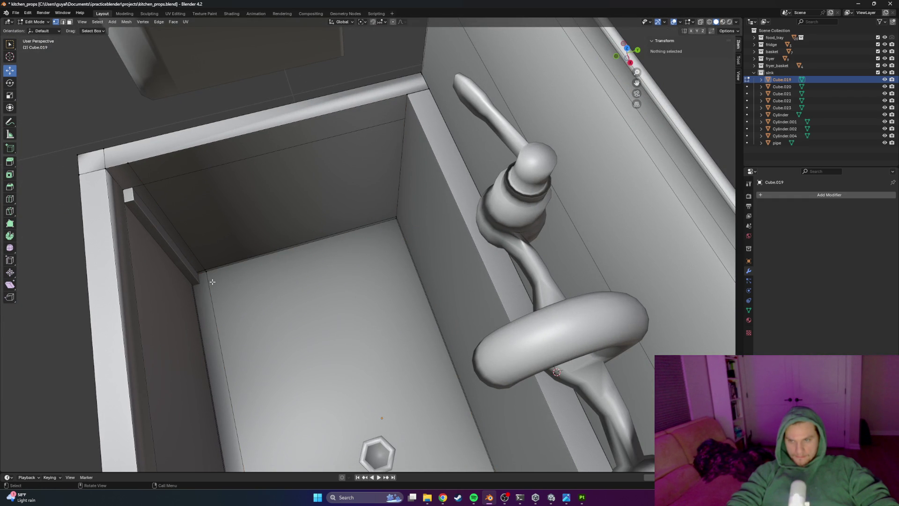
click(180, 247)
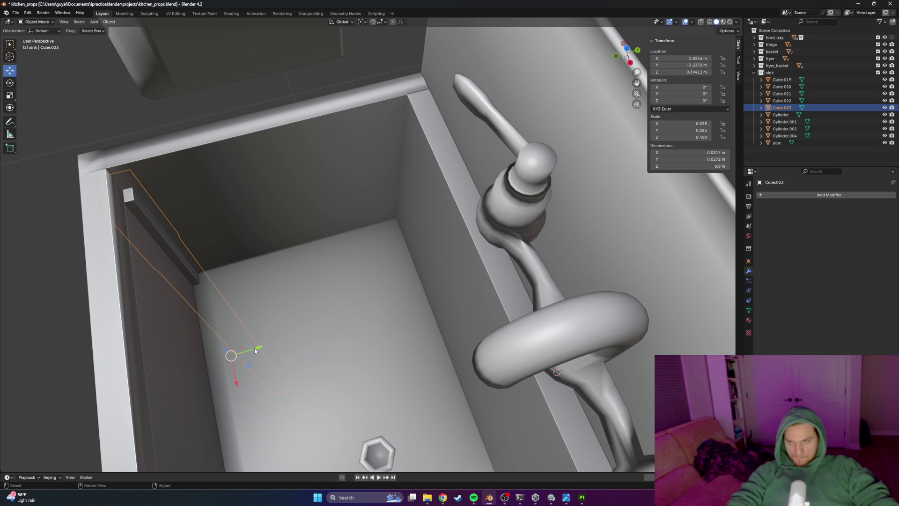
Nudge the corner bars Cube.022 and Cube.023 along the Y axis
drag(255, 350, 226, 357)
mouse_move(227, 357)
middle_down()
mouse_move(280, 349)
mouse_move(606, 376)
middle_up()
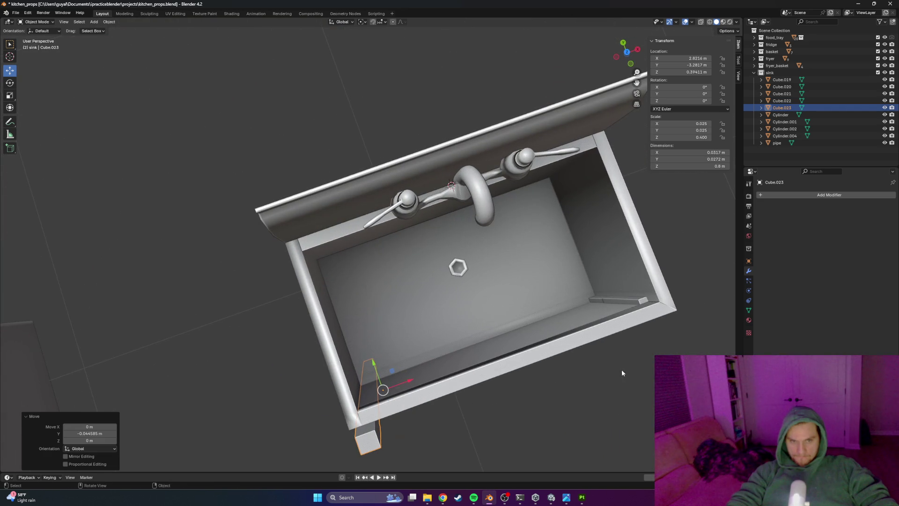
click(639, 300)
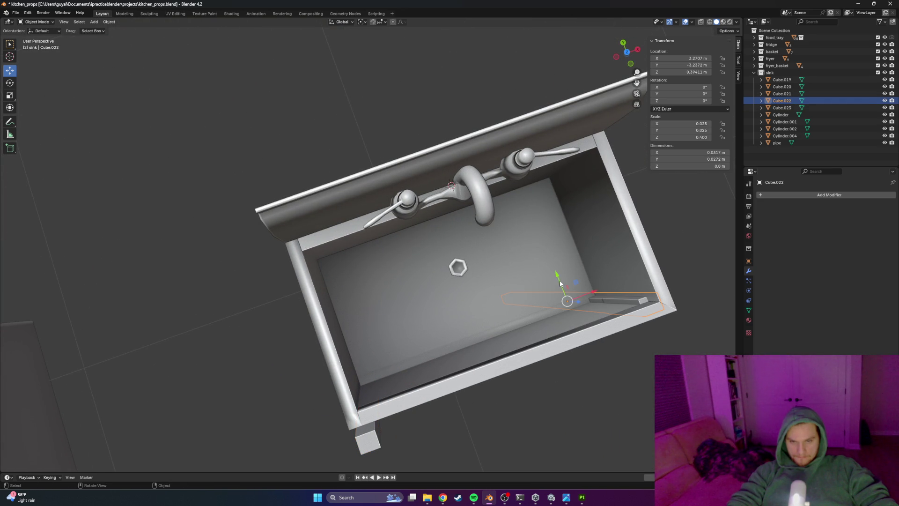
click(361, 394)
shift+click(641, 302)
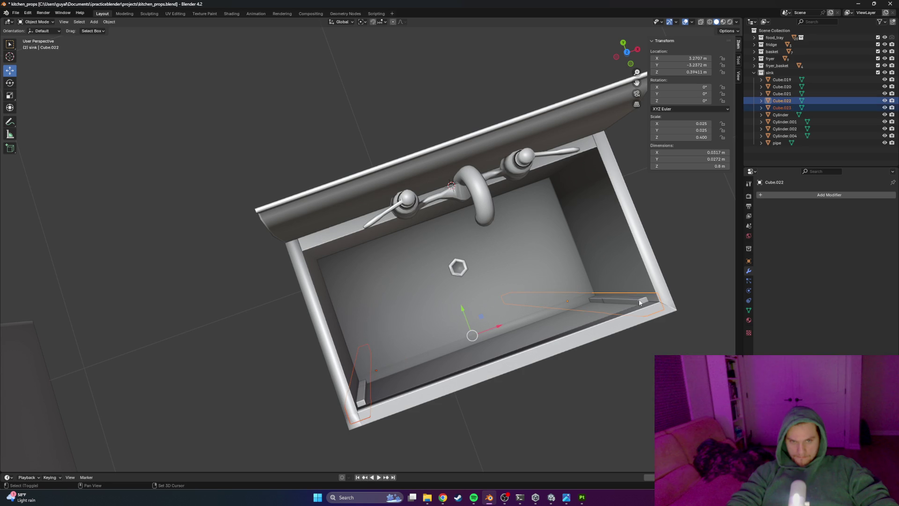
key(g)
key(y)
click(516, 323)
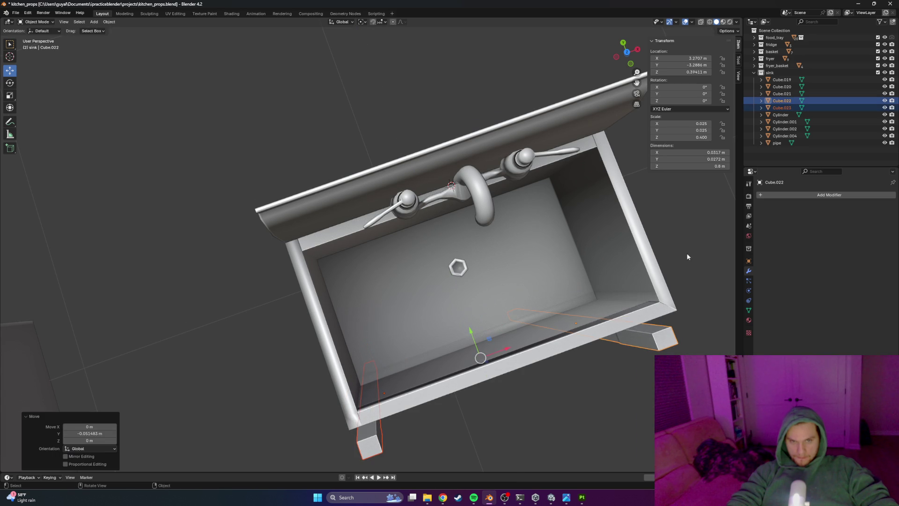
scroll(520, 327, up, 4)
Select the sink basin box and enter Edit Mode on its mesh
mouse_move(520, 327)
middle_down()
mouse_move(383, 289)
mouse_move(326, 295)
mouse_move(232, 187)
middle_up()
click(232, 187)
key(Tab)
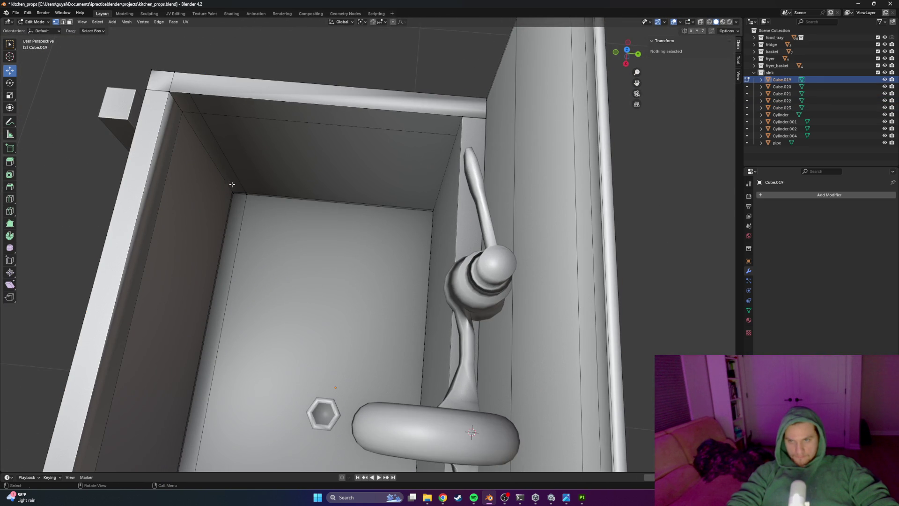
Select the basin's inner corner vertices, corner edge, floor edges and back inner wall face
shift+click(232, 192)
shift+click(183, 114)
mouse_move(182, 113)
middle_down()
mouse_move(422, 125)
mouse_move(180, 96)
middle_up()
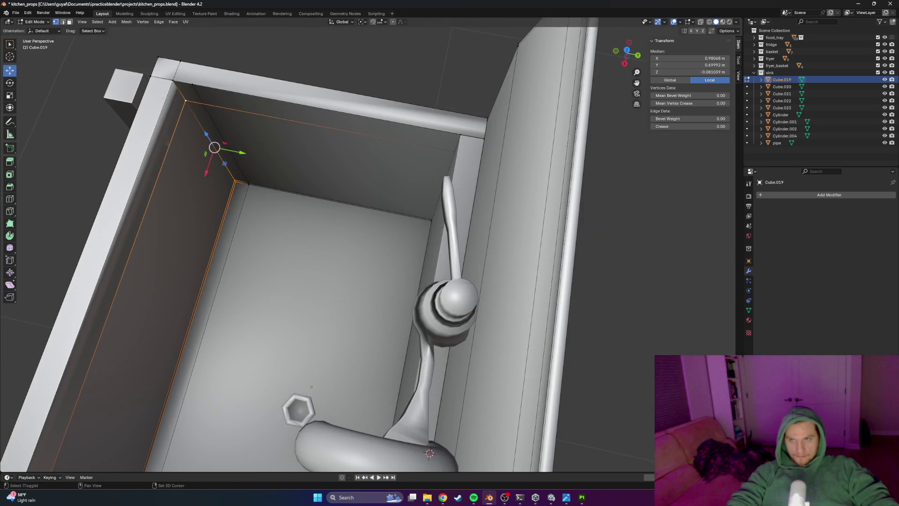
shift+click(183, 83)
middle_drag(241, 111, 237, 186)
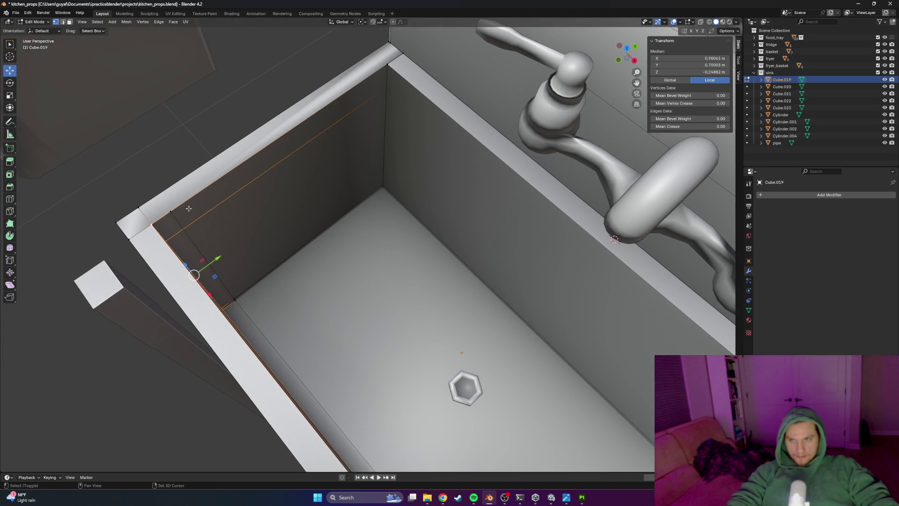
shift+click(387, 137)
alt+shift+click(382, 188)
middle_drag(382, 187, 192, 237)
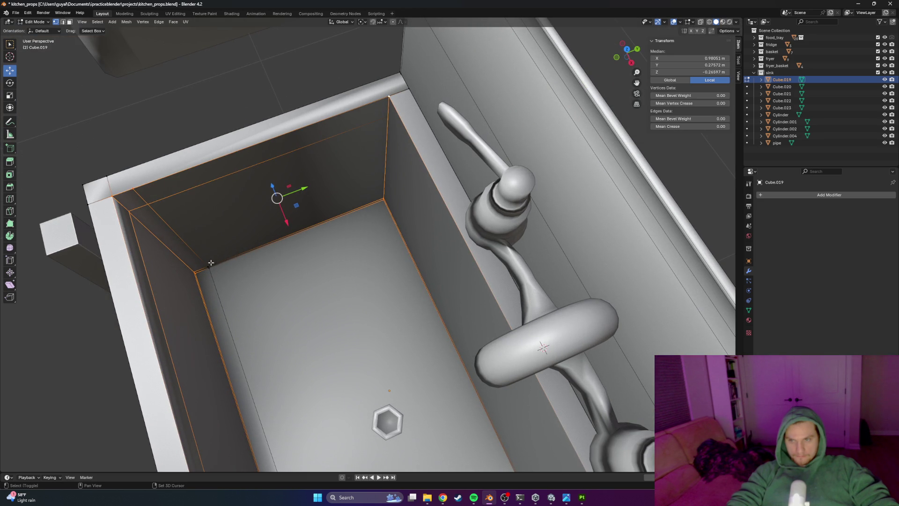
shift+click(214, 266)
Extrude the back inner wall face along its normal, then undo twice while checking the basin
key(e)
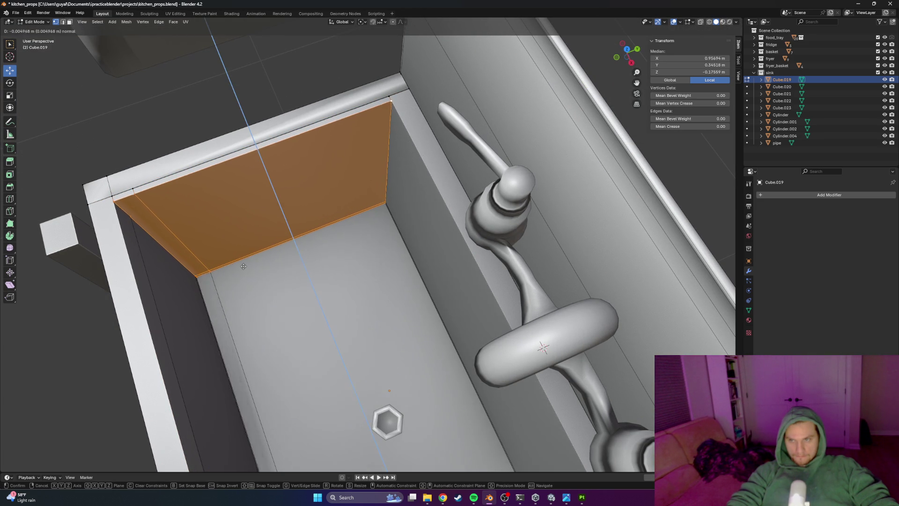
scroll(242, 264, down, 3)
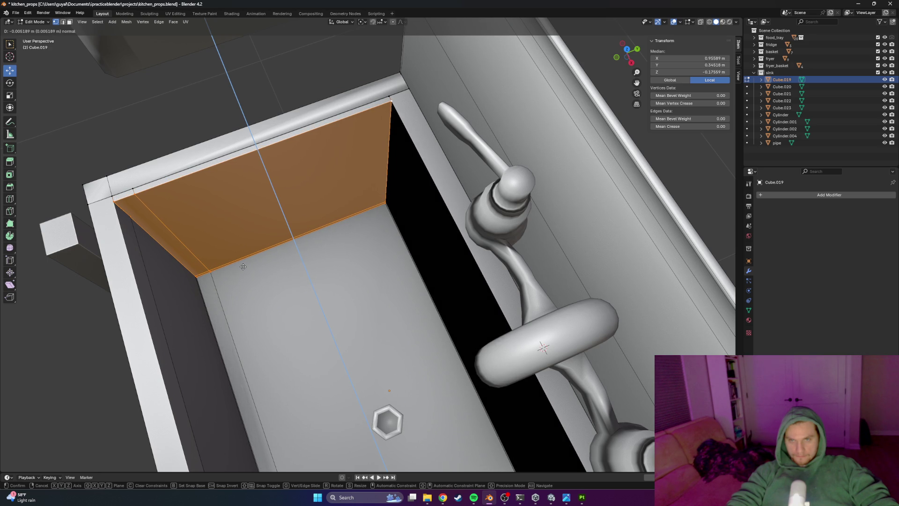
click(246, 264)
mouse_move(246, 263)
middle_down()
mouse_move(287, 263)
mouse_move(255, 252)
middle_up()
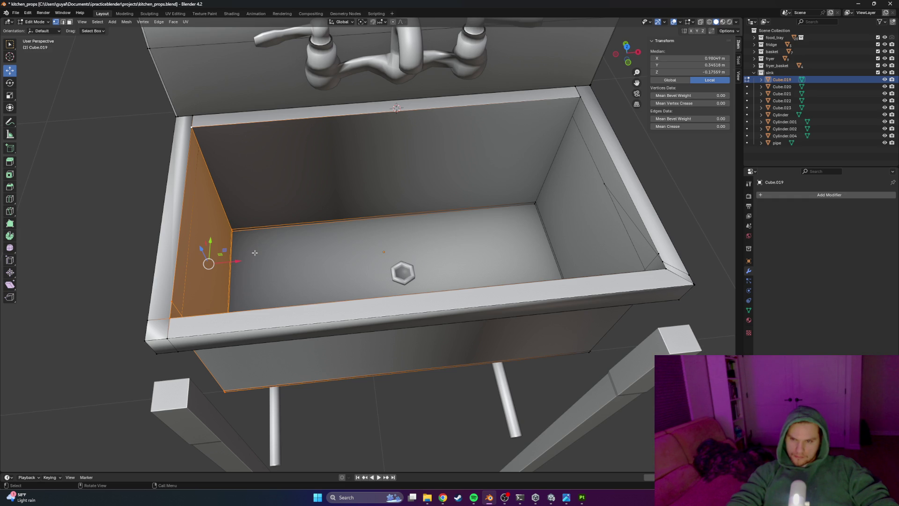
middle_drag(252, 244, 286, 226)
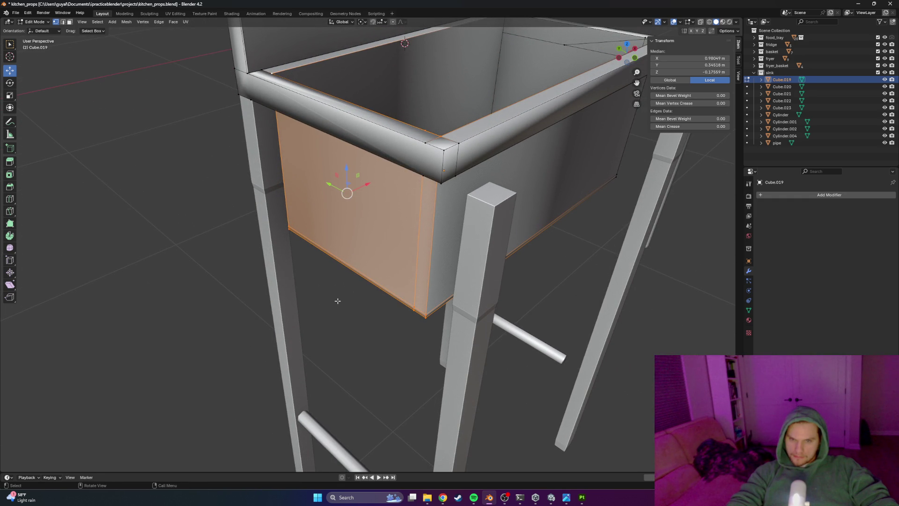
middle_drag(337, 300, 307, 301)
key(ctrl+z)
key(ctrl+z)
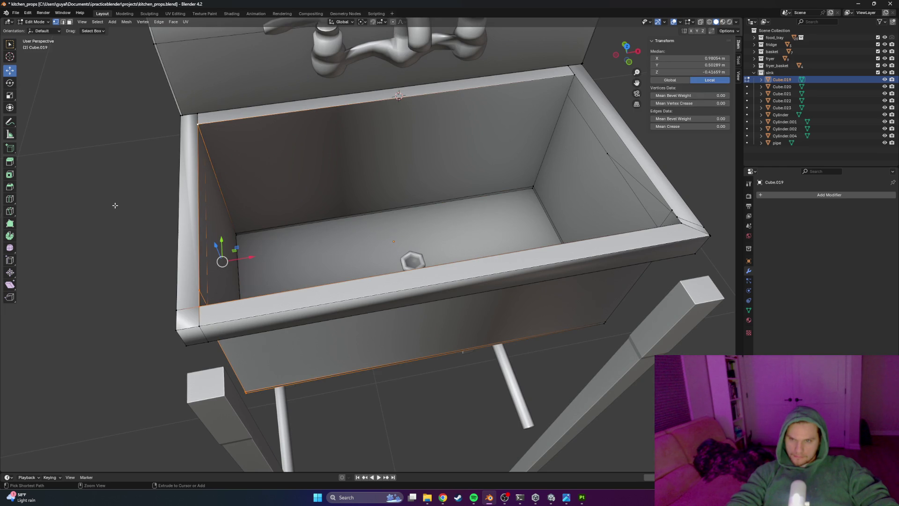
key(ctrl+z)
key(ctrl+z)
key(ctrl+z)
key(ctrl+z)
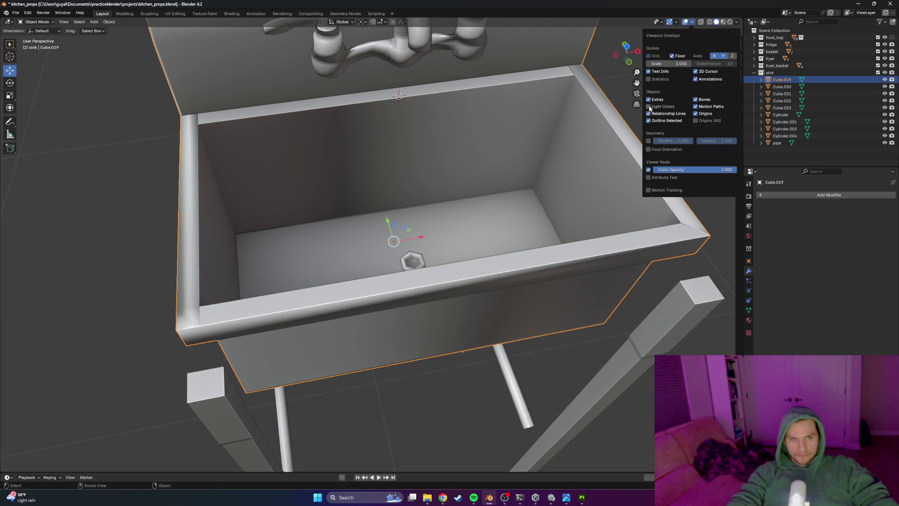
Enable Face Orientation overlay and select the basin's back wall face in Edit Mode
click(648, 149)
middle_drag(609, 100, 435, 160)
click(360, 211)
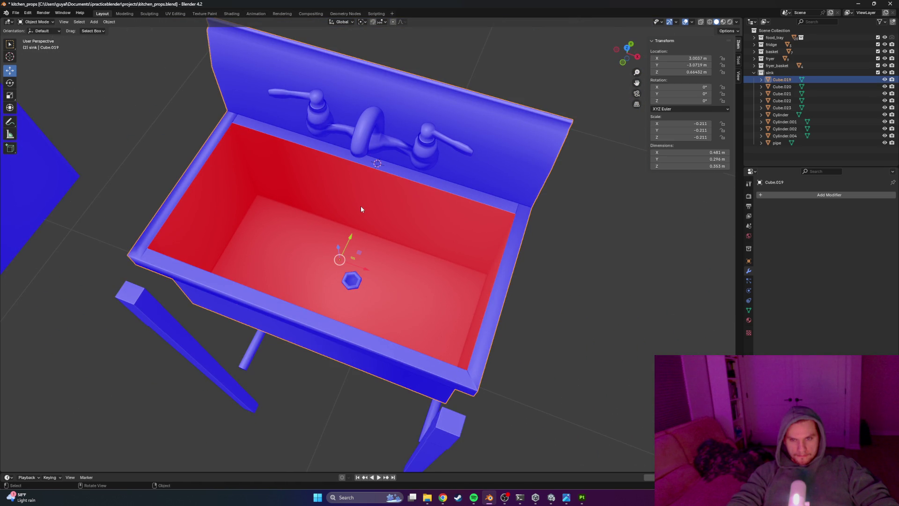
key(Tab)
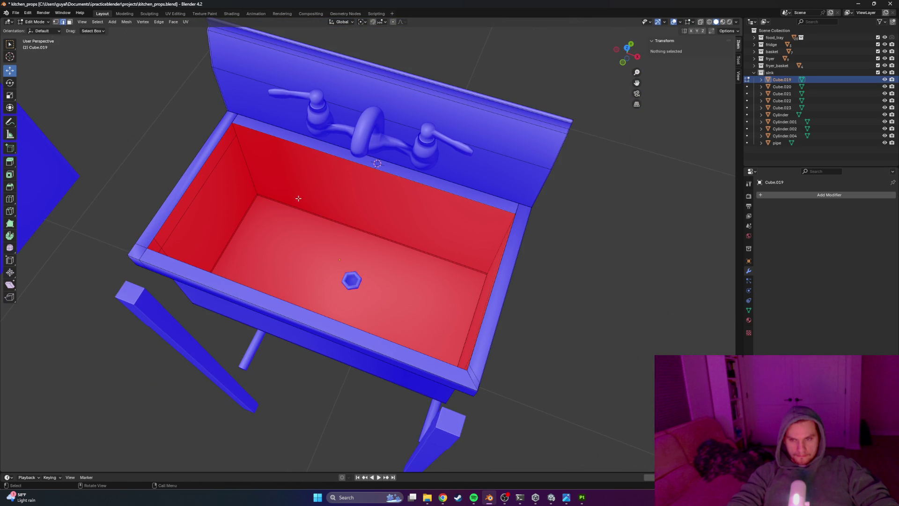
click(304, 192)
click(309, 183)
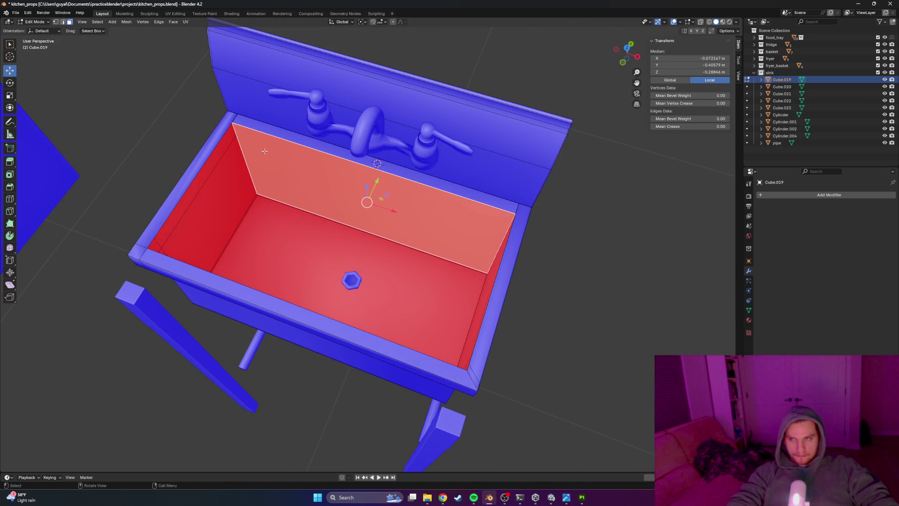
Apply a Mesh > Normals operation to the back wall face and check it from a low front view
click(113, 22)
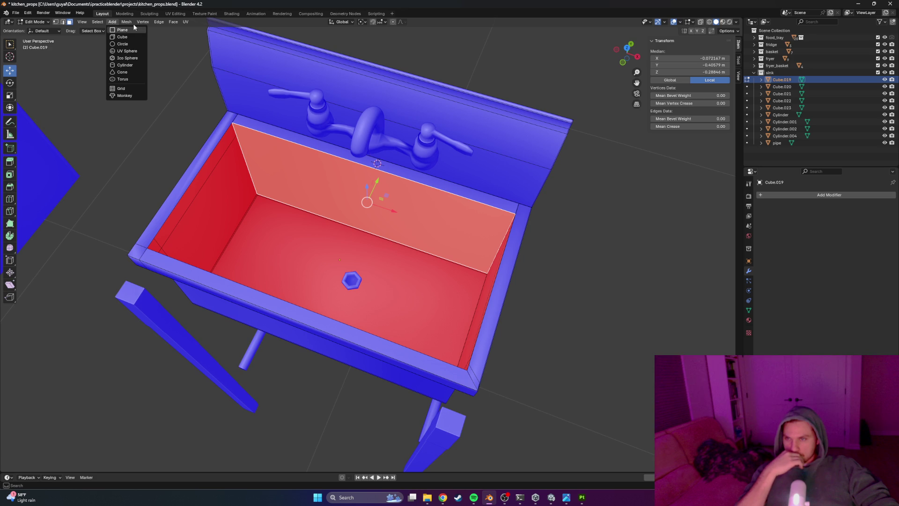
click(126, 23)
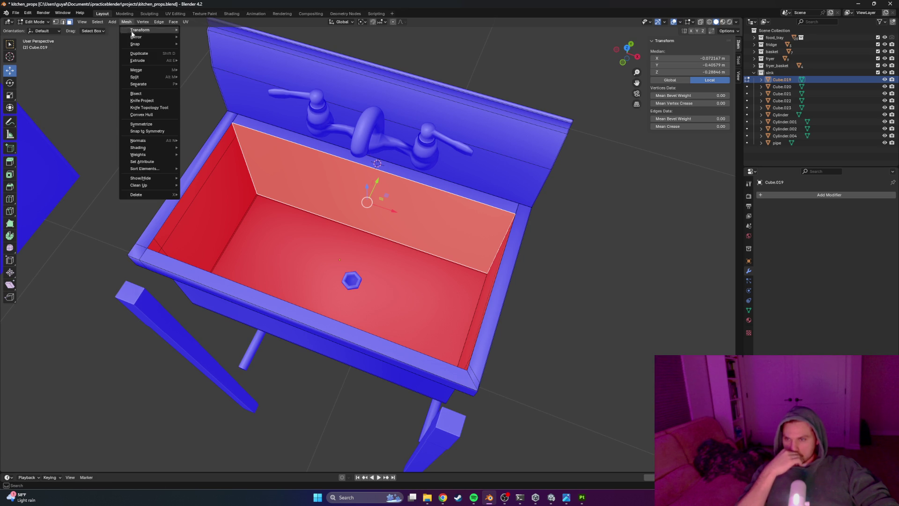
mouse_move(141, 141)
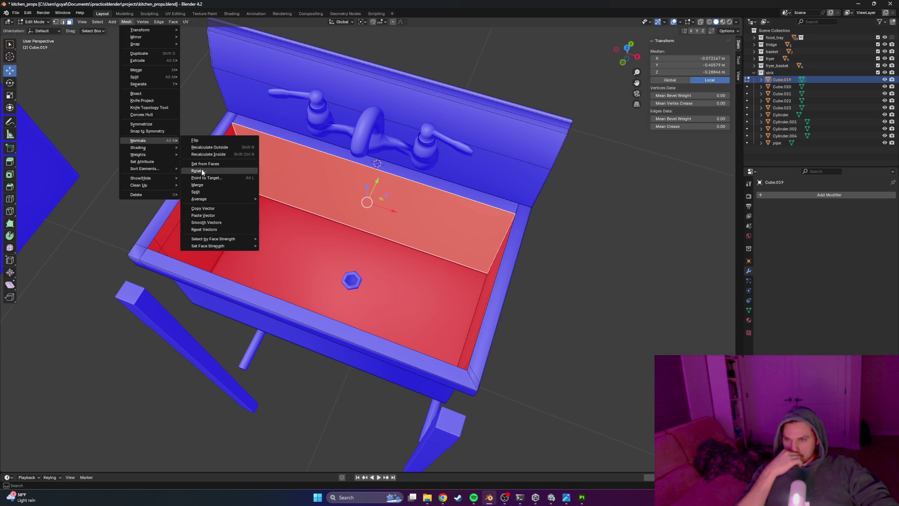
click(203, 163)
click(597, 277)
mouse_move(597, 277)
middle_down()
mouse_move(351, 176)
mouse_move(400, 170)
mouse_move(362, 194)
middle_up()
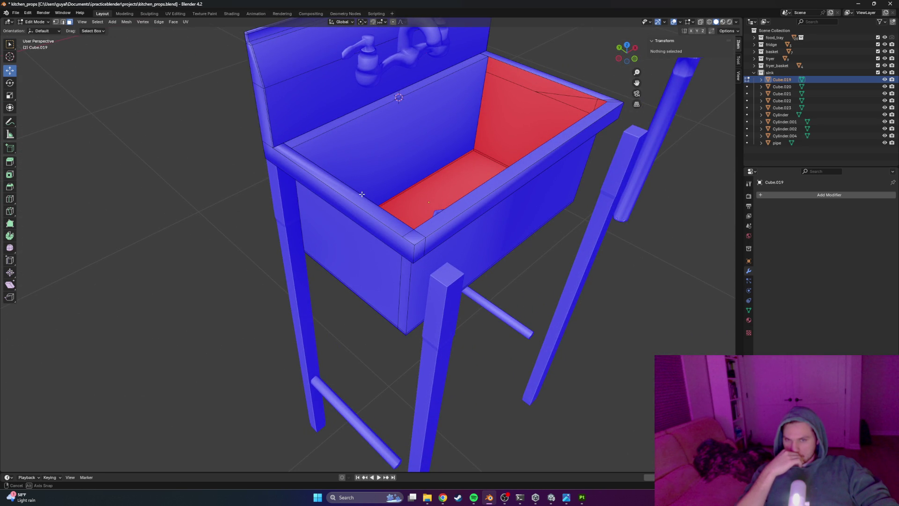
middle_drag(362, 194, 352, 203)
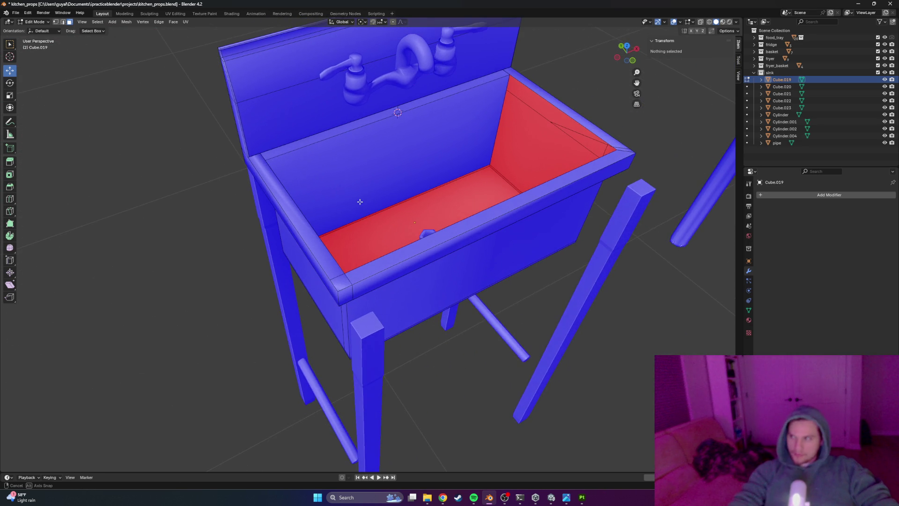
Unhide the inner sink walls with Alt+H and inspect the sink from underneath
key(alt+h)
click(675, 246)
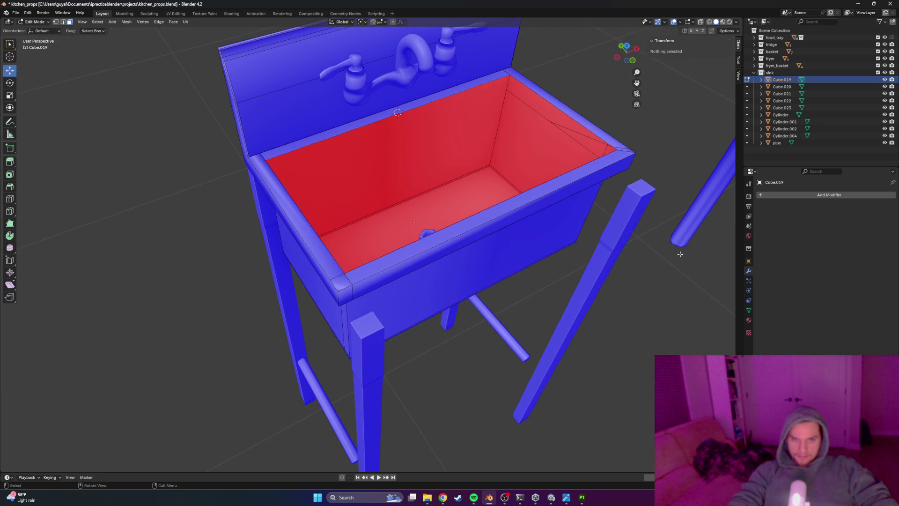
key(Tab)
middle_drag(665, 227, 442, 185)
key(Tab)
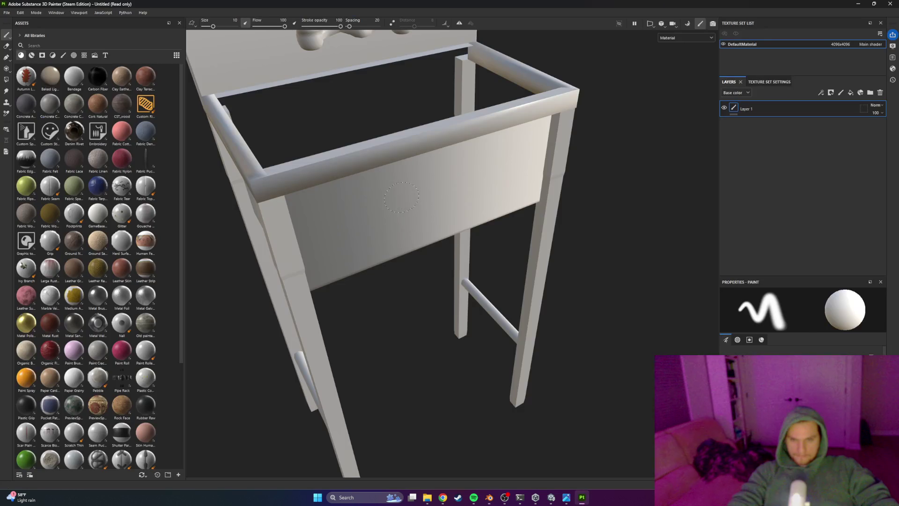
Orbit the Painter viewport to view the sink frame from above and its legs from below
mouse_move(380, 215)
alt+mouse_down()
mouse_move(538, 124)
mouse_move(418, 85)
mouse_move(295, 169)
mouse_move(427, 172)
mouse_move(450, 124)
mouse_move(360, 135)
mouse_move(457, 257)
alt+mouse_up()
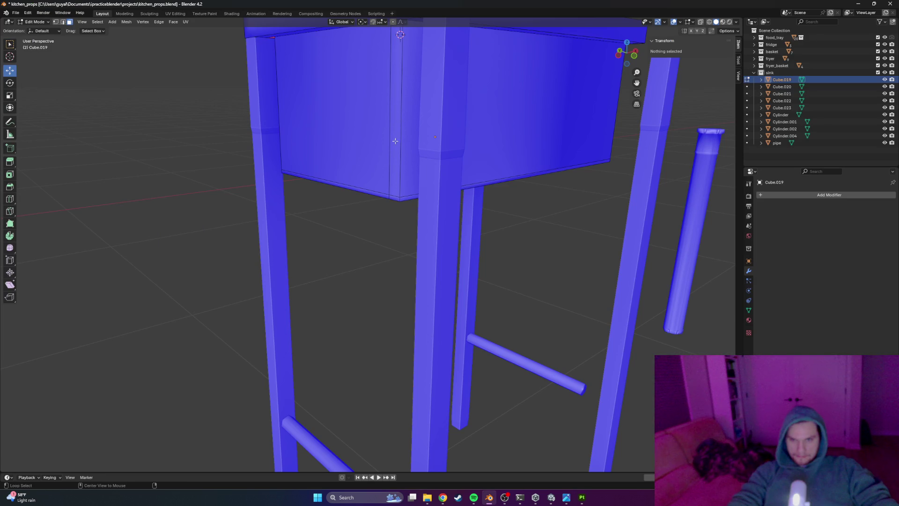
mouse_move(394, 141)
alt+mouse_down()
mouse_move(382, 167)
mouse_move(421, 178)
alt+mouse_up()
middle_drag(422, 178, 488, 142)
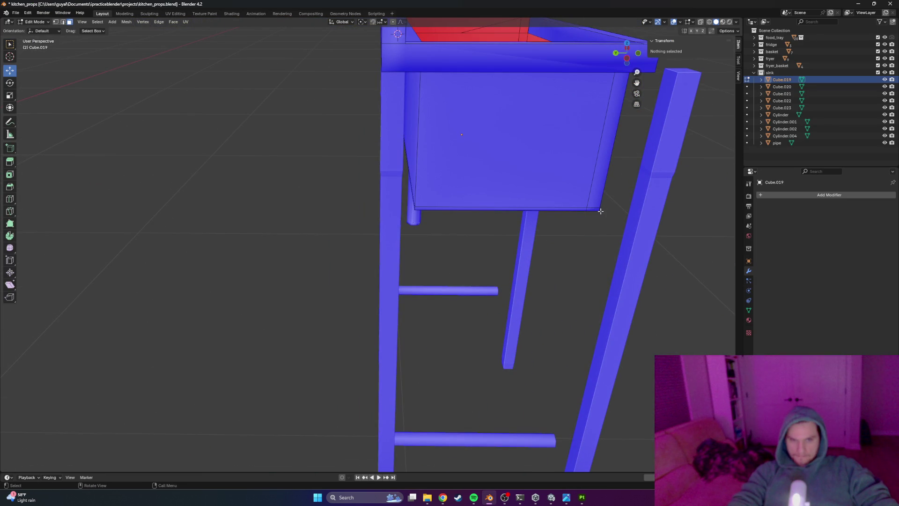
Hide the sink with H, then reveal it again with Alt+H and resume editing
key(Tab)
key(h)
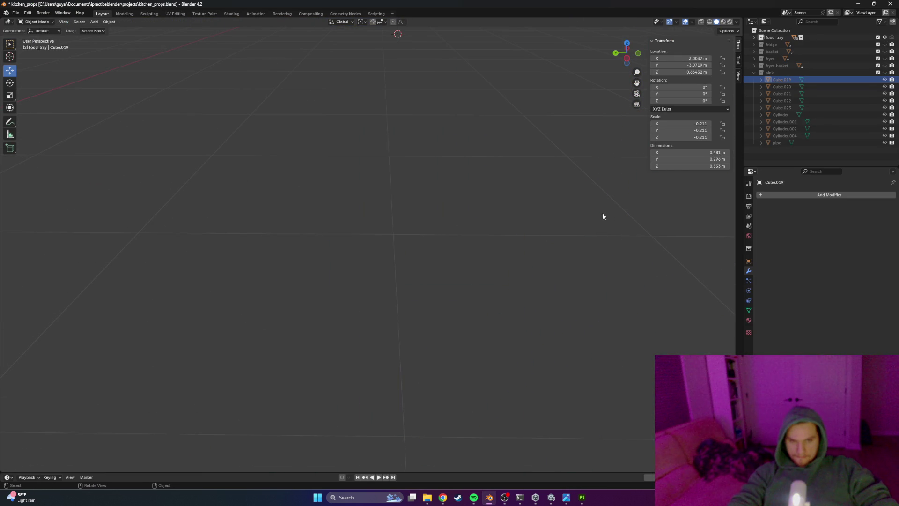
key(Tab)
key(Tab)
key(alt+h)
key(Tab)
Select the front panel's lower-right corner edge, view it from below, then switch to Unity
middle_drag(602, 207, 588, 204)
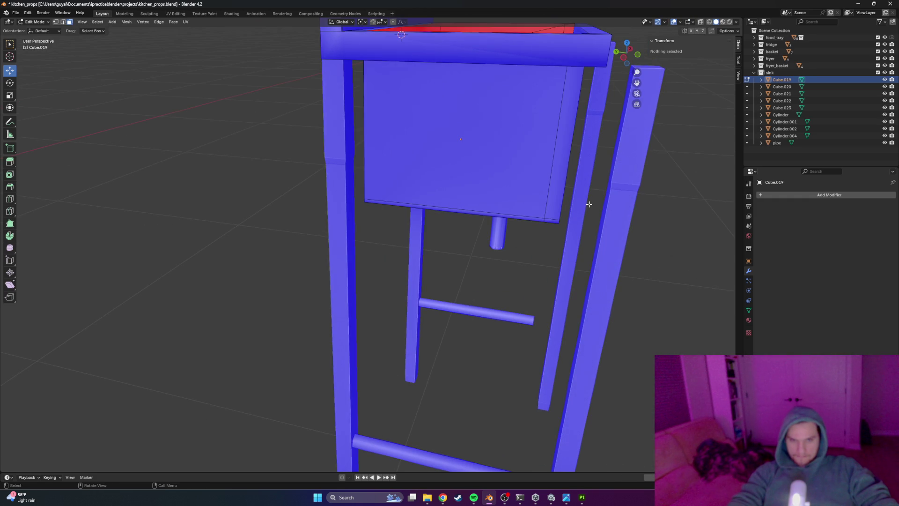
shift+click(560, 223)
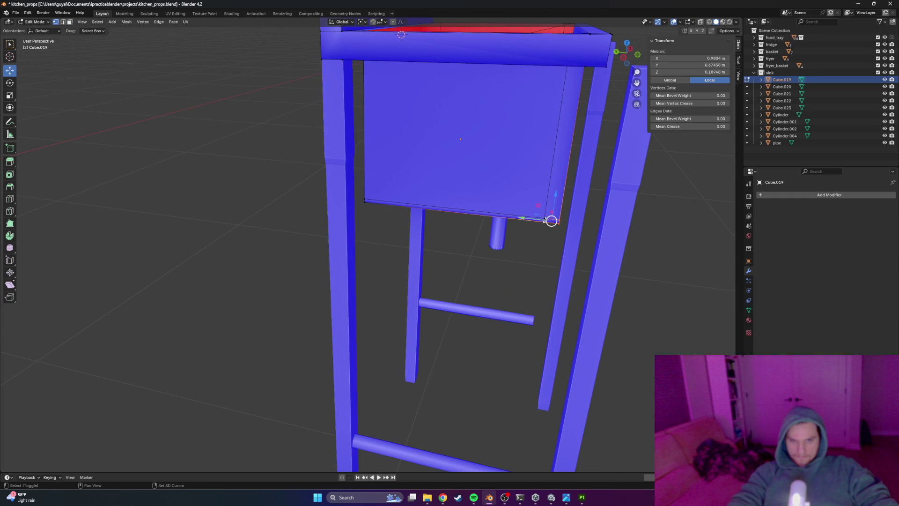
mouse_move(562, 198)
middle_down()
mouse_move(478, 217)
mouse_move(489, 160)
mouse_move(393, 196)
middle_up()
scroll(481, 165, up, 5)
scroll(393, 196, down, 2)
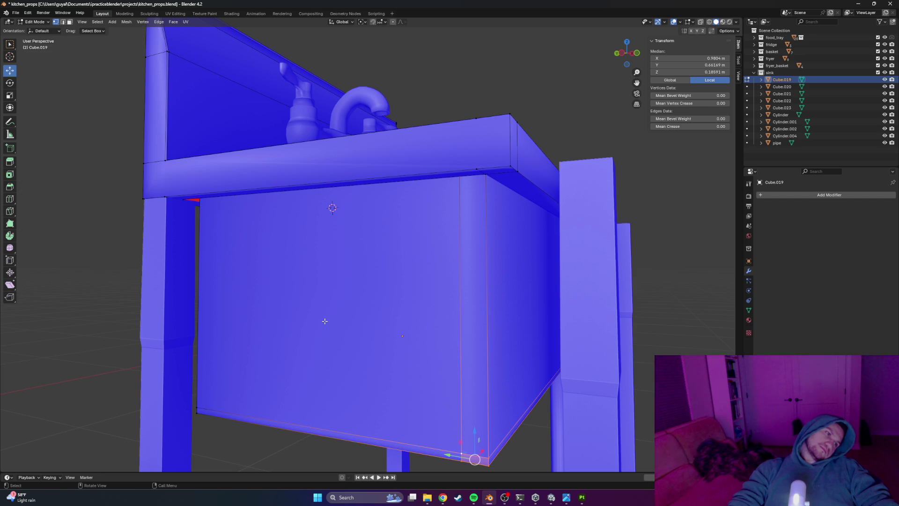
key(alt+Tab)
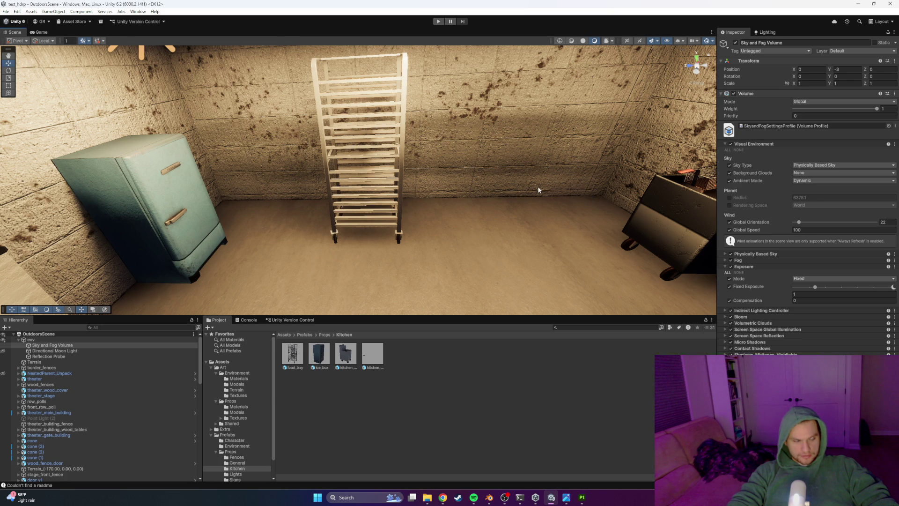
scroll(538, 190, down, 5)
right_drag(485, 188, 571, 221)
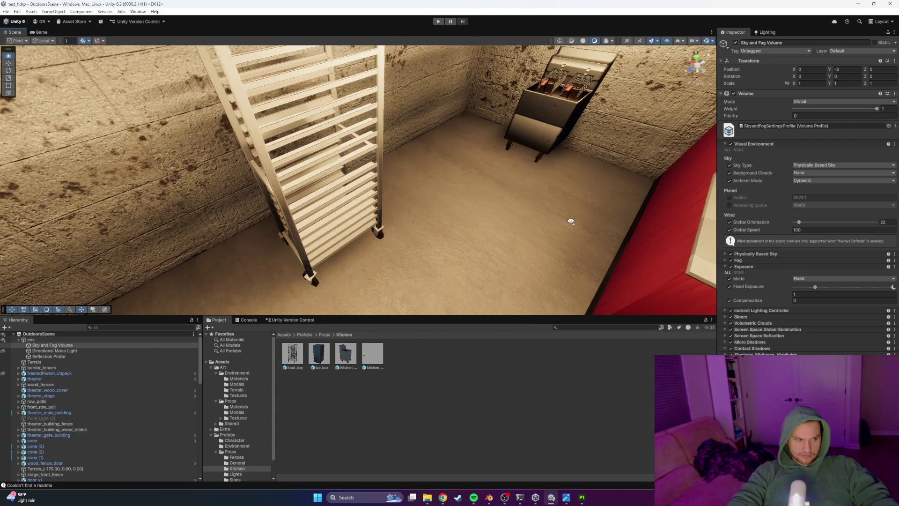
mouse_move(573, 222)
right_down()
mouse_move(596, 228)
mouse_move(459, 248)
mouse_move(477, 246)
mouse_move(482, 255)
mouse_move(502, 221)
mouse_move(480, 214)
mouse_move(407, 245)
mouse_move(485, 221)
mouse_move(438, 244)
mouse_move(546, 221)
mouse_move(444, 233)
mouse_move(578, 231)
mouse_move(450, 232)
mouse_move(463, 225)
right_up()
mouse_move(753, 220)
right_down()
mouse_move(767, 239)
mouse_move(642, 235)
mouse_move(464, 209)
mouse_move(427, 187)
mouse_move(395, 188)
right_up()
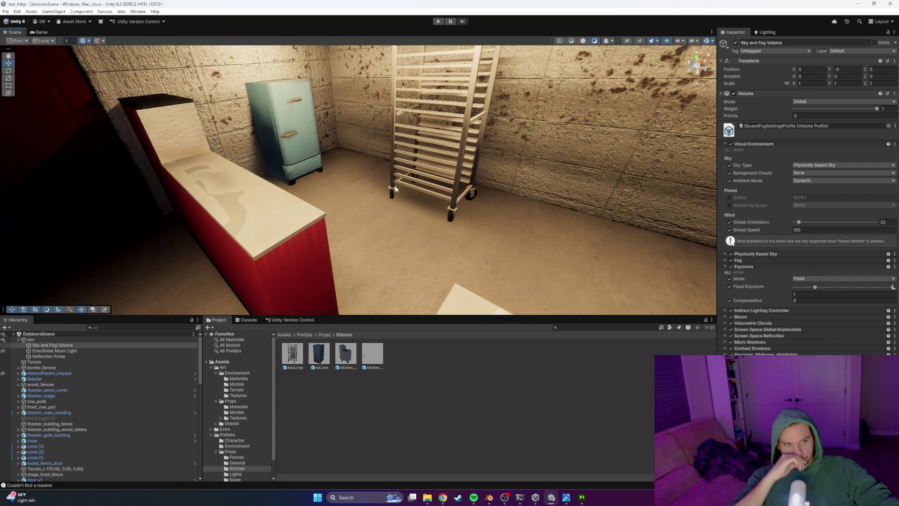
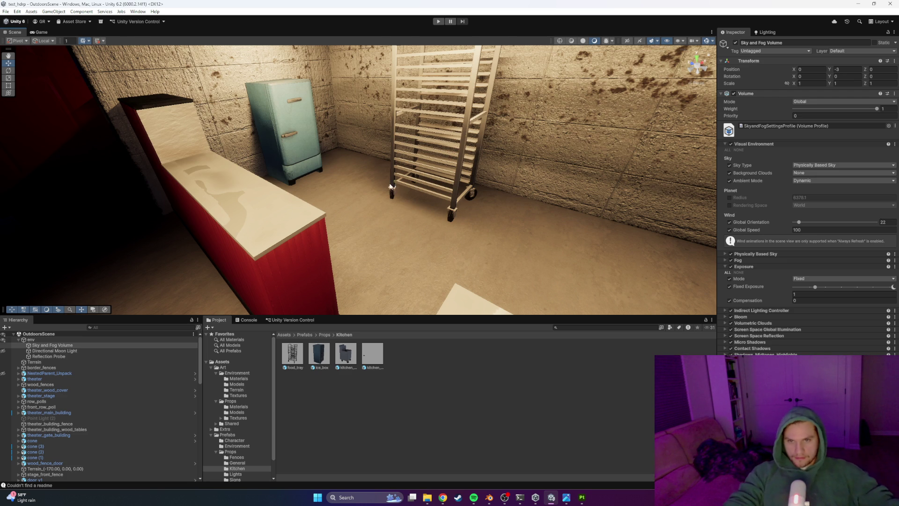
Leave the Unity scene, glance at the sink in Substance Painter, then switch to the Blender sink file
right_drag(387, 167, 415, 192)
key(alt+Tab)
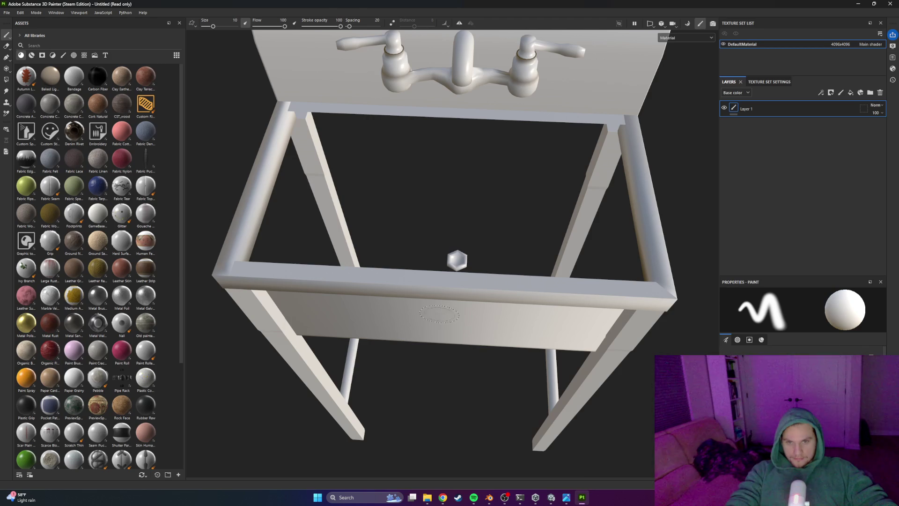
mouse_move(396, 212)
alt+mouse_down()
mouse_move(533, 226)
mouse_move(493, 200)
alt+mouse_up()
key(alt+Tab)
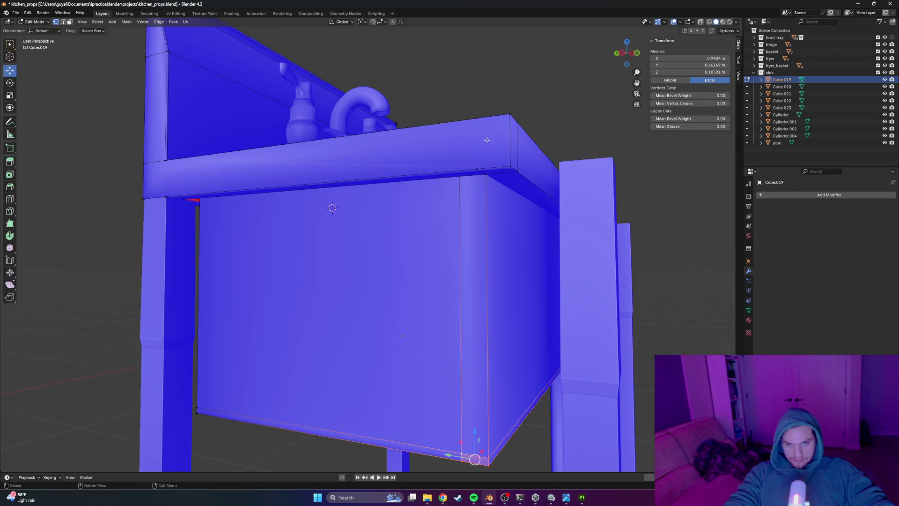
middle_drag(487, 140, 478, 181)
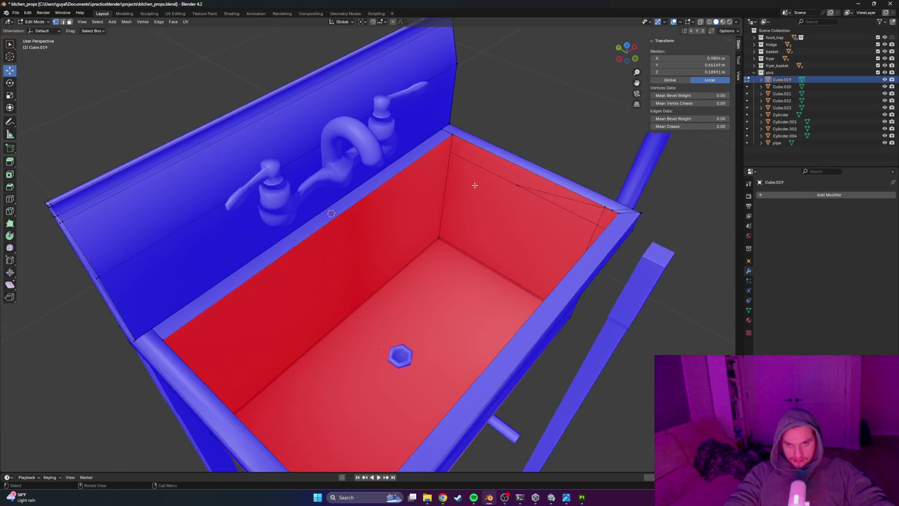
scroll(478, 180, down, 3)
Select the sink basin object and enter Edit Mode on its mesh, viewed from the front
mouse_move(492, 151)
middle_down()
mouse_move(501, 144)
mouse_move(492, 180)
middle_up()
scroll(501, 143, up, 3)
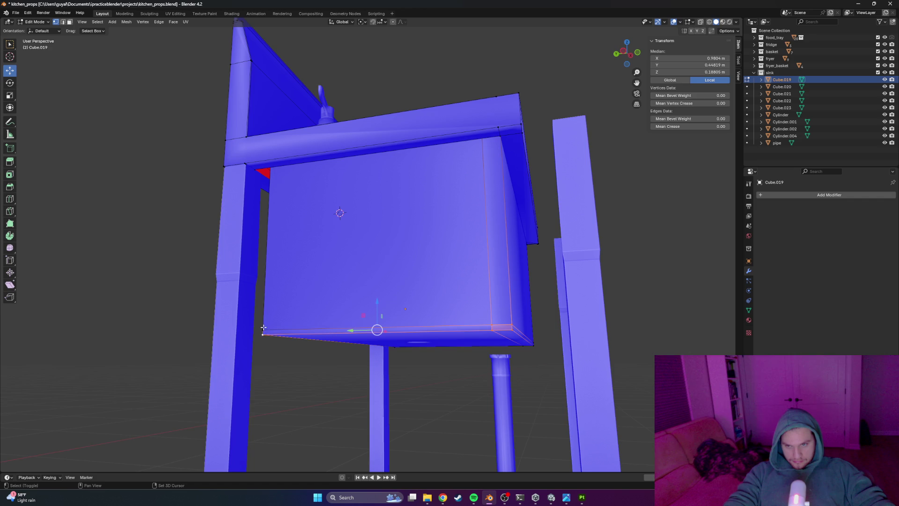
mouse_move(264, 329)
middle_down()
mouse_move(661, 275)
mouse_move(431, 324)
mouse_move(485, 296)
mouse_move(488, 281)
mouse_move(423, 275)
middle_up()
key(Tab)
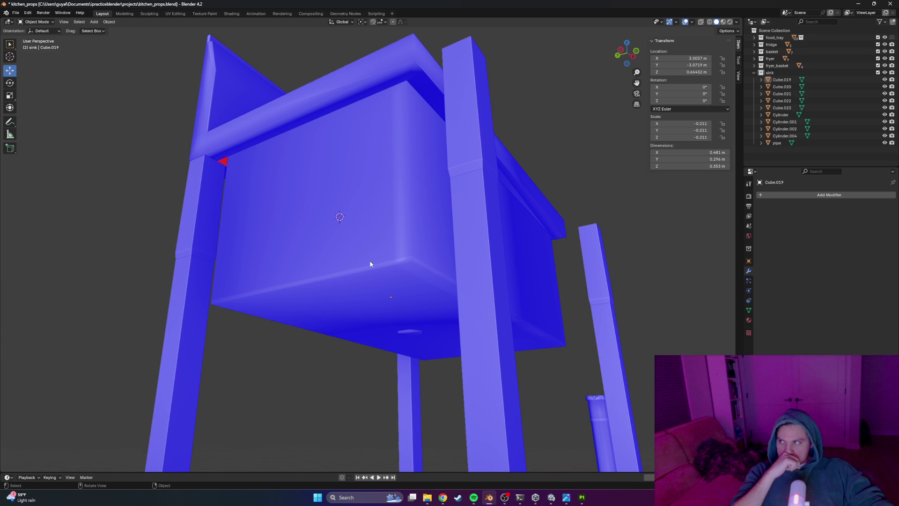
click(353, 237)
key(Tab)
click(298, 283)
mouse_move(297, 283)
middle_down()
mouse_move(309, 224)
mouse_move(205, 173)
mouse_move(165, 260)
mouse_move(184, 222)
middle_up()
scroll(165, 260, up, 3)
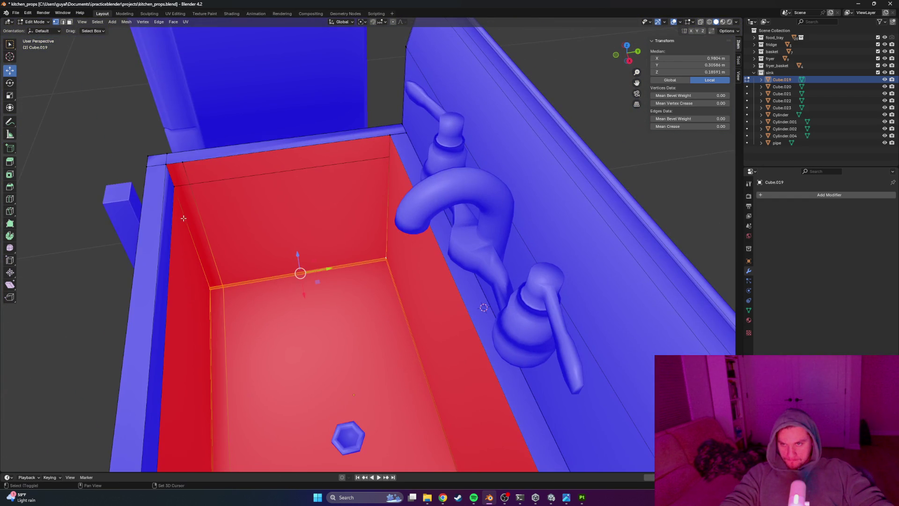
In wireframe shading, extrude the basin's front face slightly outward along its normal
key(z)
click(227, 211)
mouse_move(232, 211)
middle_down()
mouse_move(302, 197)
mouse_move(300, 191)
mouse_move(375, 183)
middle_up()
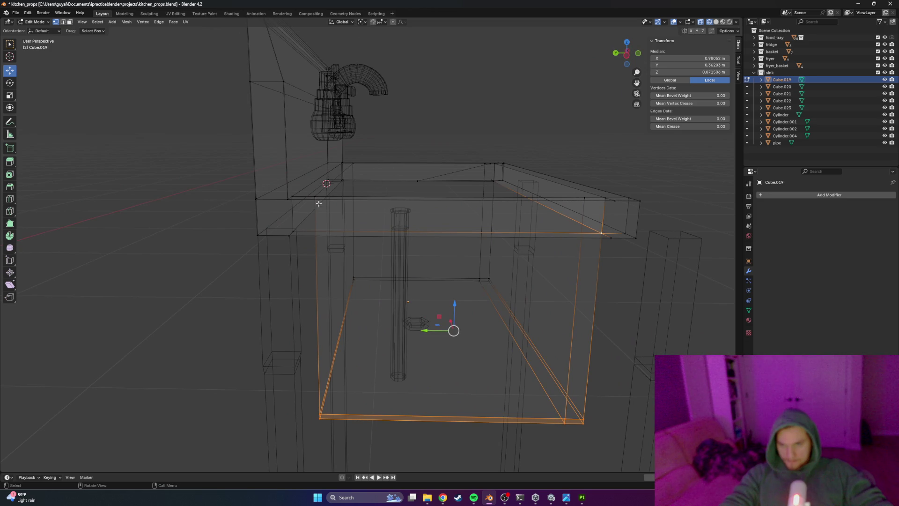
mouse_move(364, 217)
middle_down()
mouse_move(347, 228)
mouse_move(562, 306)
mouse_move(543, 251)
mouse_move(546, 261)
middle_up()
shift+click(535, 242)
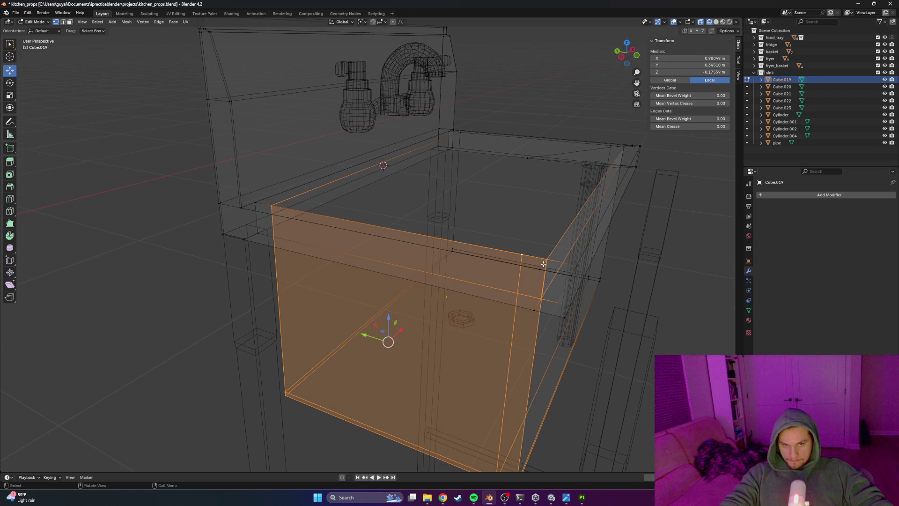
key(e)
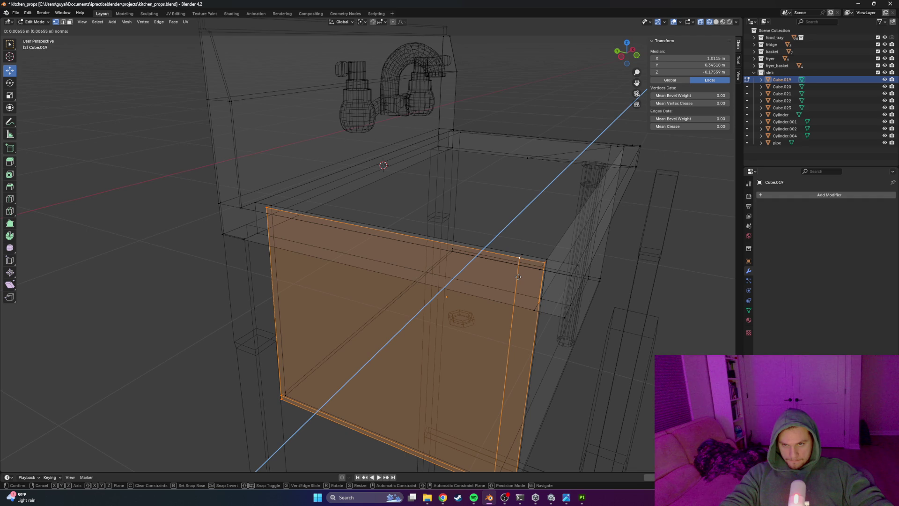
click(518, 276)
Back in Object Mode with solid shading, save kitchen_props.blend and select all the sink's parts
key(Tab)
key(shift+z)
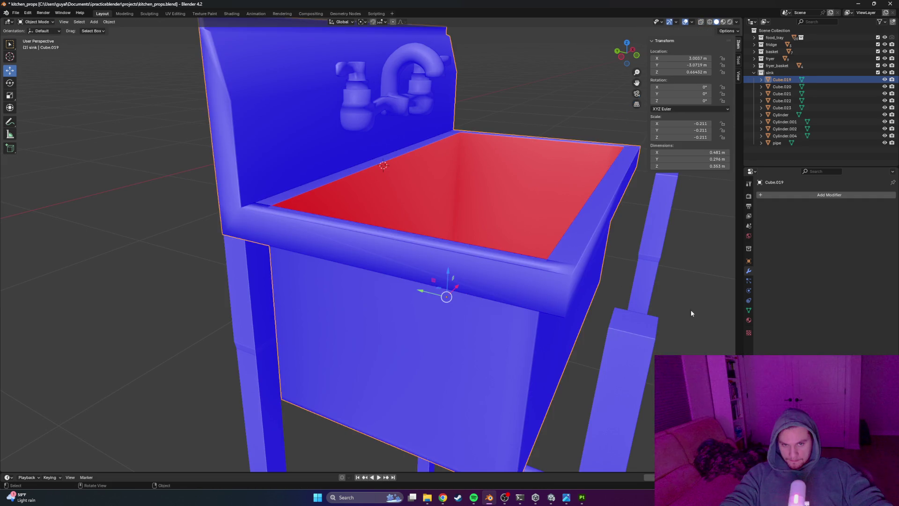
middle_drag(600, 330, 512, 342)
scroll(512, 321, down, 3)
scroll(458, 311, down, 4)
mouse_move(458, 311)
middle_down()
mouse_move(507, 312)
mouse_move(482, 301)
mouse_move(455, 313)
mouse_move(469, 318)
middle_up()
click(467, 318)
key(ctrl+s)
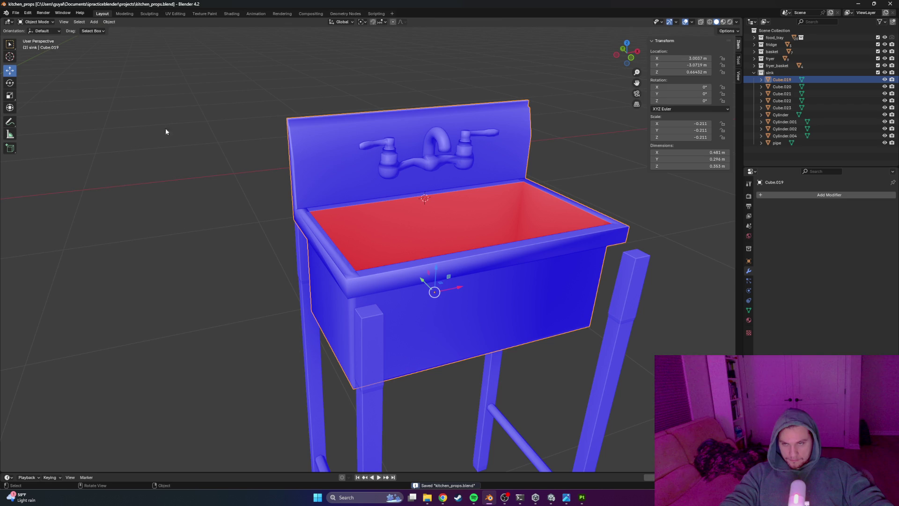
scroll(255, 158, down, 3)
scroll(386, 186, down, 2)
drag(492, 144, 294, 406)
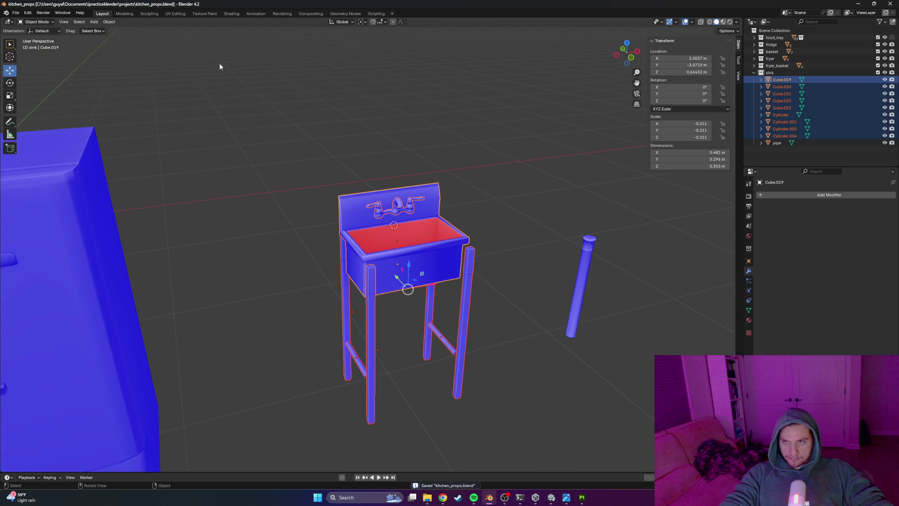
Export the selected sink parts as sink.fbx via File > Export > FBX, then return to Unity
click(16, 13)
mouse_move(29, 119)
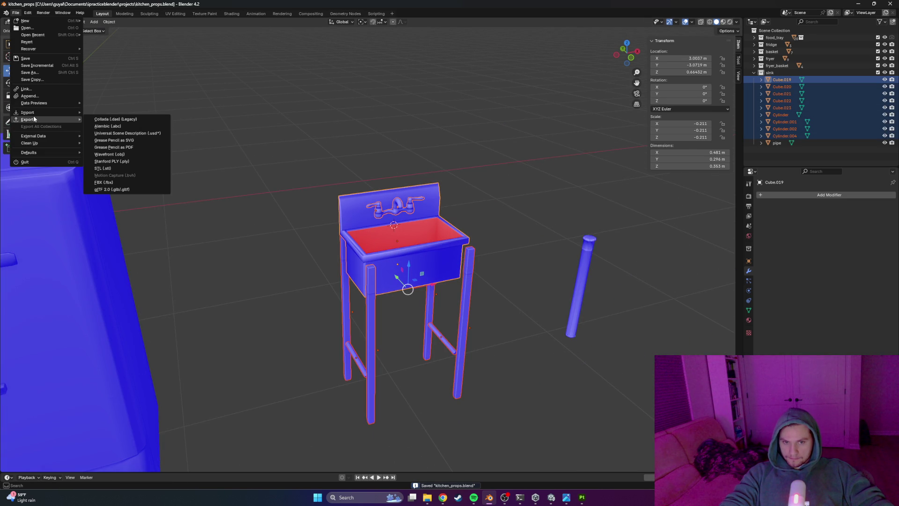
click(104, 181)
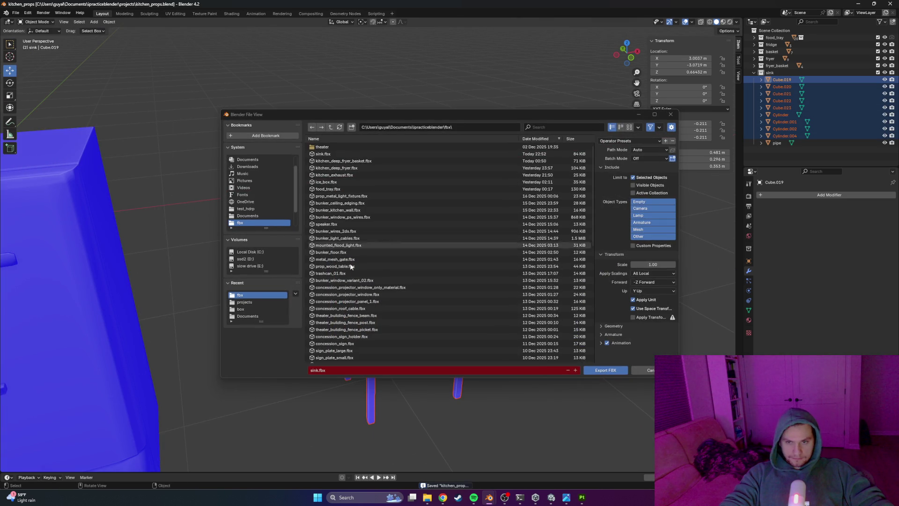
click(604, 369)
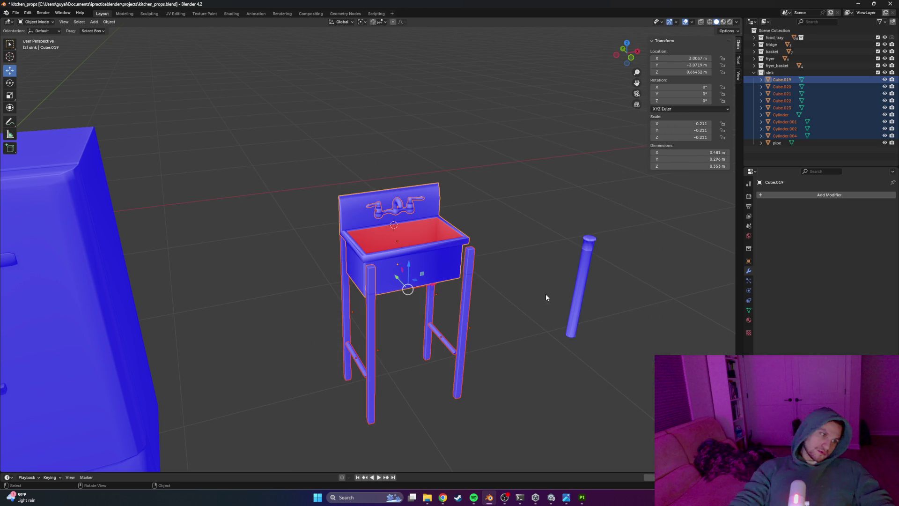
key(alt+Tab)
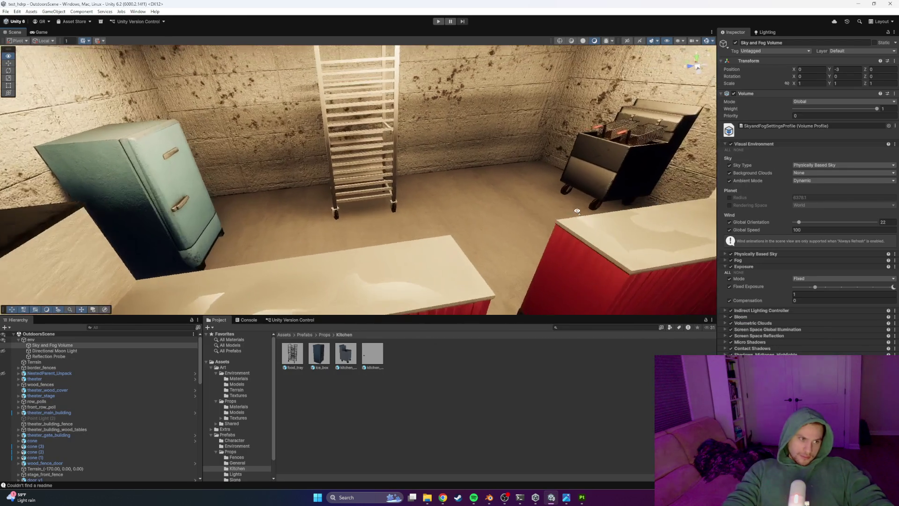
right_drag(502, 211, 571, 209)
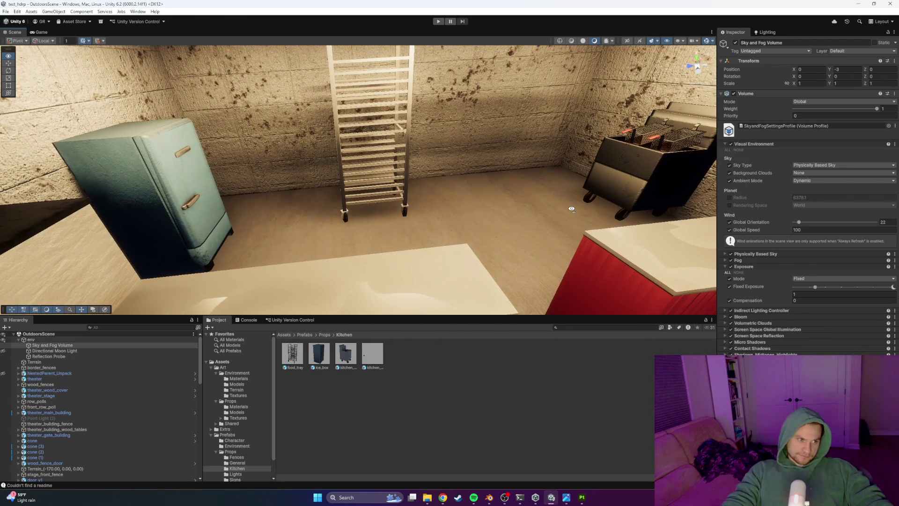
mouse_move(572, 208)
right_down()
mouse_move(659, 184)
mouse_move(678, 202)
right_up()
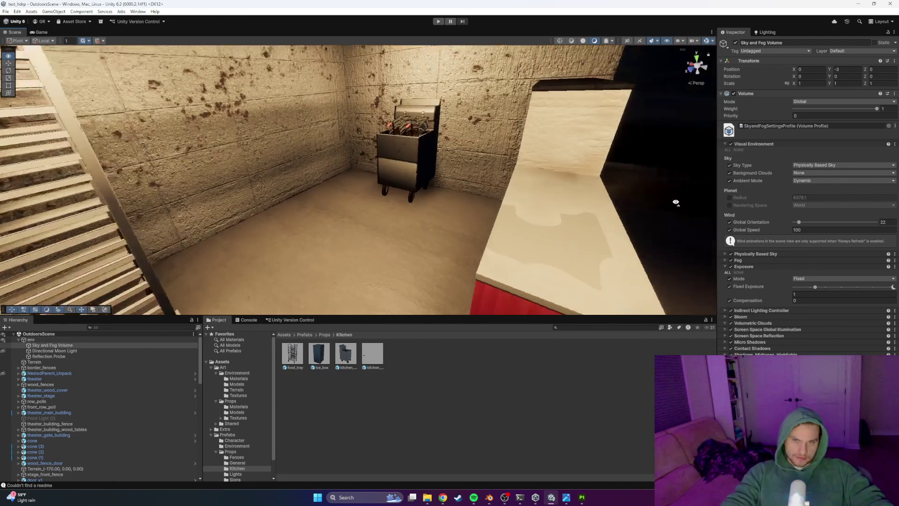
mouse_move(531, 191)
right_down()
mouse_move(534, 175)
mouse_move(514, 149)
mouse_move(362, 178)
right_up()
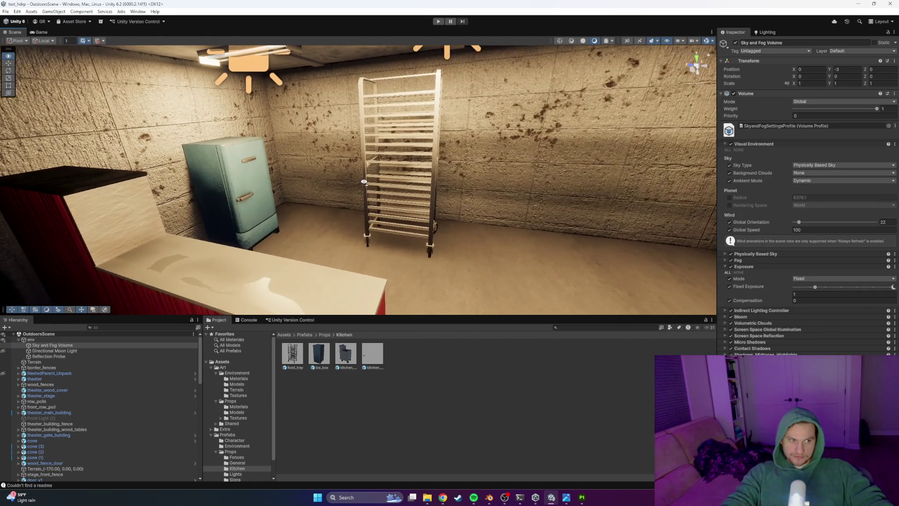
right_drag(362, 177, 299, 178)
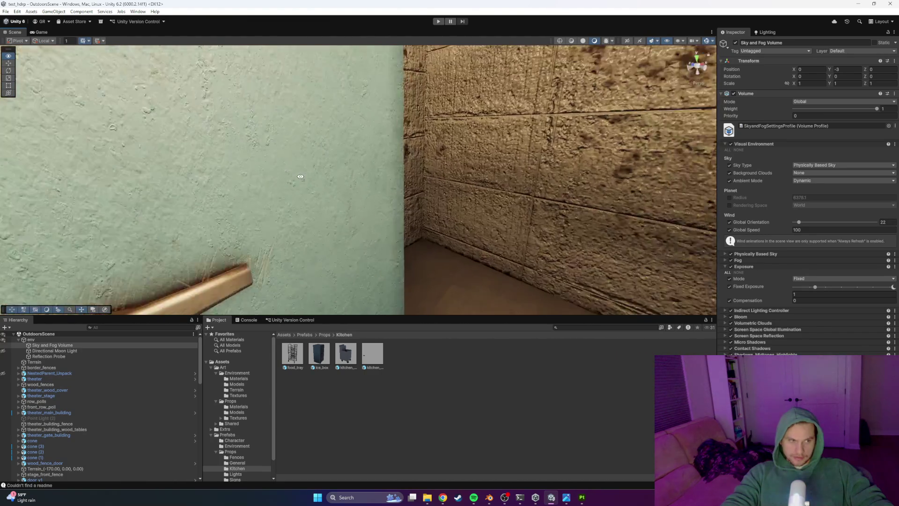
right_drag(360, 179, 389, 170)
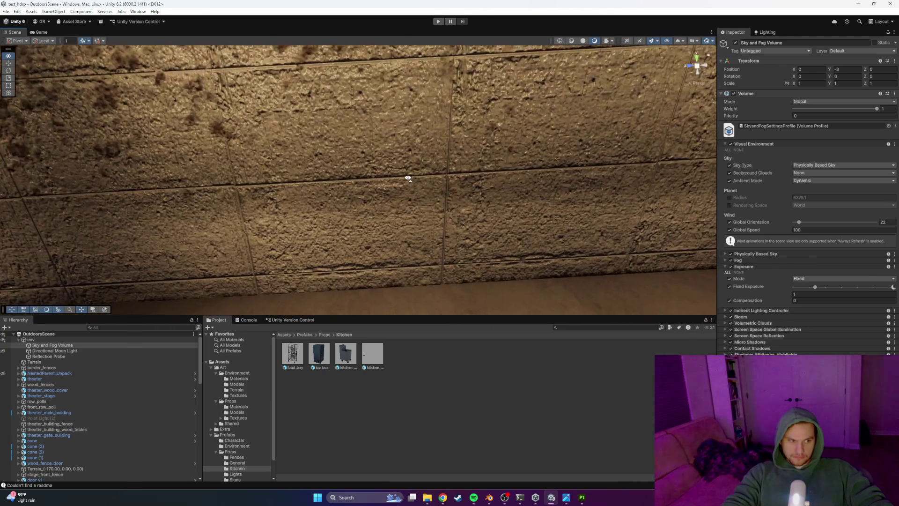
mouse_move(408, 178)
right_down()
mouse_move(425, 169)
mouse_move(628, 169)
right_up()
right_drag(541, 160, 554, 162)
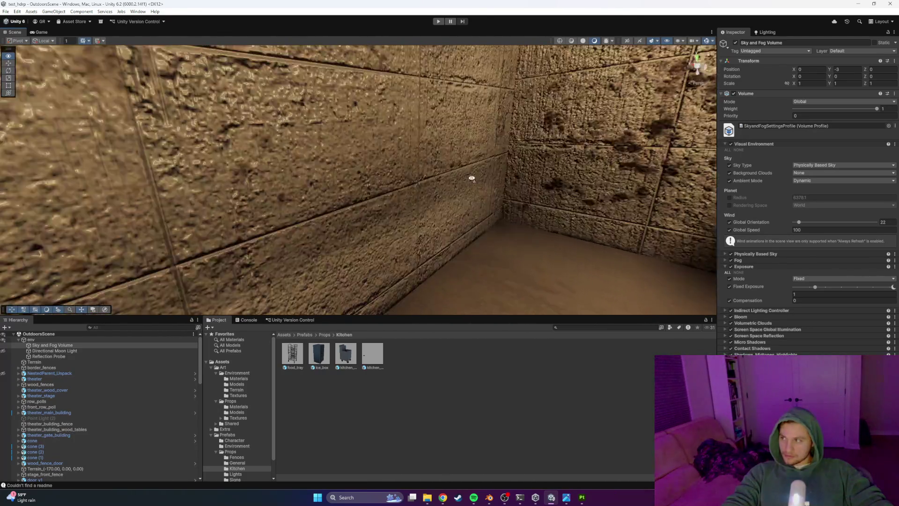
mouse_move(472, 178)
right_down()
mouse_move(406, 188)
mouse_move(523, 171)
mouse_move(561, 120)
right_up()
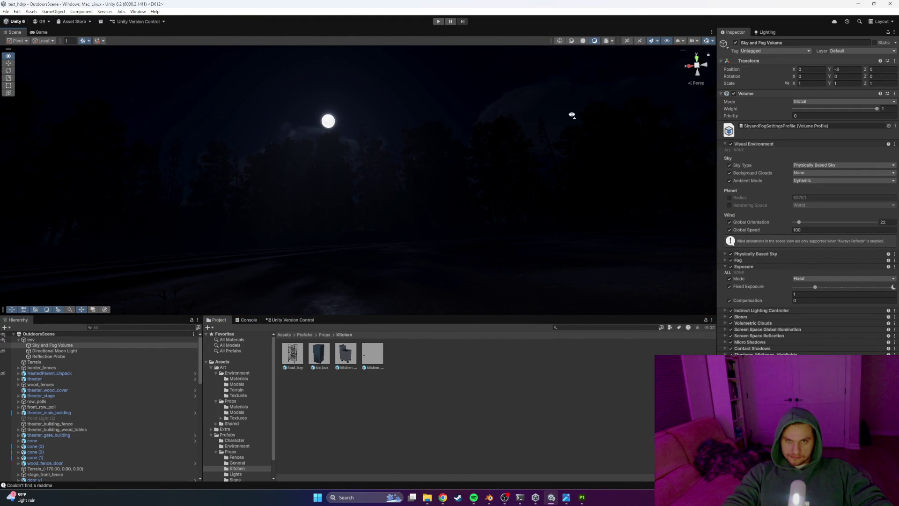
right_drag(569, 119, 576, 105)
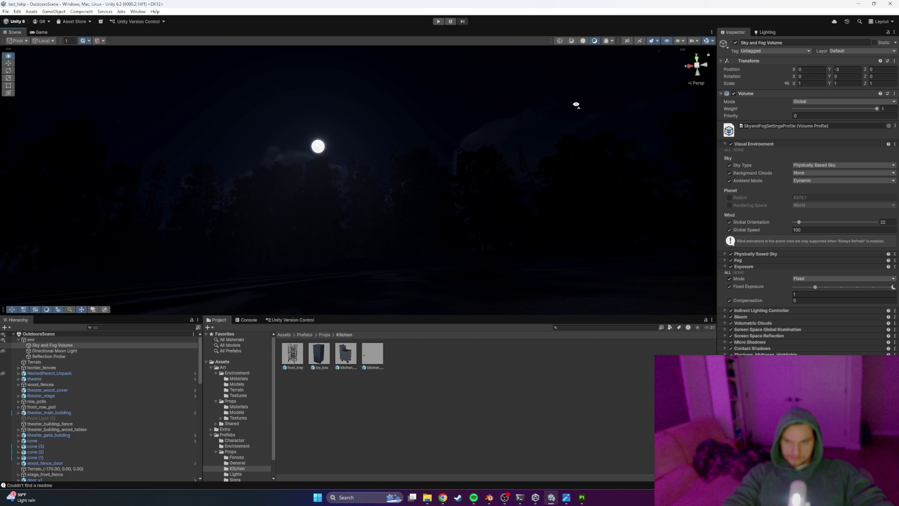
right_drag(576, 104, 349, 162)
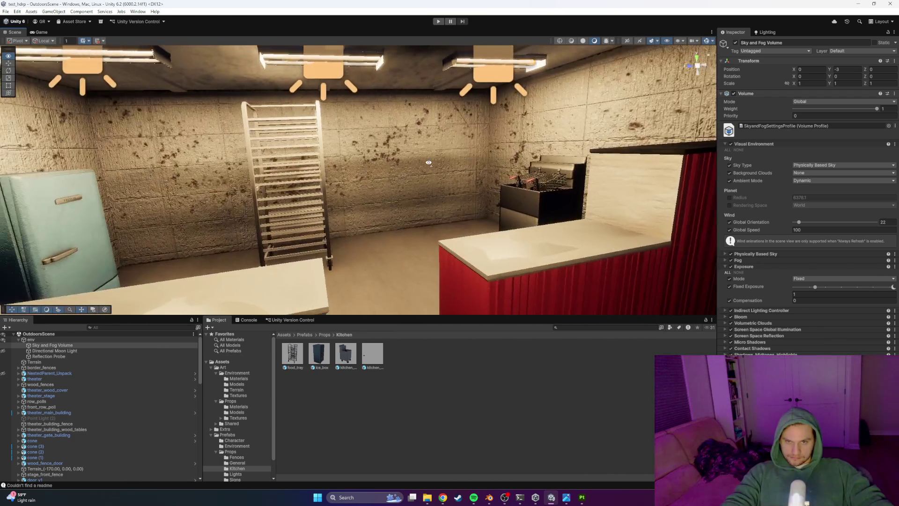
right_drag(349, 162, 365, 170)
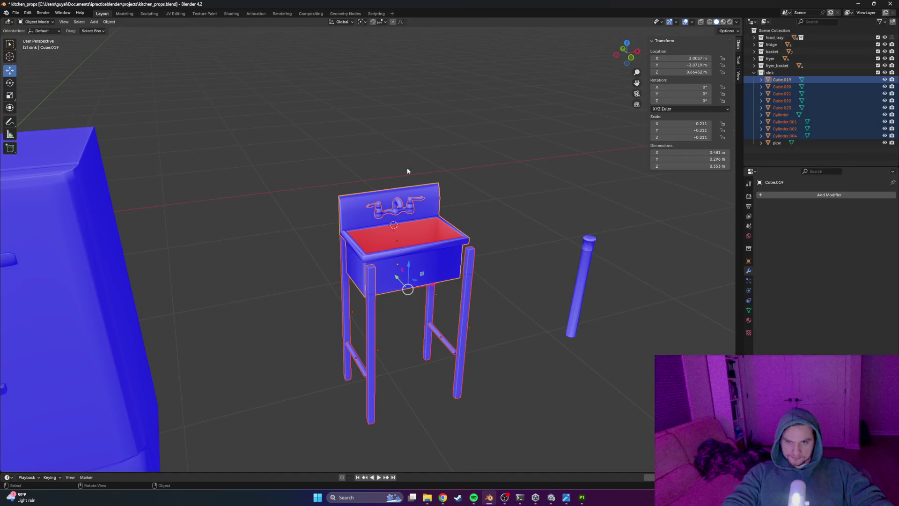
key(alt+Tab)
click(430, 197)
click(21, 15)
key(f)
mouse_move(412, 147)
alt+mouse_down()
mouse_move(293, 182)
mouse_move(424, 141)
mouse_move(412, 86)
mouse_move(400, 215)
mouse_move(408, 169)
alt+mouse_up()
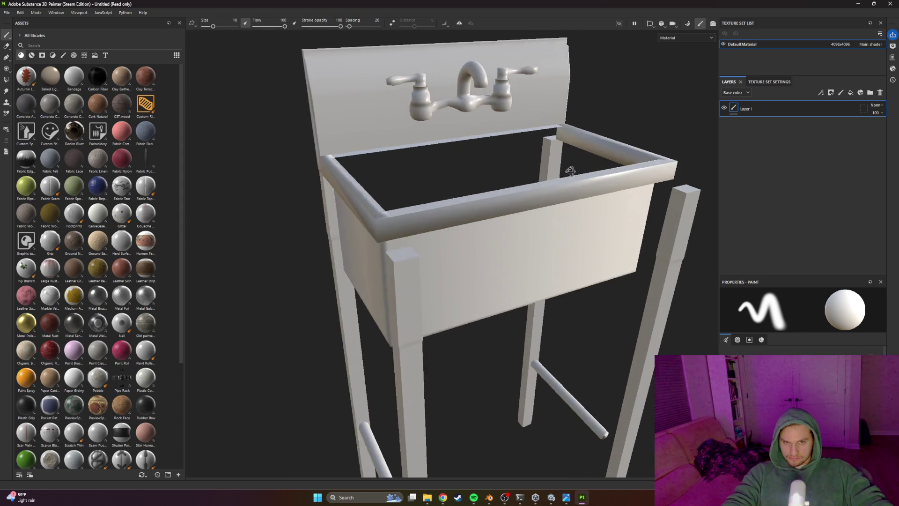
alt+drag(408, 169, 457, 183)
key(alt+Tab)
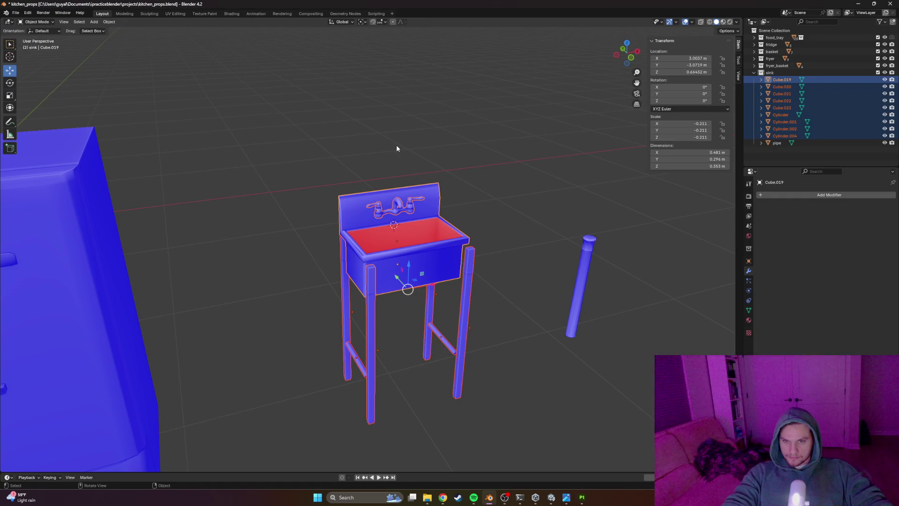
scroll(482, 211, up, 5)
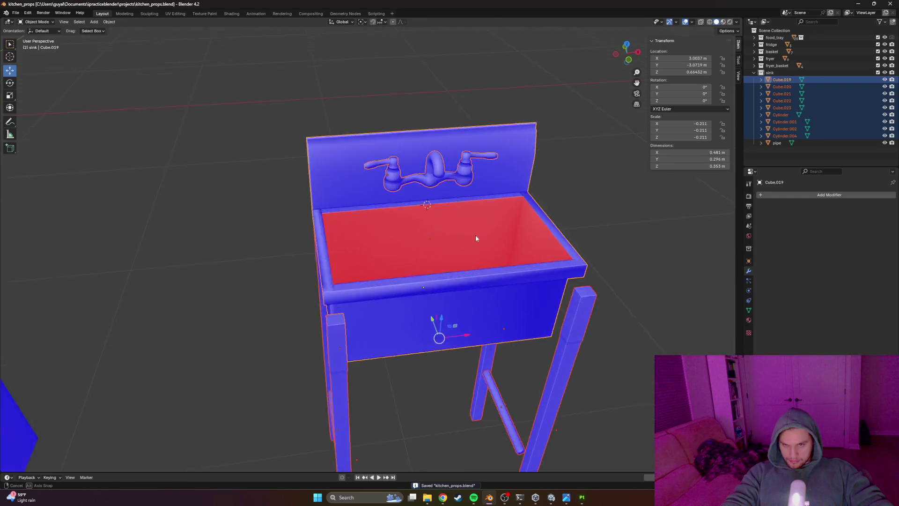
Select the sink body Cube.019 and toggle hiding to isolate it, then bring everything back
alt+drag(479, 233, 358, 240)
click(359, 240)
scroll(367, 265, up, 3)
key(h)
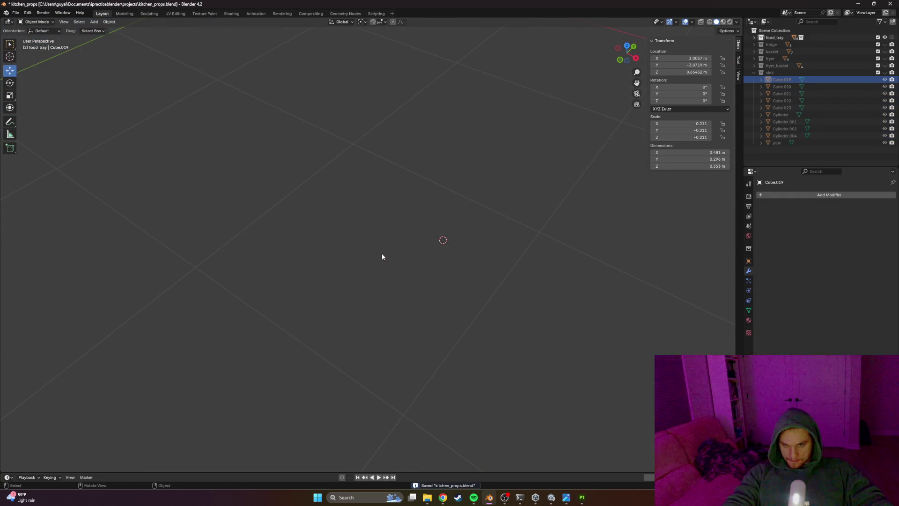
key(alt+h)
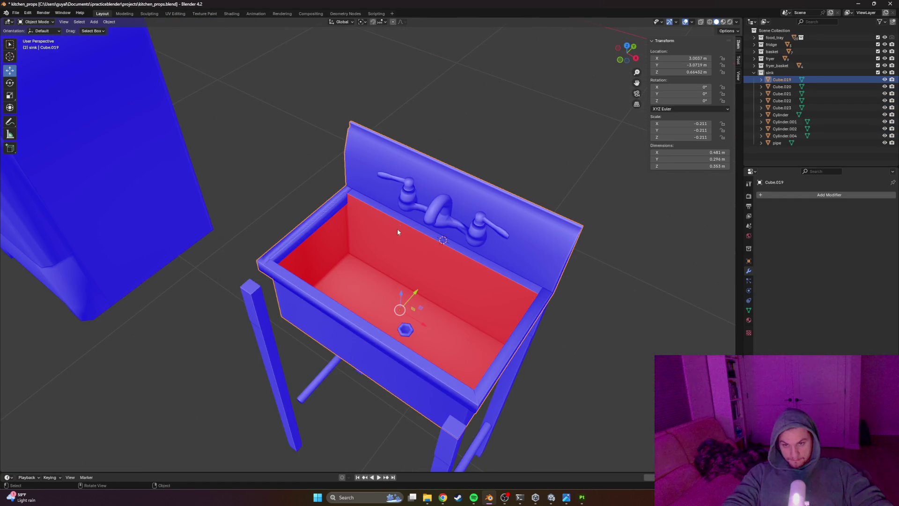
key(h)
key(alt+h)
key(h)
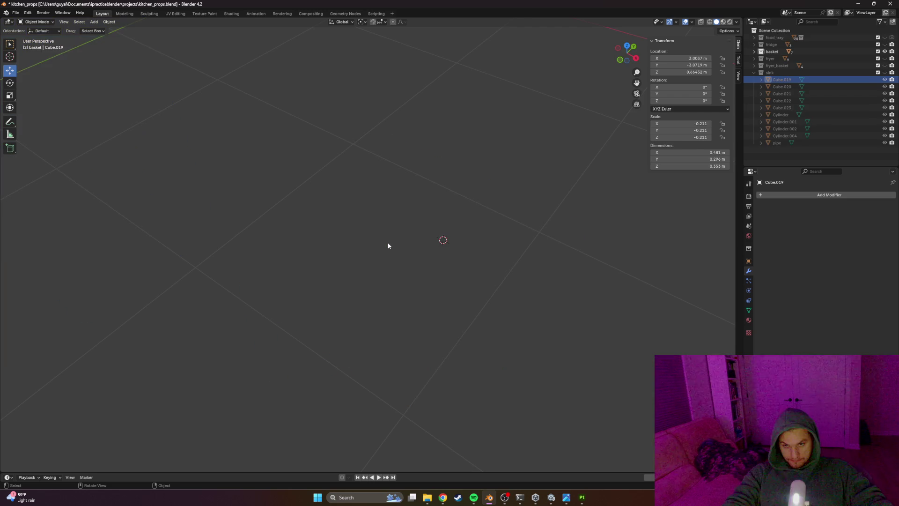
key(alt+h)
In Edit Mode, move the sink box's side face slightly outward along its normal
key(Tab)
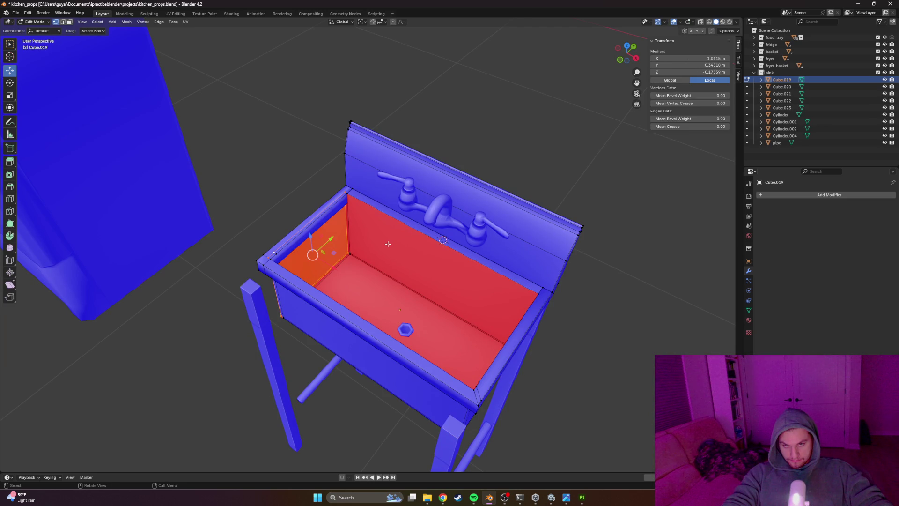
click(398, 247)
middle_drag(235, 142, 295, 117)
key(Tab)
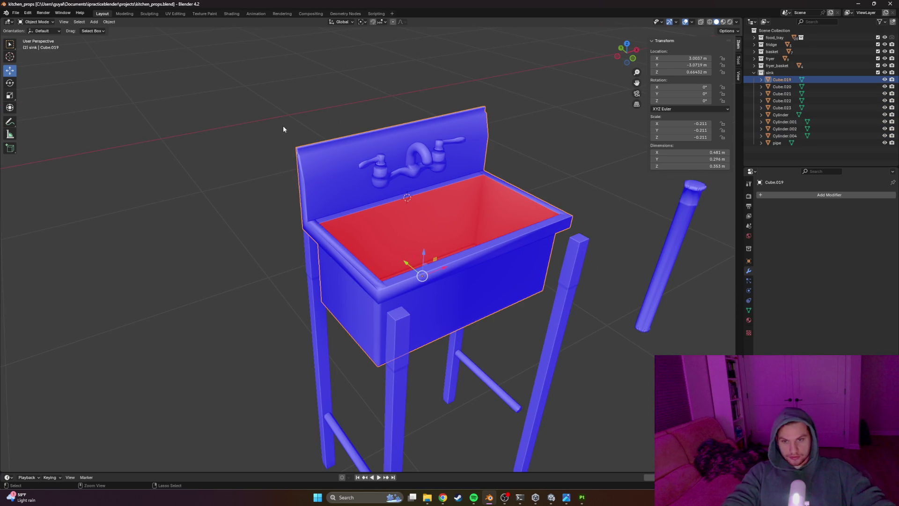
key(Tab)
mouse_move(283, 129)
middle_down()
mouse_move(336, 175)
mouse_move(372, 120)
mouse_move(335, 135)
middle_up()
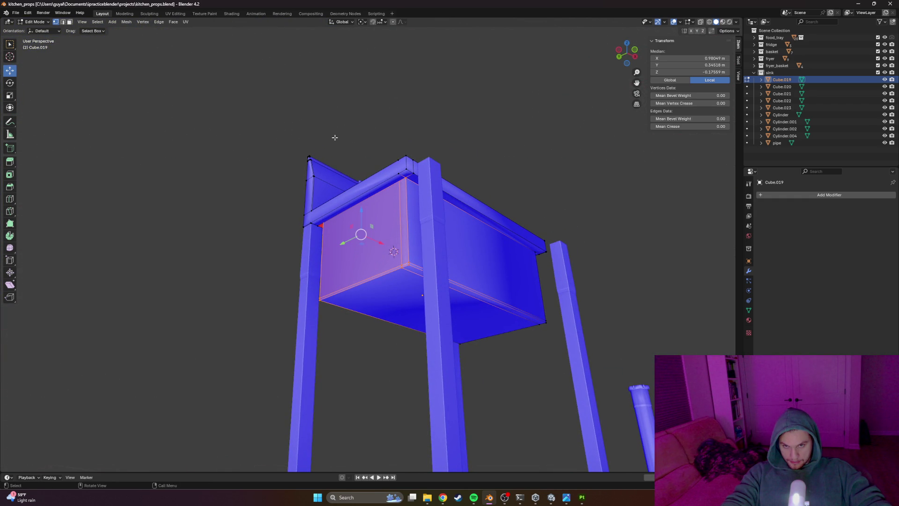
key(g)
key(z)
key(z)
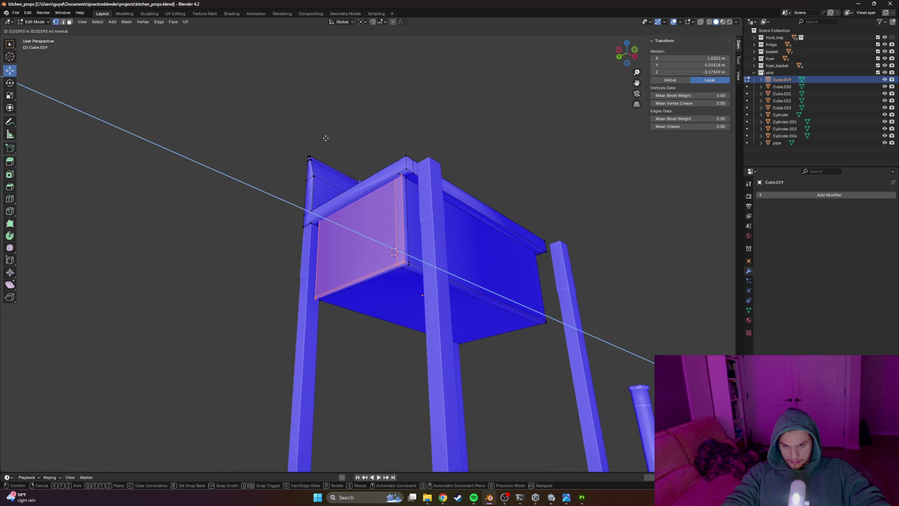
click(325, 139)
Select the basin's rim and bottom corner vertices and inspect them in wireframe, then clear the selection
mouse_move(367, 136)
middle_down()
mouse_move(299, 189)
mouse_move(282, 167)
mouse_move(267, 188)
mouse_move(347, 182)
middle_up()
click(367, 165)
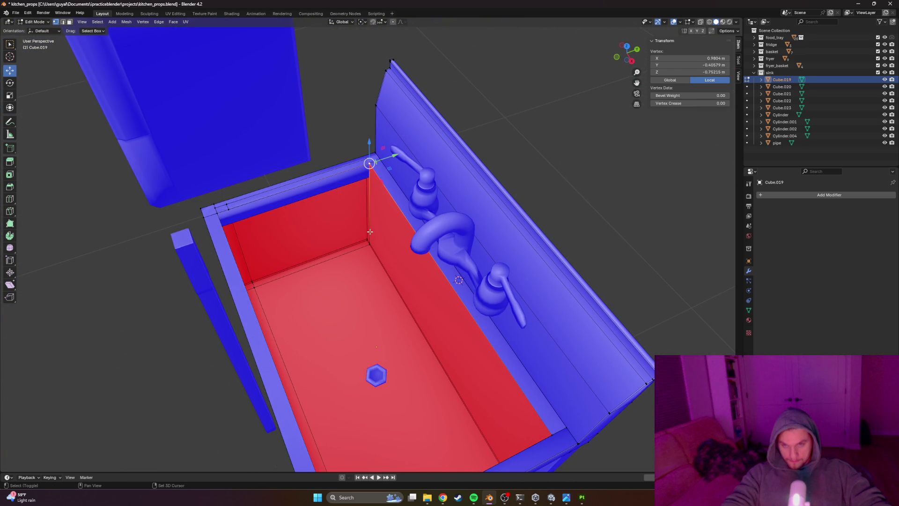
shift+click(369, 242)
scroll(369, 241, up, 2)
scroll(337, 247, up, 3)
scroll(310, 251, up, 3)
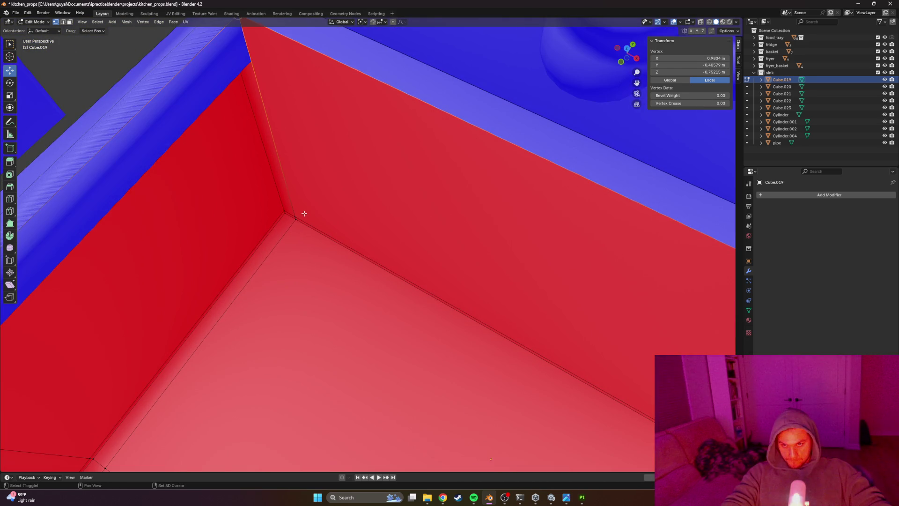
middle_drag(298, 253, 198, 264)
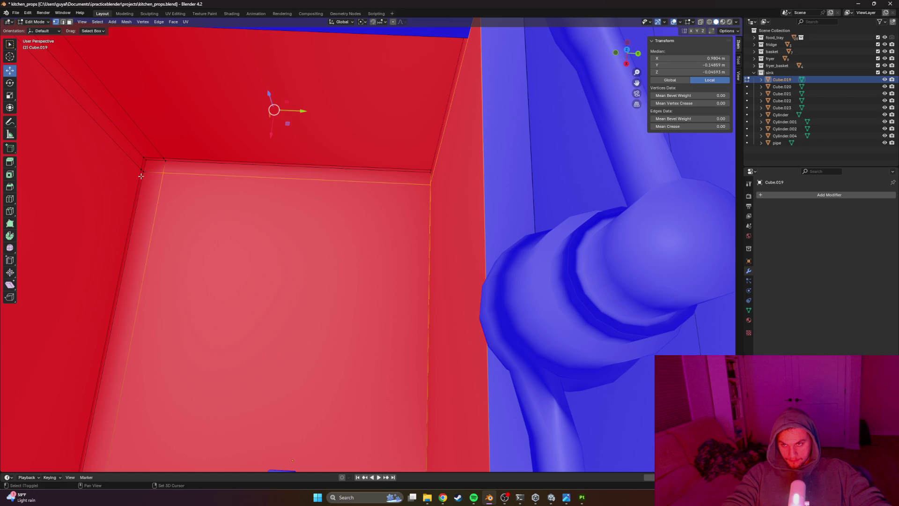
scroll(171, 179, down, 5)
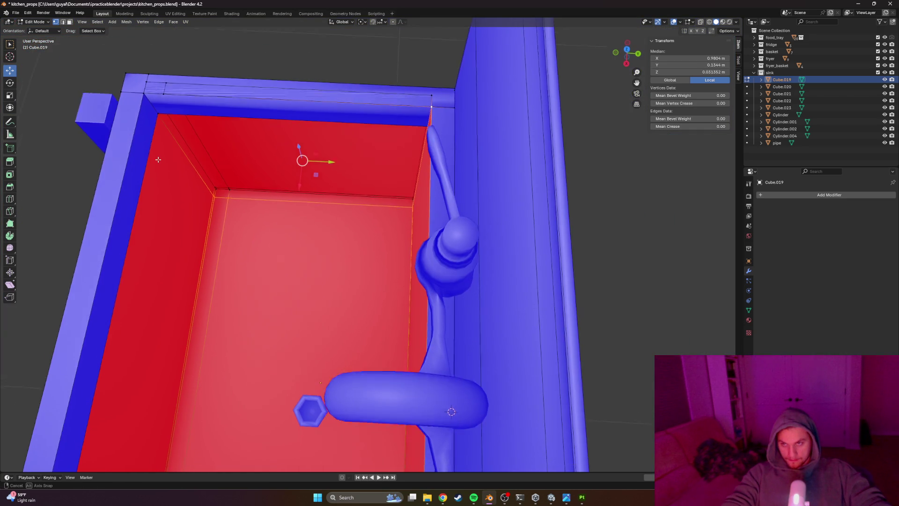
middle_drag(164, 173, 166, 98)
key(shift+z)
middle_drag(121, 143, 254, 177)
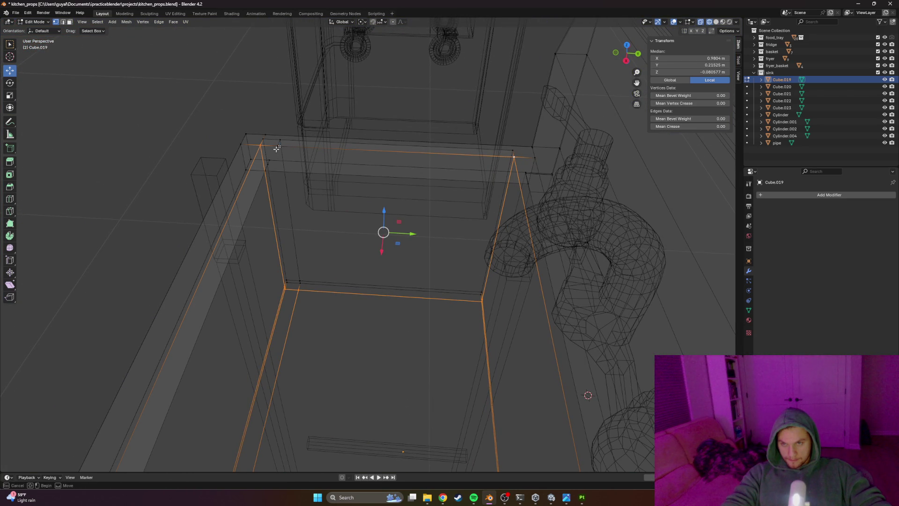
middle_drag(278, 146, 334, 174)
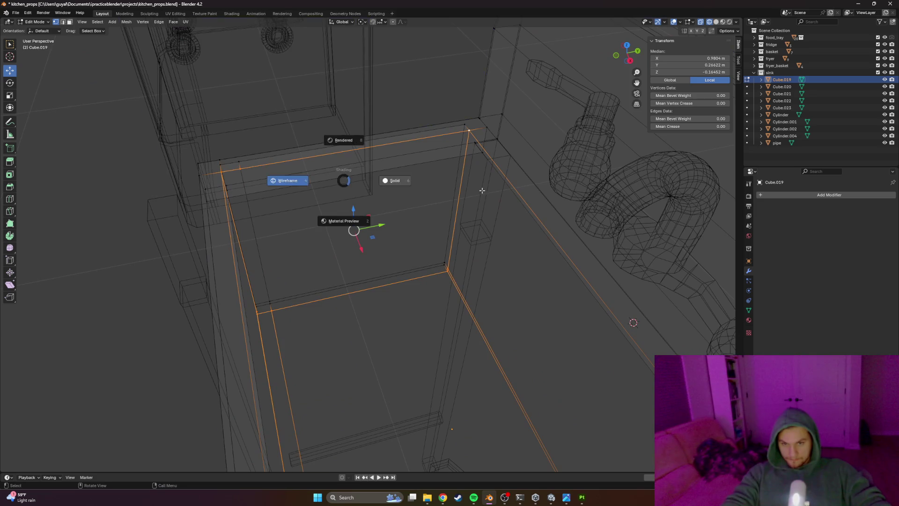
click(484, 193)
key(alt+a)
mouse_move(380, 117)
middle_down()
mouse_move(454, 140)
mouse_move(373, 153)
mouse_move(415, 190)
middle_up()
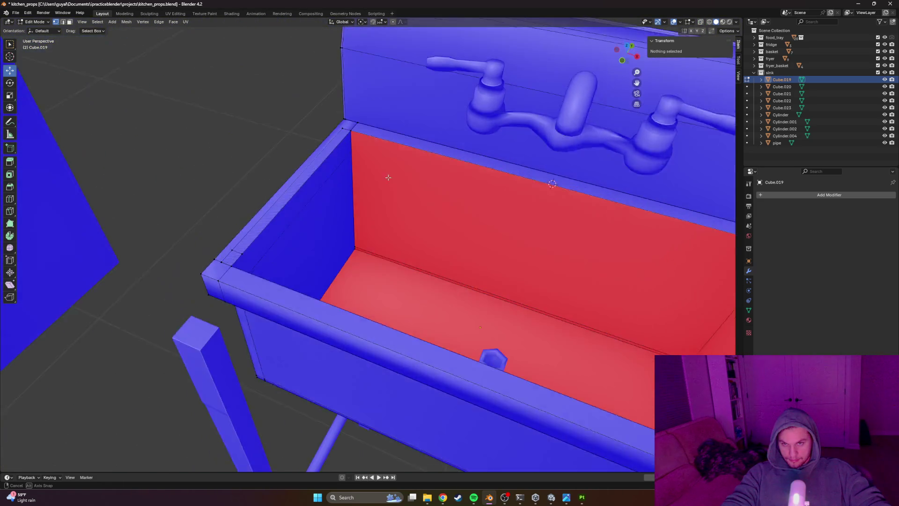
In wireframe, select two basin corner vertices to highlight an inner edge and inspect it
key(Tab)
key(Tab)
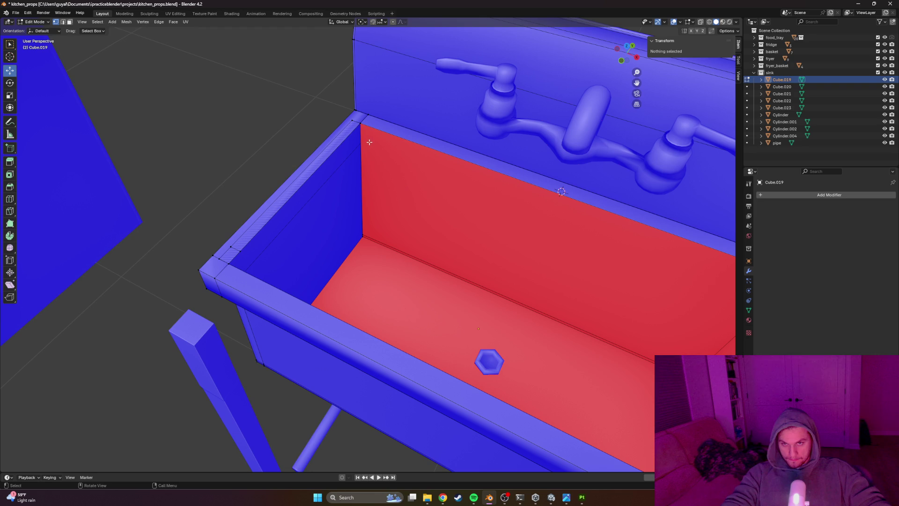
key(shift+z)
mouse_move(378, 174)
middle_down()
mouse_move(378, 192)
mouse_move(415, 197)
mouse_move(352, 149)
mouse_move(426, 112)
middle_up()
scroll(378, 192, down, 4)
scroll(416, 197, up, 4)
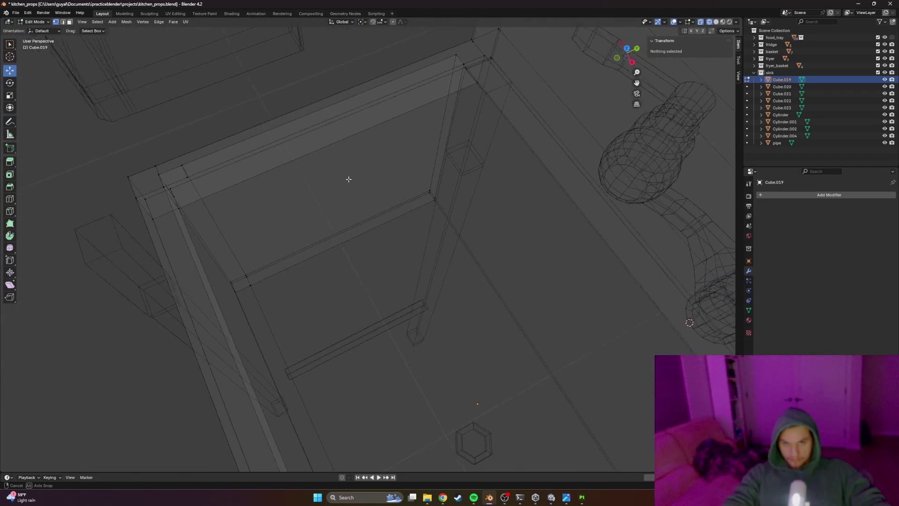
mouse_move(450, 83)
middle_down()
mouse_move(488, 91)
mouse_move(285, 145)
mouse_move(368, 130)
mouse_move(363, 161)
middle_up()
click(132, 269)
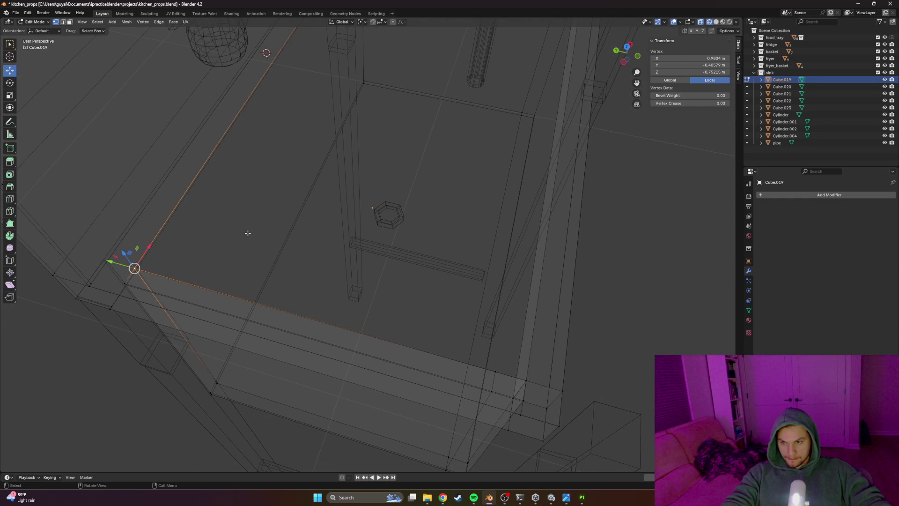
middle_drag(235, 237, 161, 233)
shift+click(352, 202)
mouse_move(352, 202)
middle_down()
mouse_move(466, 247)
mouse_move(518, 222)
mouse_move(429, 214)
middle_up()
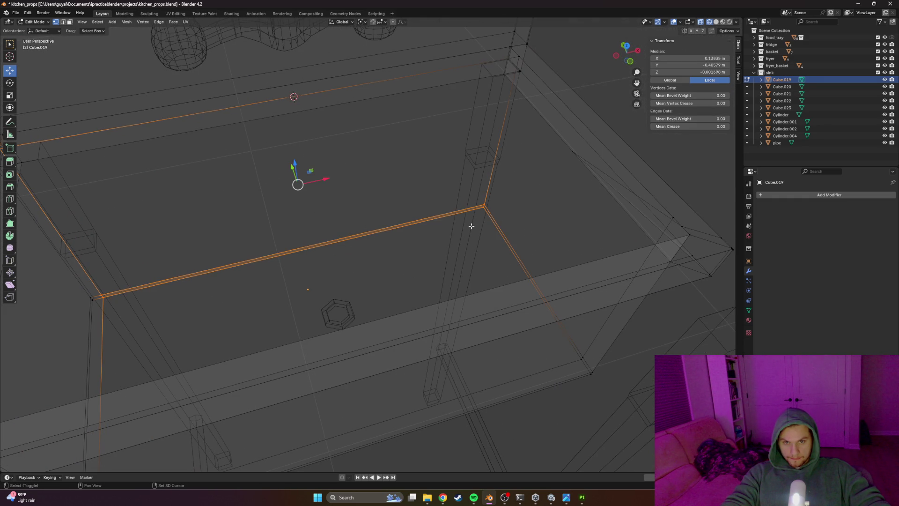
Check the basin's inner corner vertex from several angles, then select an inner basin wall face
click(515, 178)
click(478, 198)
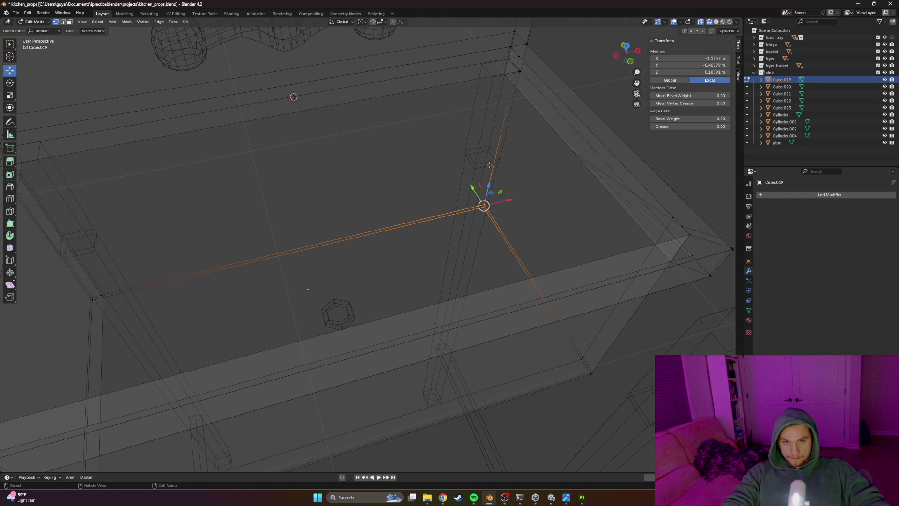
middle_drag(518, 72, 358, 140)
mouse_move(354, 88)
middle_down()
mouse_move(432, 151)
mouse_move(452, 145)
mouse_move(454, 161)
middle_up()
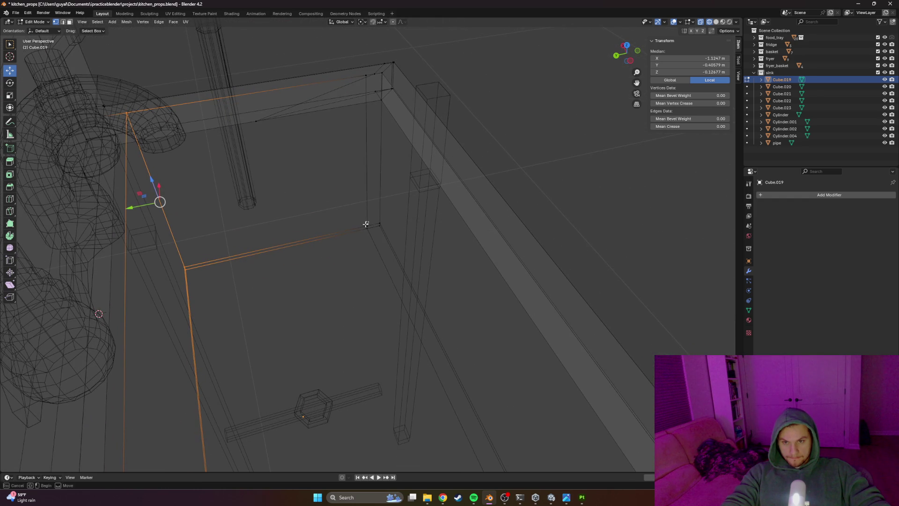
mouse_move(370, 142)
middle_down()
mouse_move(384, 220)
mouse_move(424, 223)
mouse_move(336, 221)
mouse_move(394, 218)
middle_up()
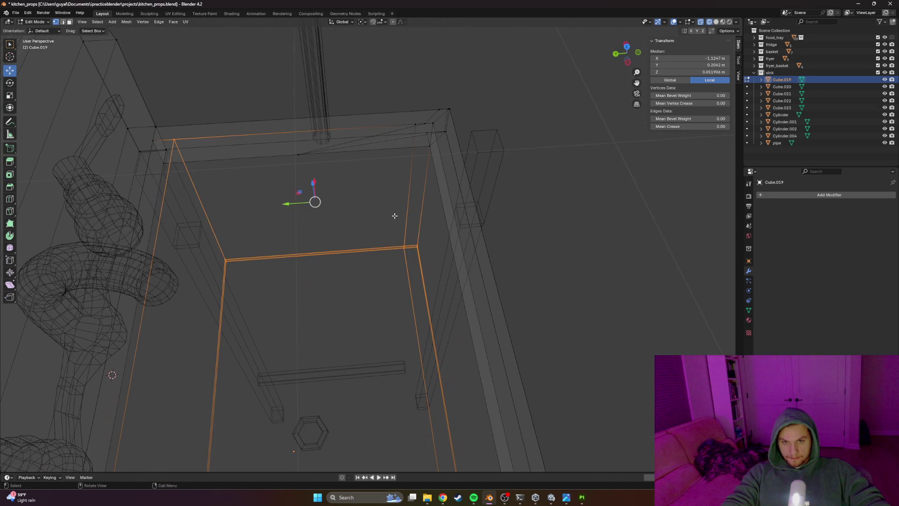
click(433, 124)
In solid shading, move the selected inner wall face along its normal and confirm, then deselect and peek in see-through
middle_drag(434, 124, 372, 181)
click(478, 205)
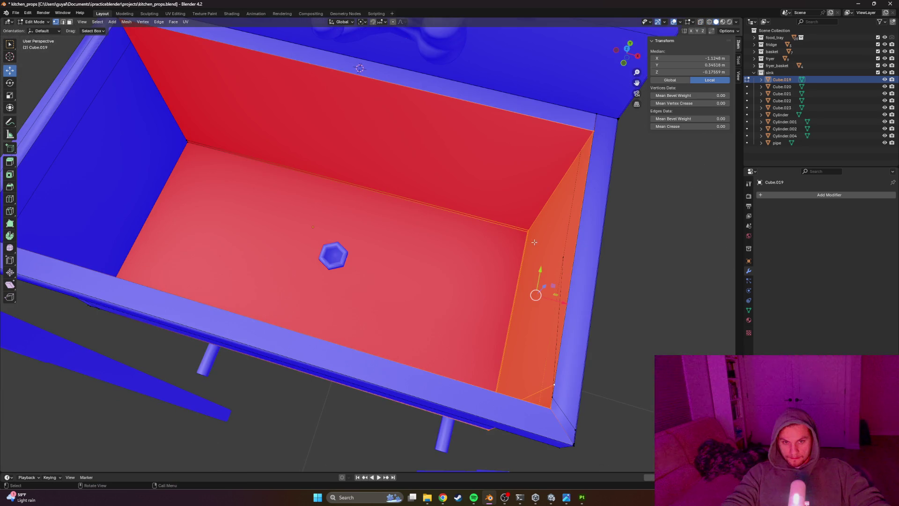
key(g)
key(z)
key(z)
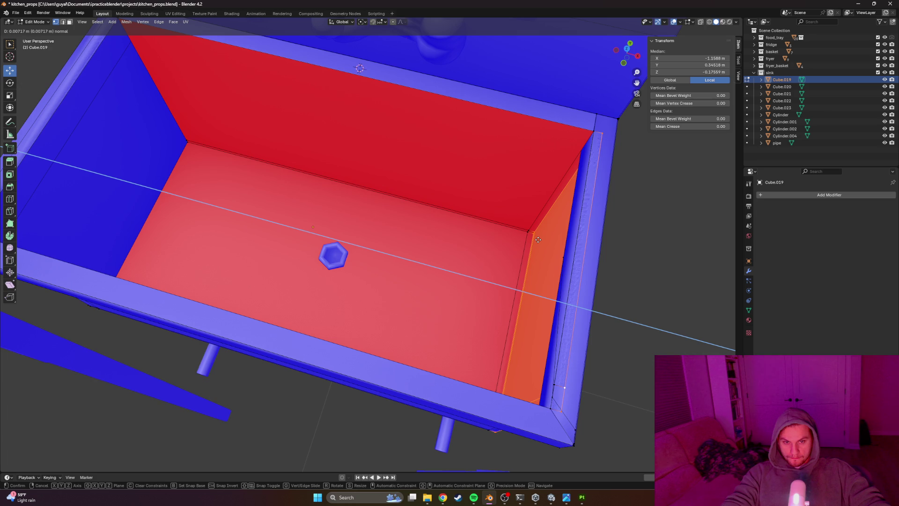
click(538, 239)
mouse_move(653, 274)
middle_down()
mouse_move(582, 251)
mouse_move(620, 229)
middle_up()
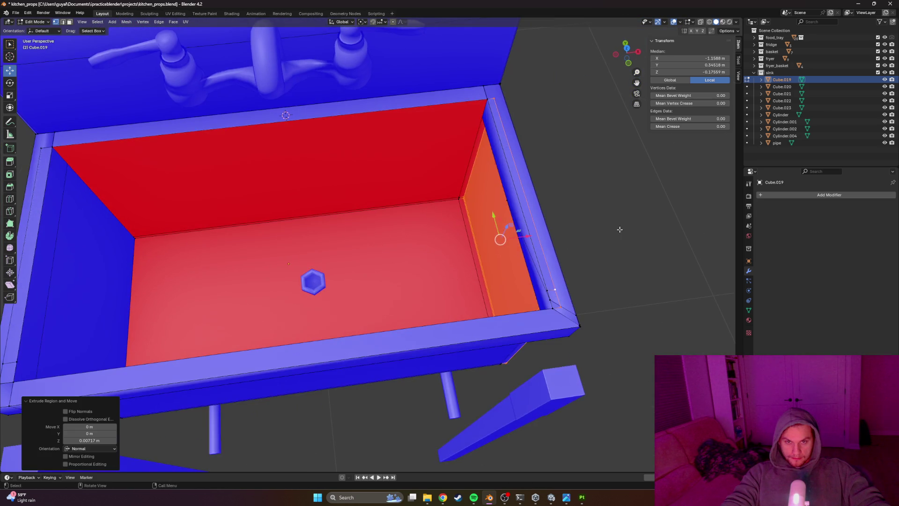
click(620, 229)
key(z)
key(z)
click(545, 221)
Select two vertices at the basin's inner corner and check them in wireframe
mouse_move(545, 220)
middle_down()
mouse_move(508, 201)
mouse_move(325, 235)
mouse_move(242, 275)
middle_up()
click(213, 268)
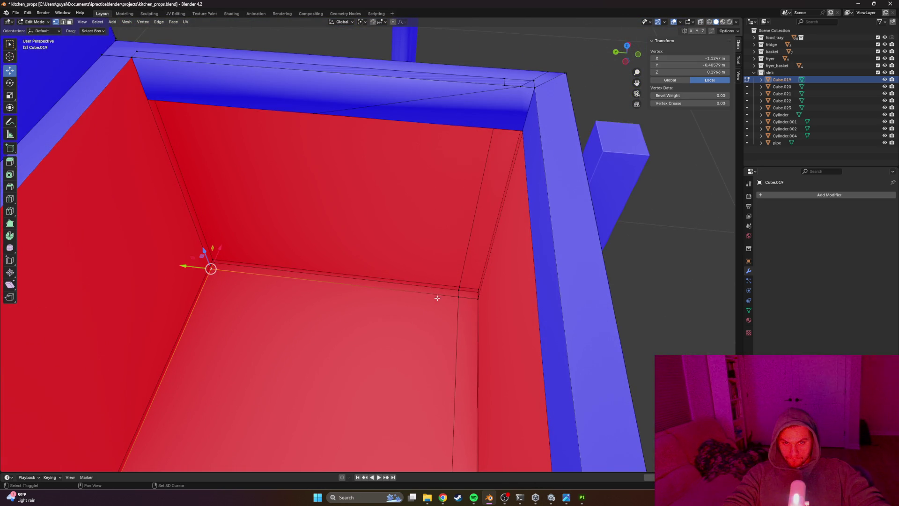
shift+click(469, 298)
middle_drag(469, 298, 345, 303)
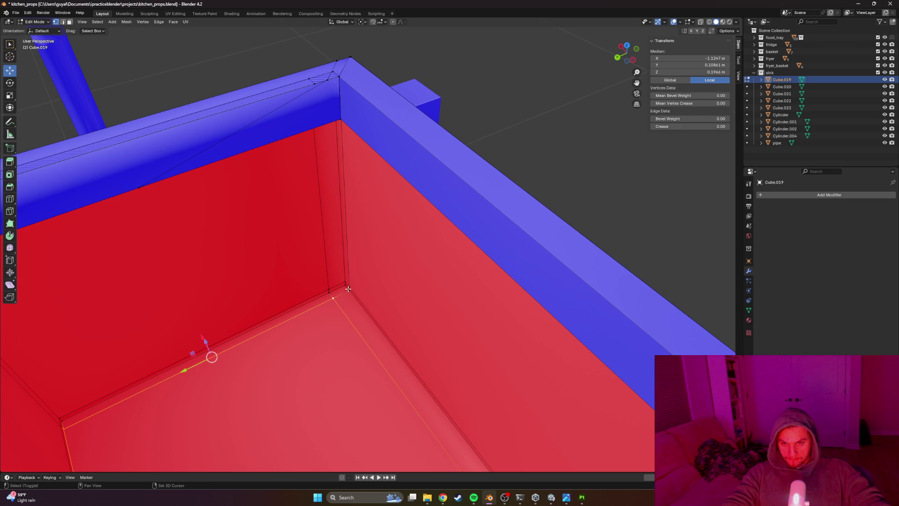
key(shift+z)
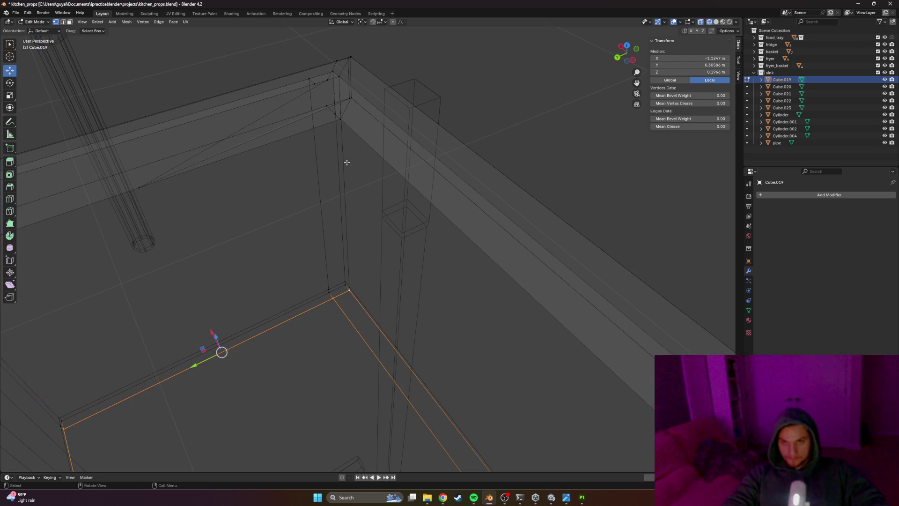
click(461, 146)
In face select mode, pick the thin inner rim face on the basin's right side
mouse_move(461, 147)
middle_down()
mouse_move(463, 122)
mouse_move(326, 145)
middle_up()
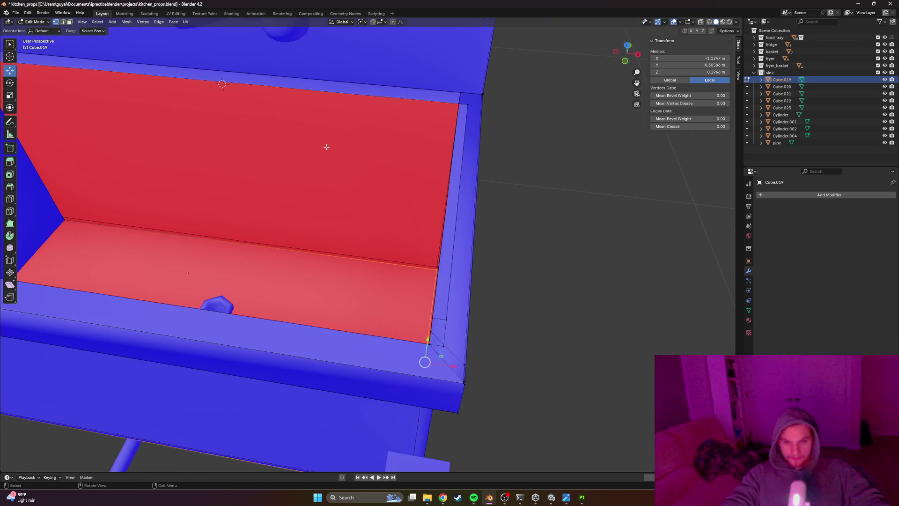
key(3)
click(435, 327)
click(437, 297)
middle_drag(437, 298, 434, 314)
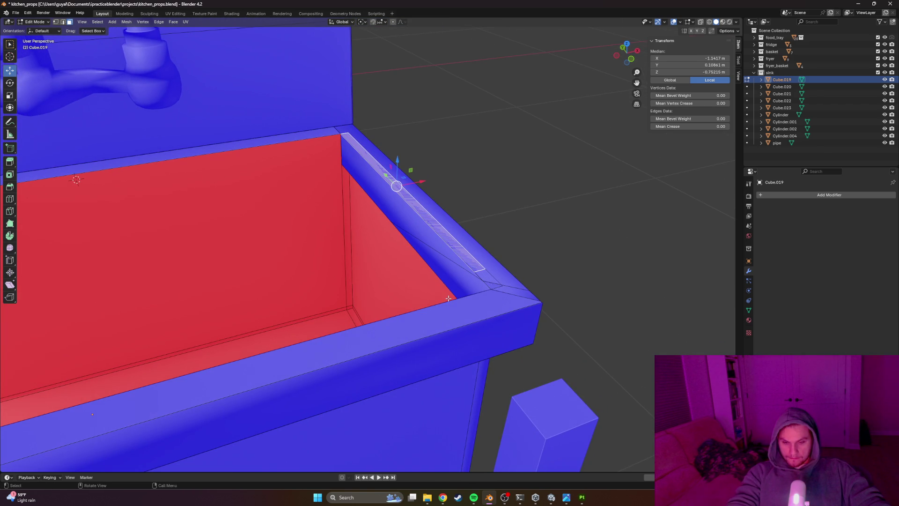
Delete the thin inner rim face and the small face at the rim's bottom corner
key(x)
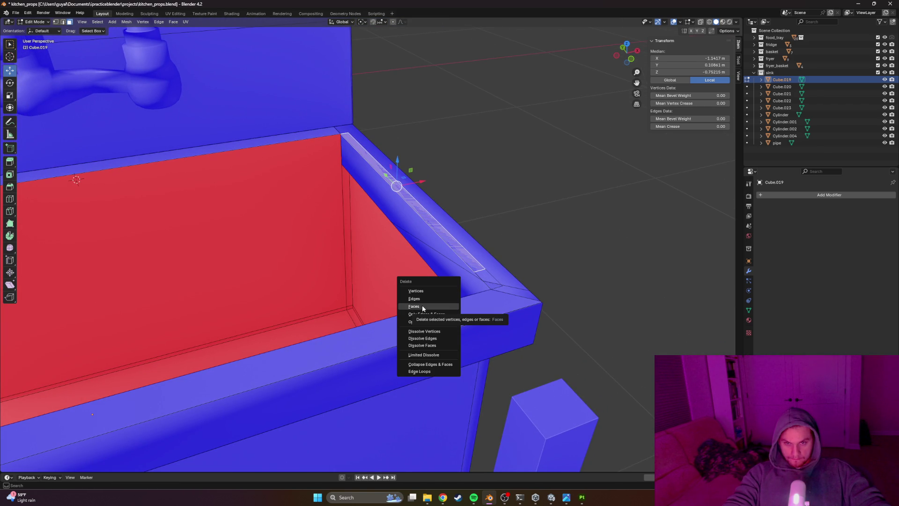
click(422, 305)
middle_drag(521, 288, 471, 311)
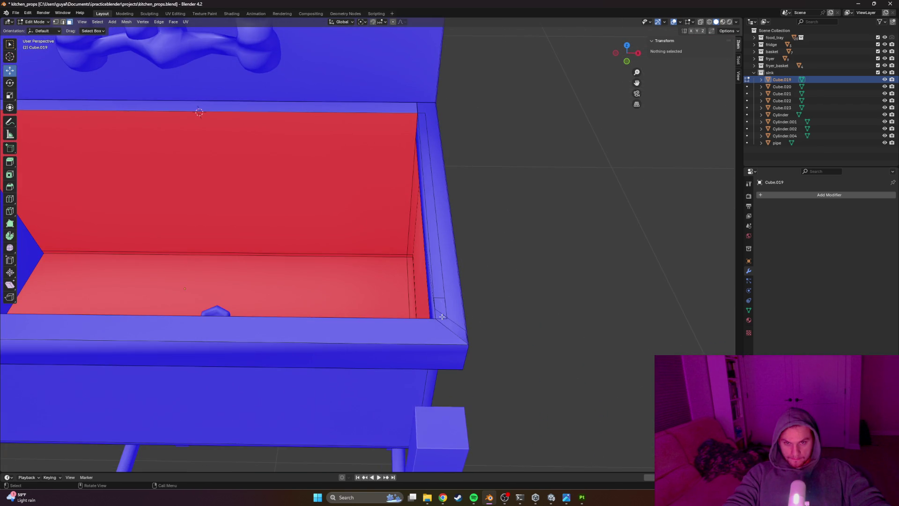
click(460, 323)
click(455, 319)
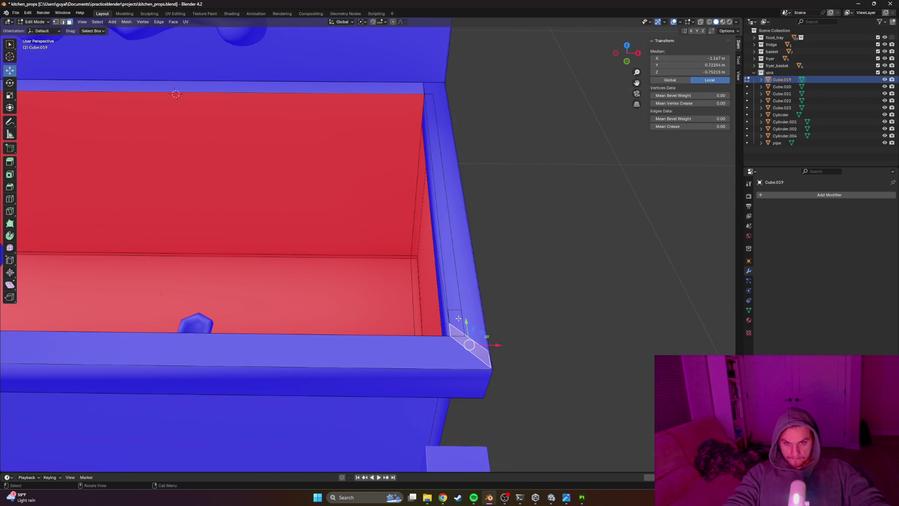
key(x)
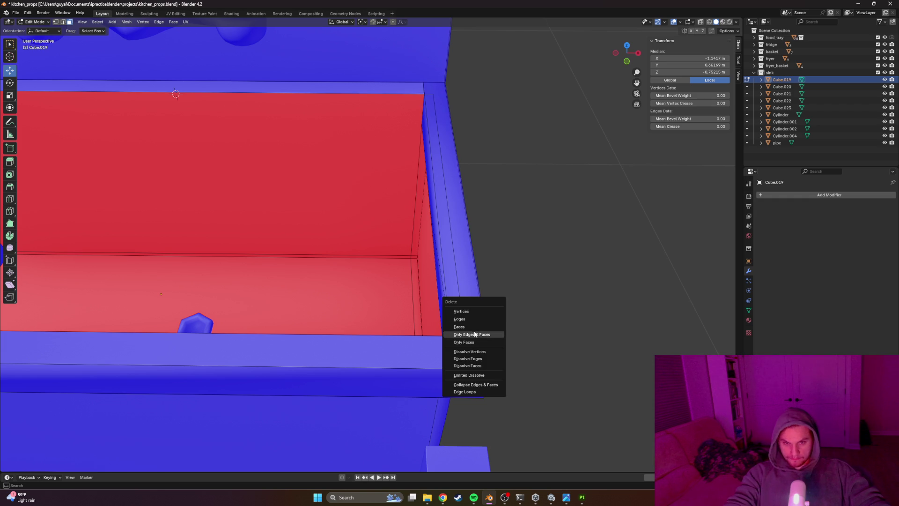
click(482, 330)
Hunt in wireframe for the stray vertex on the basin's back wall edge and dissolve it
mouse_move(519, 339)
middle_down()
mouse_move(560, 335)
mouse_move(424, 373)
middle_up()
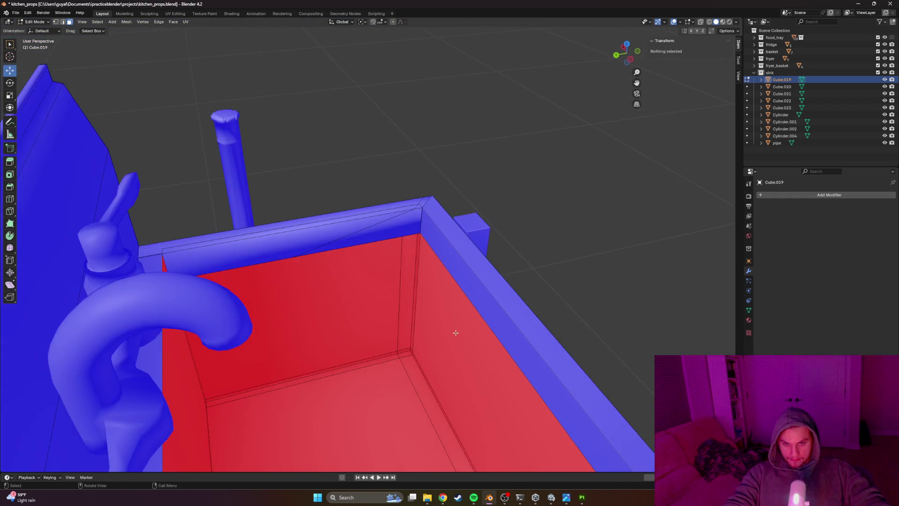
shift+click(416, 368)
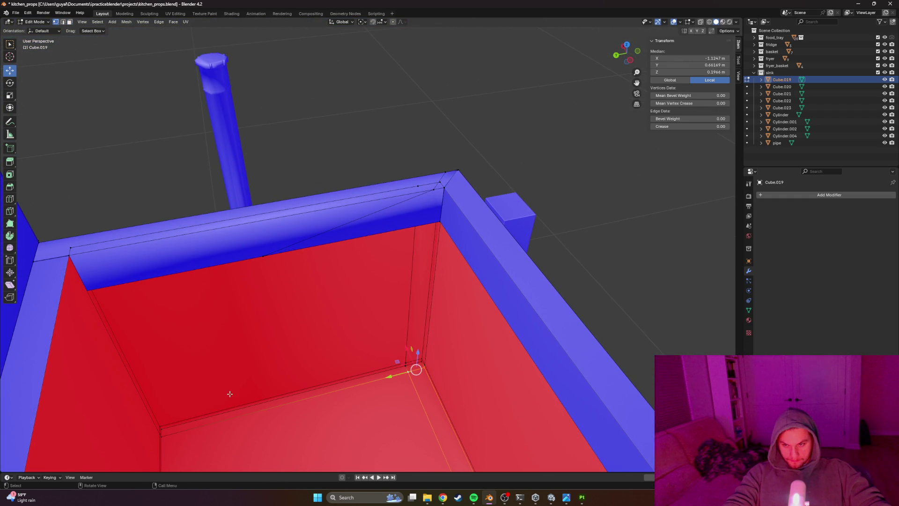
mouse_move(194, 423)
middle_down()
mouse_move(194, 369)
mouse_move(208, 378)
mouse_move(382, 275)
mouse_move(330, 195)
middle_up()
key(z)
click(171, 358)
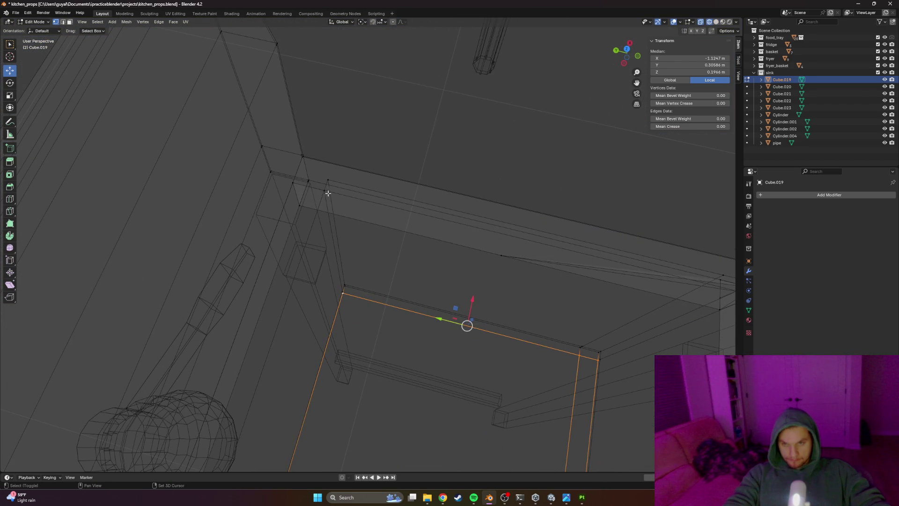
shift+middle_drag(557, 324, 327, 303)
middle_drag(482, 313, 499, 249)
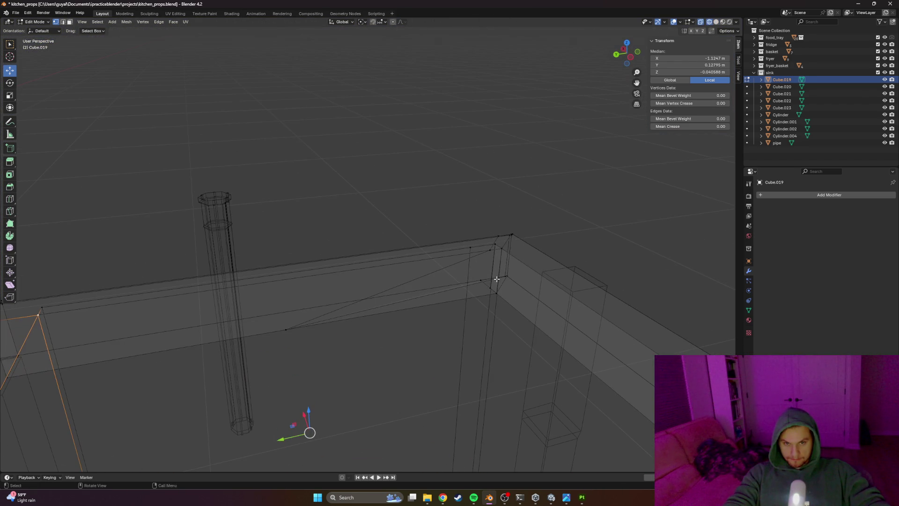
mouse_move(393, 290)
middle_down()
mouse_move(324, 299)
mouse_move(277, 332)
middle_up()
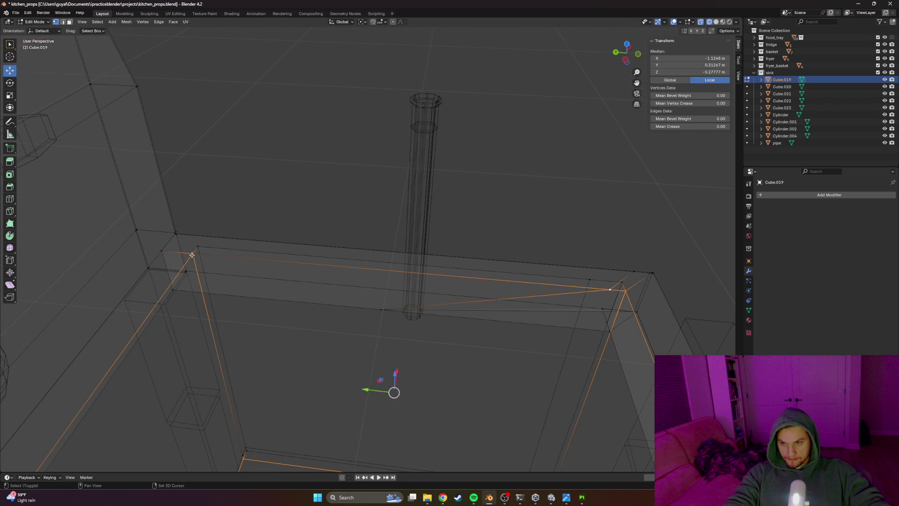
middle_drag(246, 349, 306, 400)
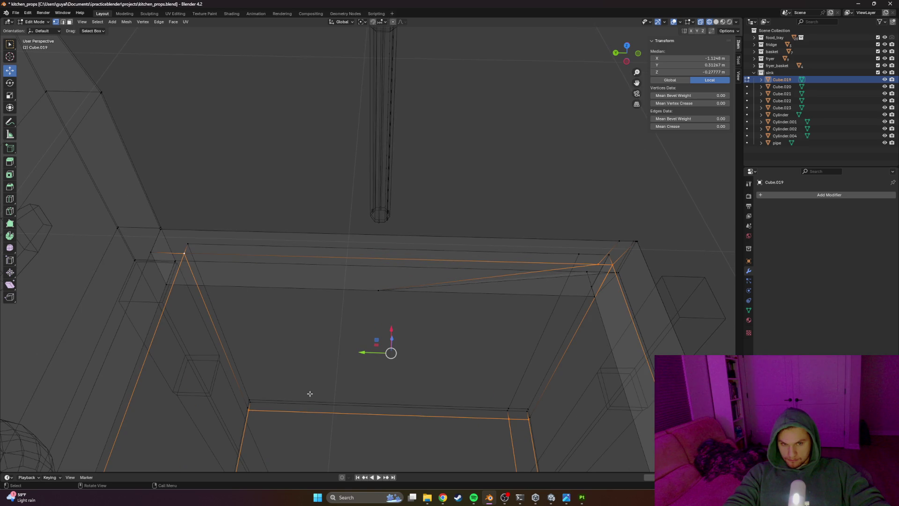
click(377, 289)
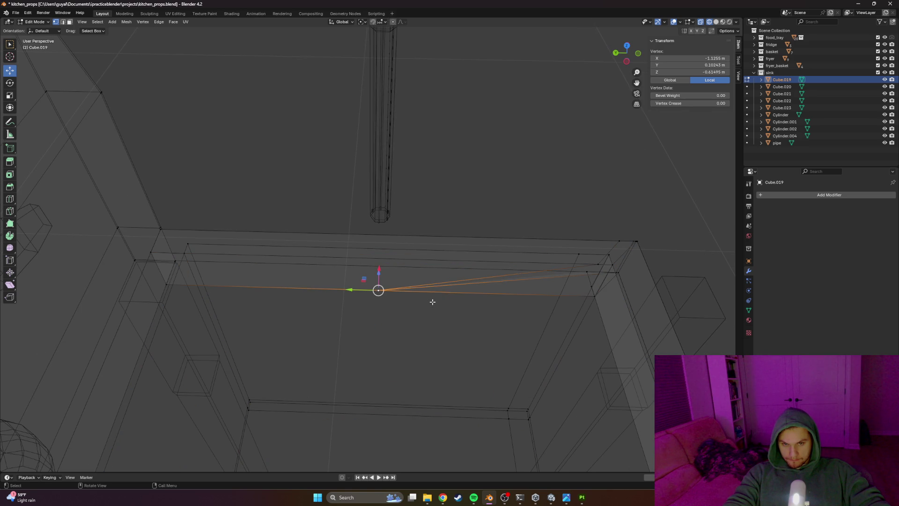
key(shift+z)
key(x)
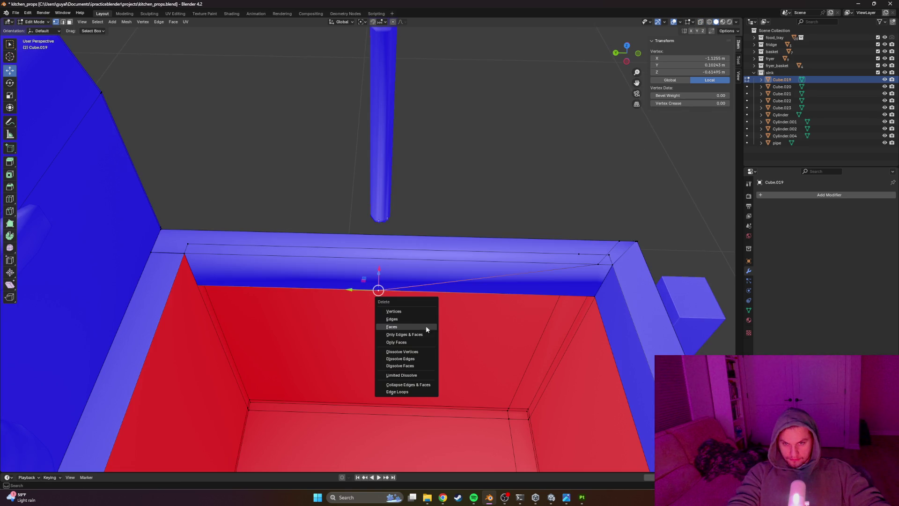
click(406, 354)
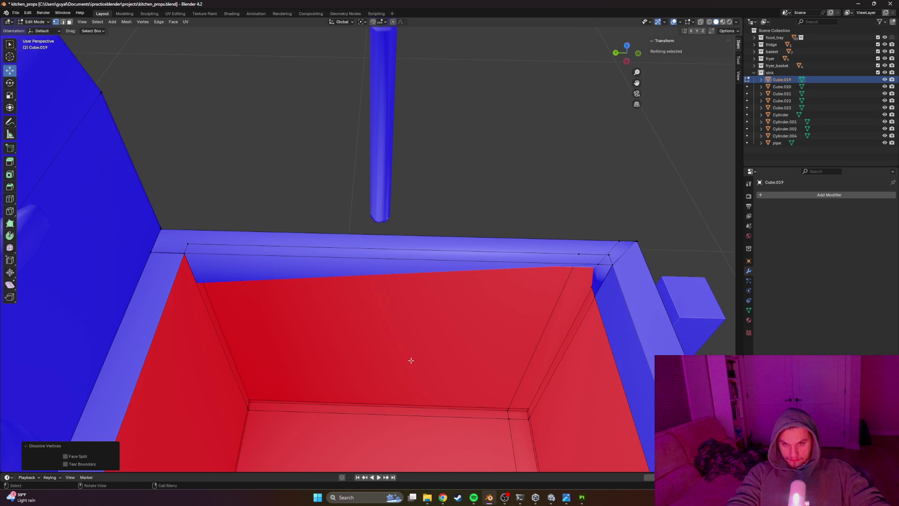
Slide the back inner-edge vertex along its edge, then dissolve the rim vertex near the right corner
mouse_move(421, 361)
middle_down()
mouse_move(422, 315)
mouse_move(407, 312)
middle_up()
click(385, 351)
mouse_move(385, 351)
middle_down()
mouse_move(452, 321)
mouse_move(487, 252)
mouse_move(445, 316)
mouse_move(440, 347)
middle_up()
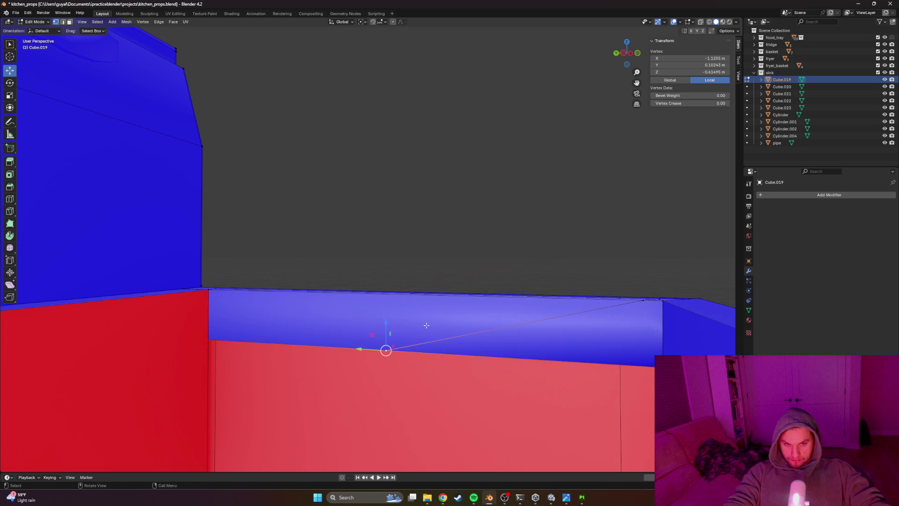
click(488, 253)
click(381, 311)
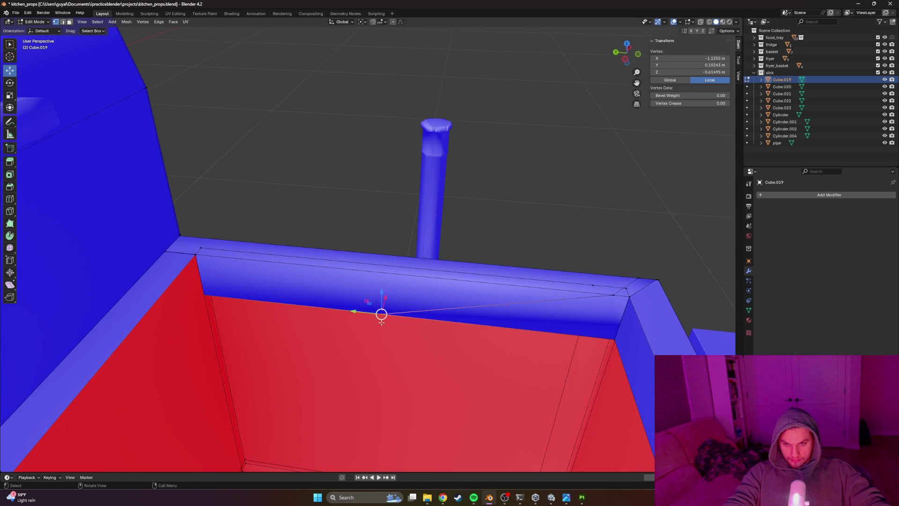
key(g)
key(x)
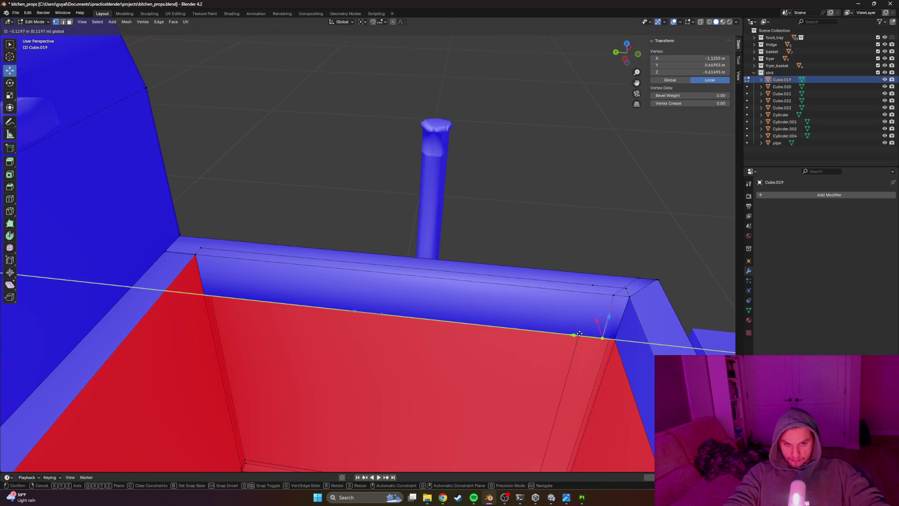
click(580, 334)
click(593, 282)
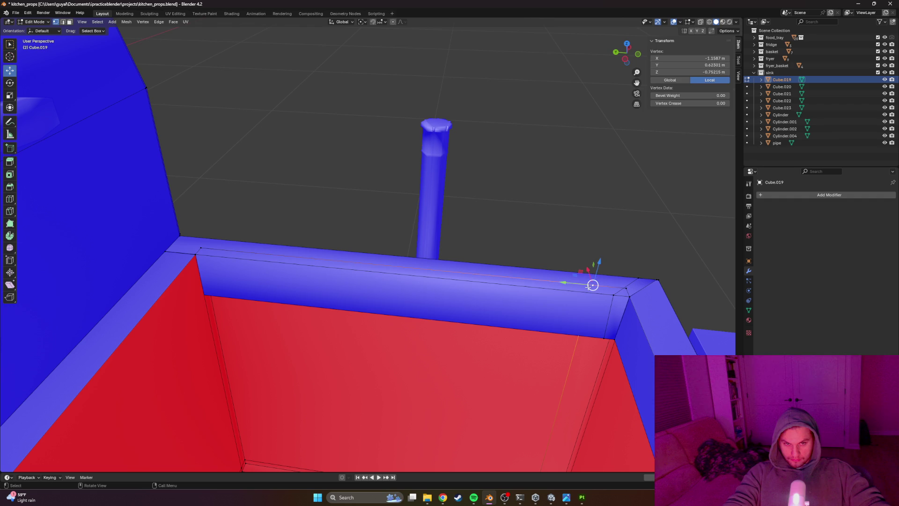
right_click(577, 302)
click(578, 311)
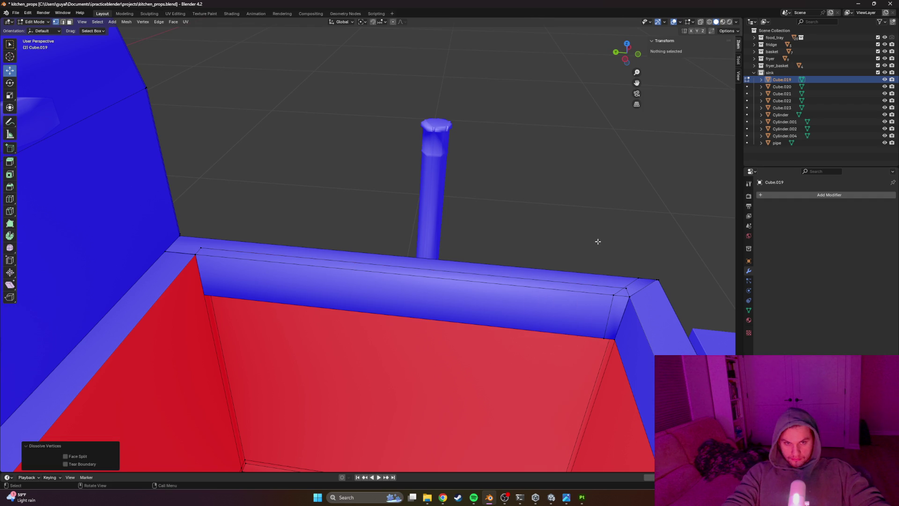
Glance at the whole sink in Object Mode, then return to Edit Mode in wireframe shading
key(Tab)
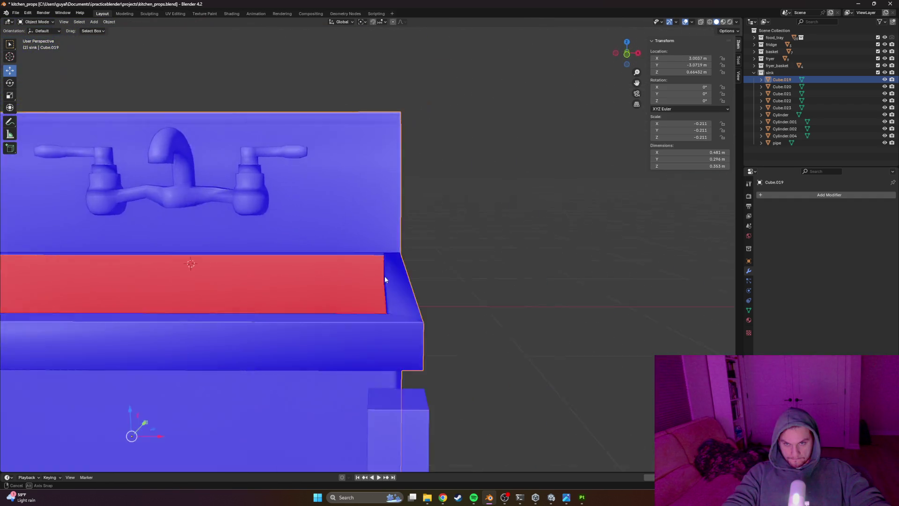
key(Tab)
key(z)
click(295, 343)
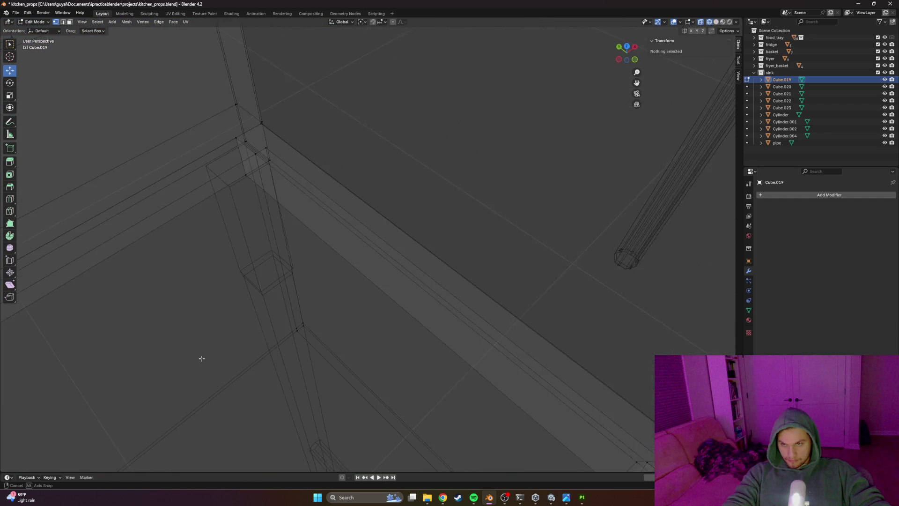